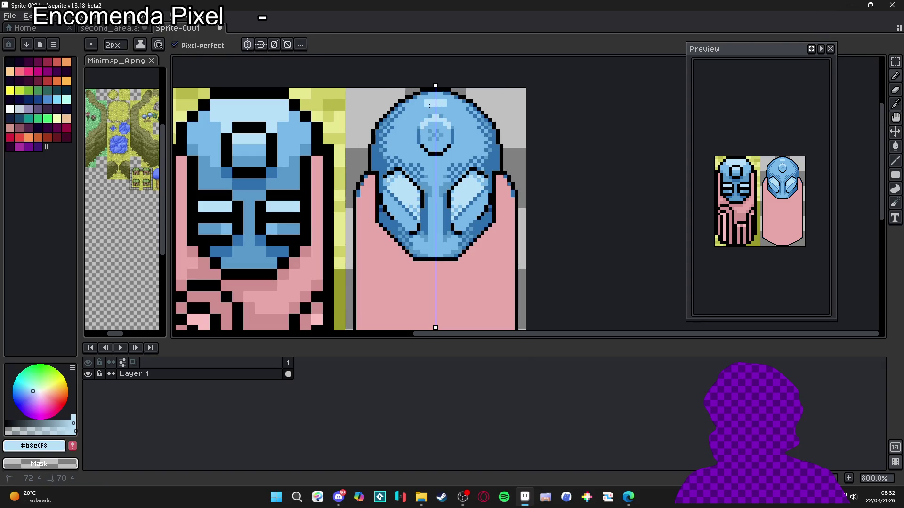
Zoom in on the helmet top and sample a light blue with the Pencil.
{"action": "key", "text": "v"}
{"action": "key", "text": "b"}
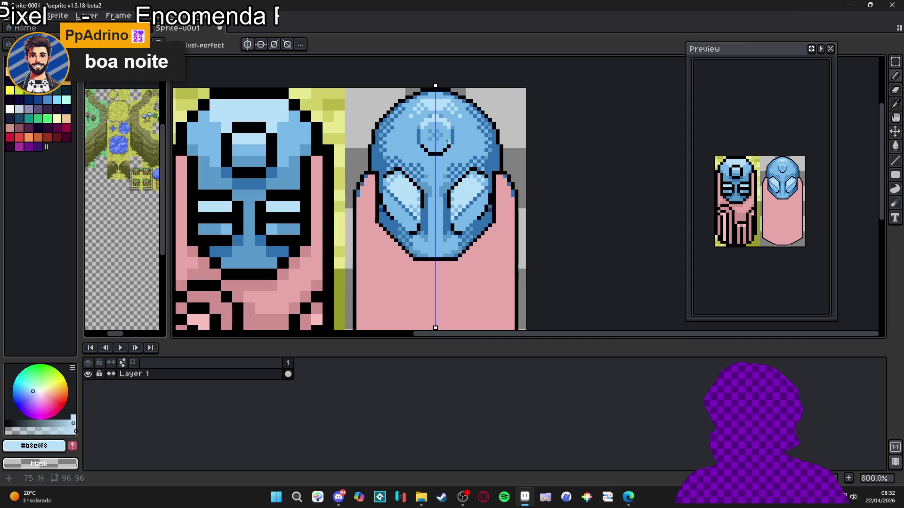
{"action": "scroll", "coordinate": [421, 93], "scroll_direction": "up", "scroll_amount": 3}
{"action": "key", "text": "alt"}
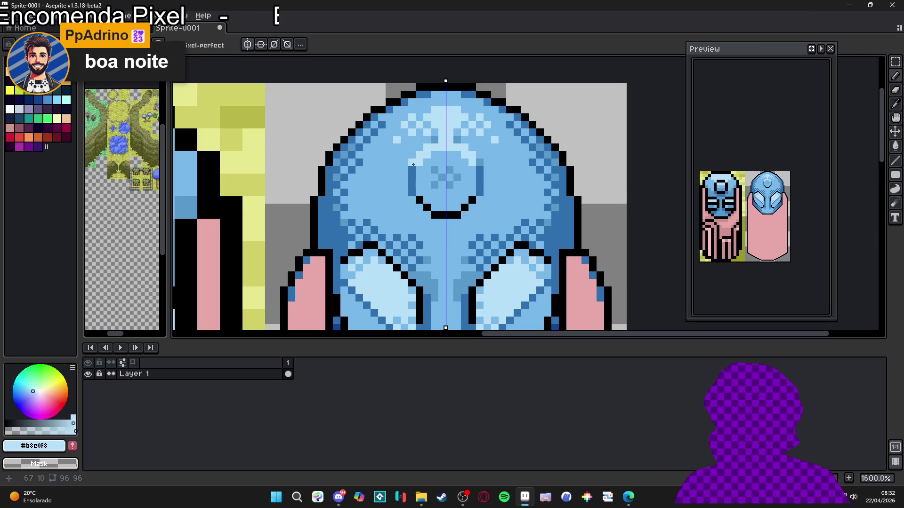
{"action": "key", "text": "alt"}
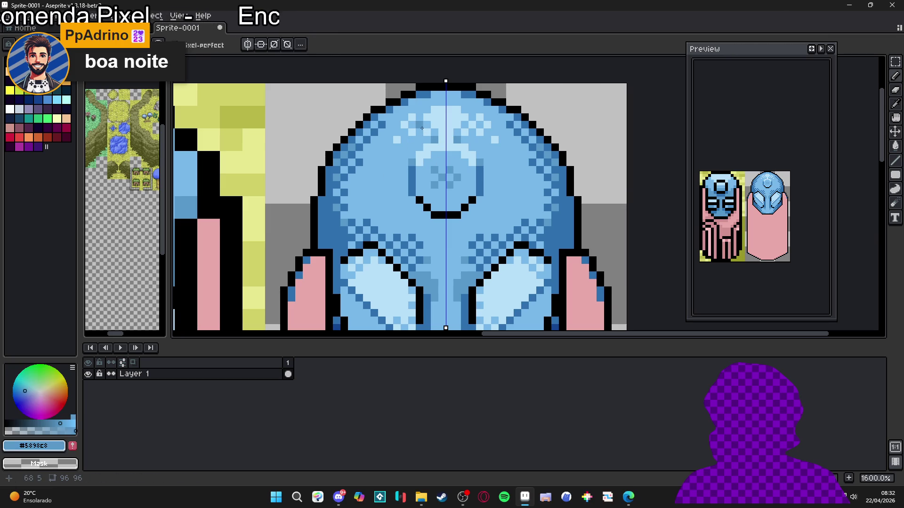
{"action": "scroll", "coordinate": [449, 150], "scroll_direction": "down", "scroll_amount": 3}
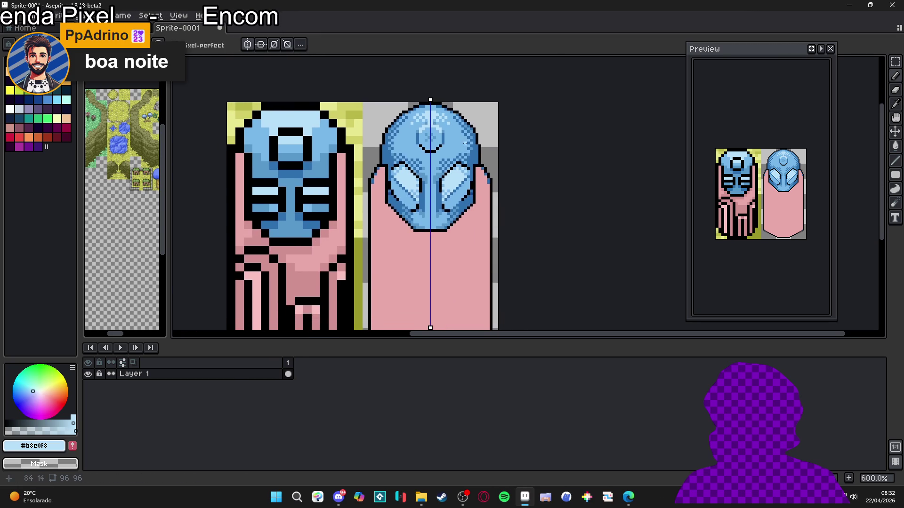
{"action": "scroll", "coordinate": [462, 153], "scroll_direction": "down", "scroll_amount": 1}
{"action": "scroll", "coordinate": [455, 147], "scroll_direction": "up", "scroll_amount": 4}
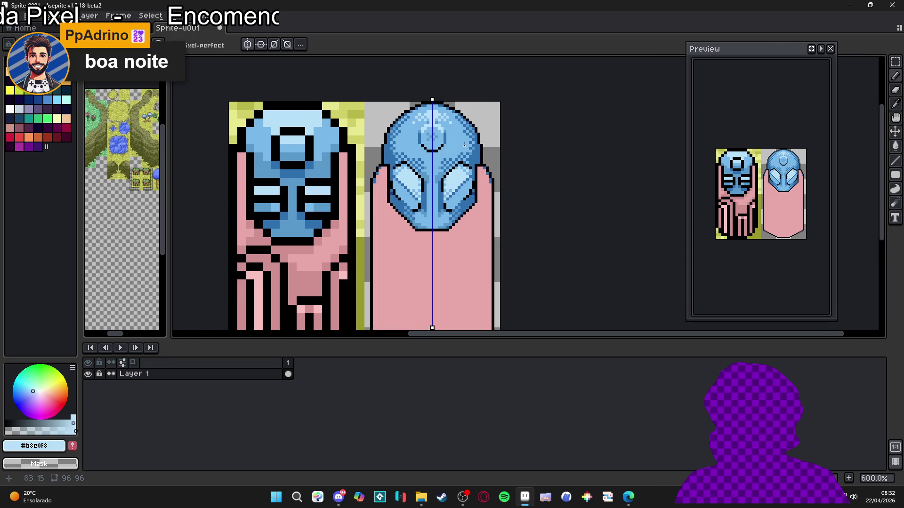
Paint mirrored light-blue highlight pixels across the helmet's top, forming the emblem.
{"action": "left_click", "coordinate": [472, 145]}
{"action": "left_click_drag", "start_coordinate": [475, 144], "coordinate": [478, 135]}
{"action": "left_click", "coordinate": [465, 129]}
{"action": "left_click", "coordinate": [462, 136]}
{"action": "left_click", "coordinate": [474, 130]}
{"action": "left_click", "coordinate": [467, 123]}
{"action": "left_click", "coordinate": [463, 123]}
{"action": "left_click", "coordinate": [474, 123]}
{"action": "left_click", "coordinate": [468, 118]}
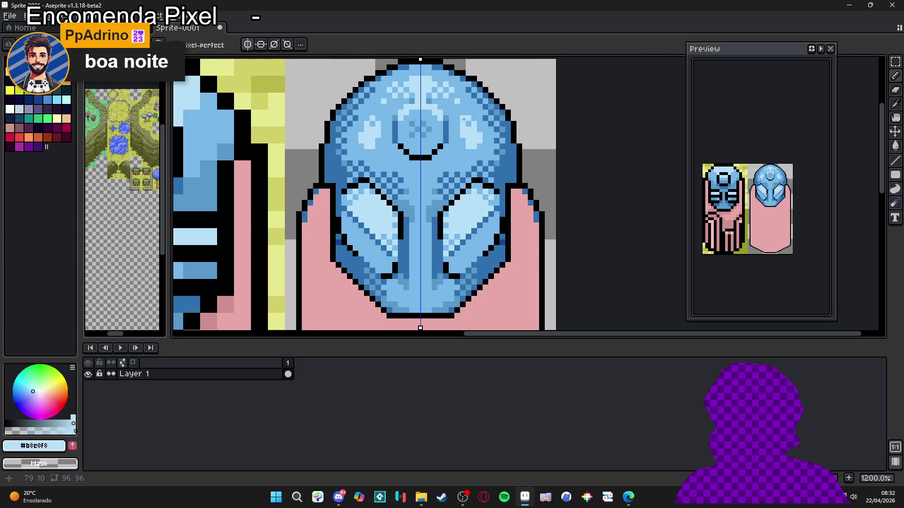
{"action": "left_click", "coordinate": [462, 112]}
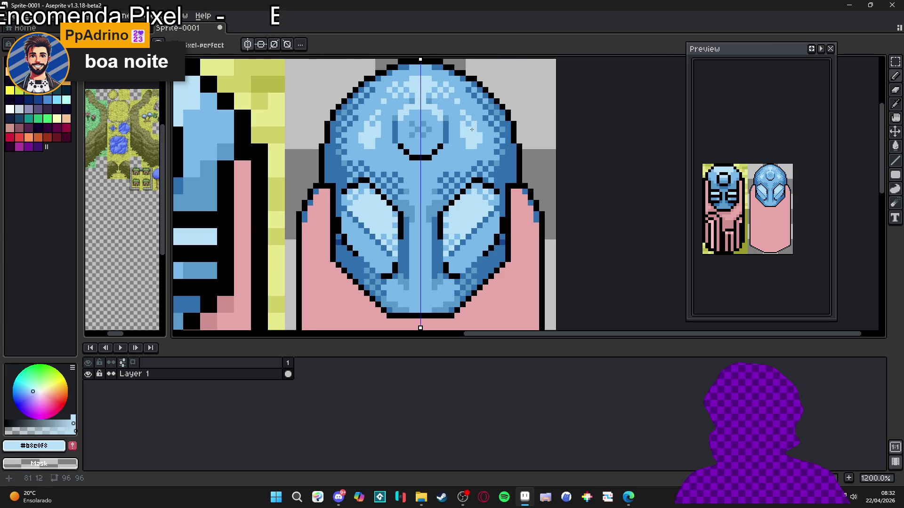
{"action": "left_click", "coordinate": [463, 145]}
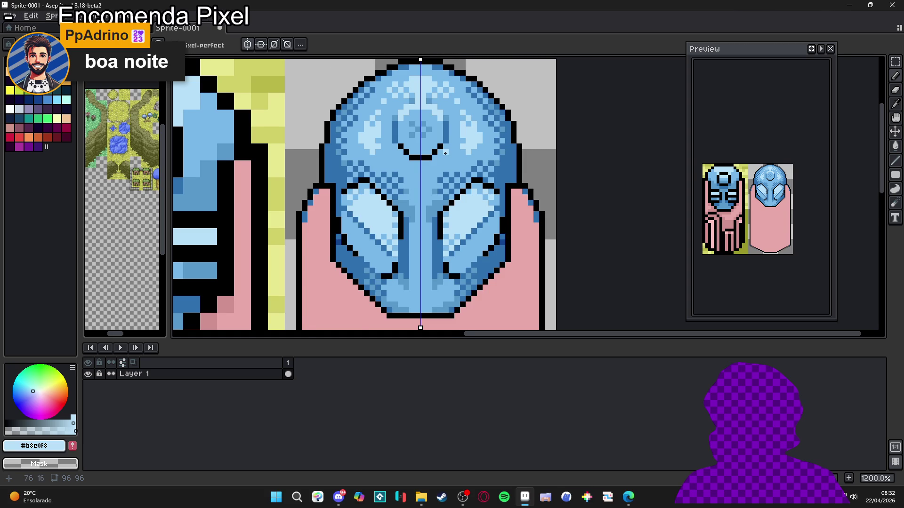
{"action": "scroll", "coordinate": [445, 153], "scroll_direction": "down", "scroll_amount": 3}
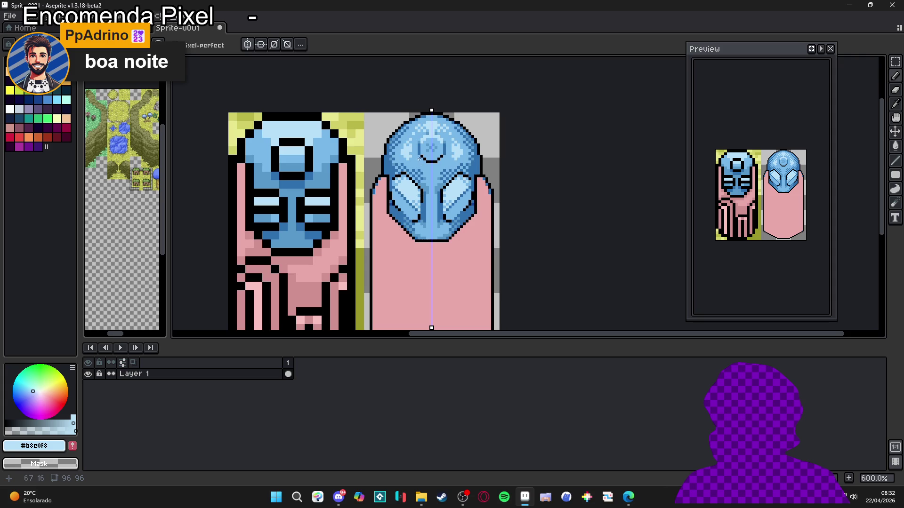
{"action": "scroll", "coordinate": [419, 162], "scroll_direction": "up", "scroll_amount": 3}
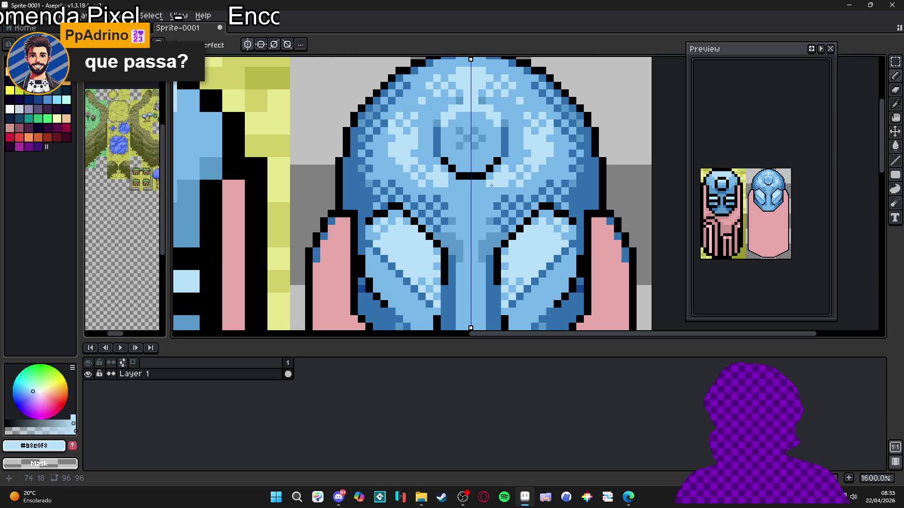
{"action": "scroll", "coordinate": [513, 190], "scroll_direction": "down", "scroll_amount": 1}
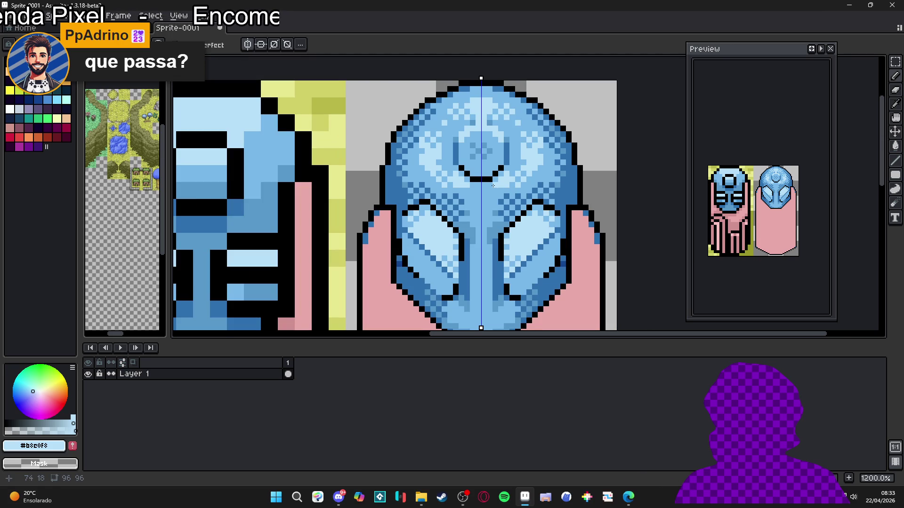
{"action": "scroll", "coordinate": [501, 173], "scroll_direction": "down", "scroll_amount": 3}
{"action": "scroll", "coordinate": [503, 181], "scroll_direction": "down", "scroll_amount": 2}
{"action": "scroll", "coordinate": [504, 201], "scroll_direction": "up", "scroll_amount": 4}
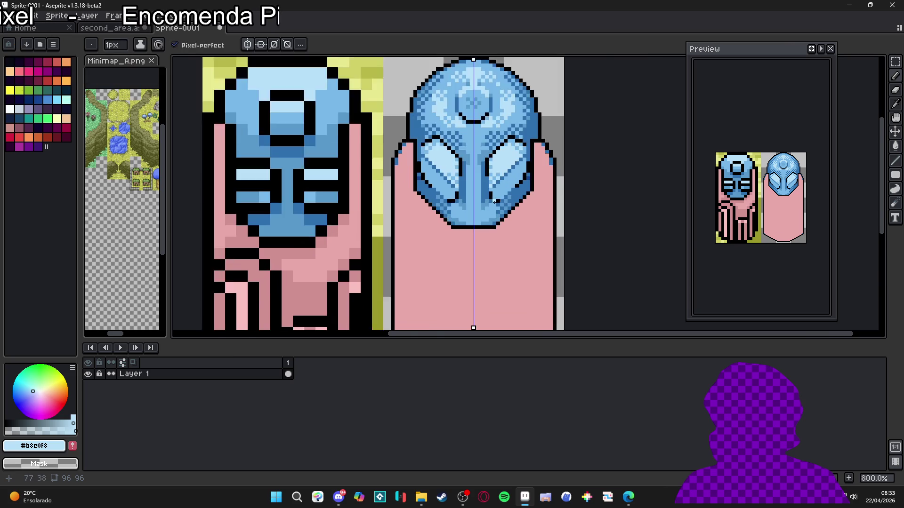
Sample medium blue #5890c8 and paint mirrored shading on the lower helmet and side.
{"action": "left_click", "coordinate": [424, 194], "text": "alt"}
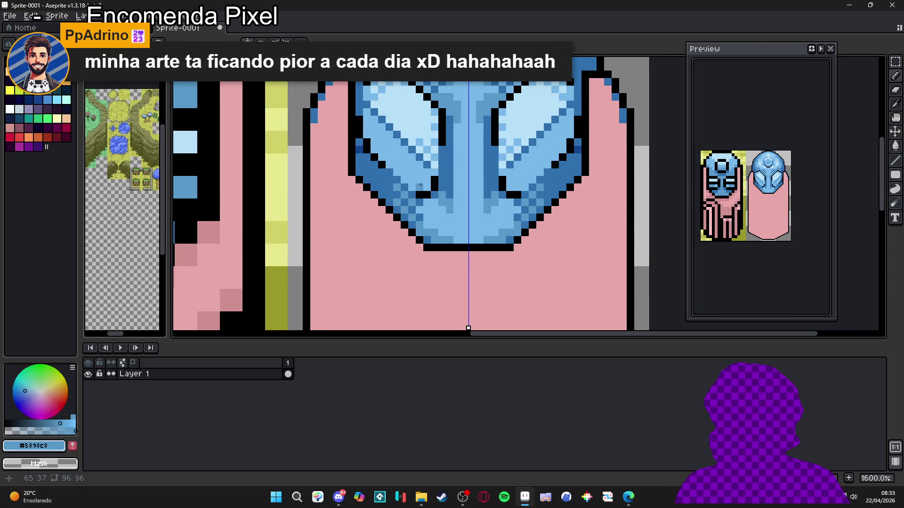
{"action": "left_click", "coordinate": [420, 184]}
{"action": "left_click_drag", "start_coordinate": [426, 188], "coordinate": [426, 179]}
{"action": "left_click", "coordinate": [427, 172]}
{"action": "left_click_drag", "start_coordinate": [375, 150], "coordinate": [372, 119]}
Repaint single pixels inside the eye shapes with the medium blue.
{"action": "left_click", "coordinate": [368, 116], "text": "alt"}
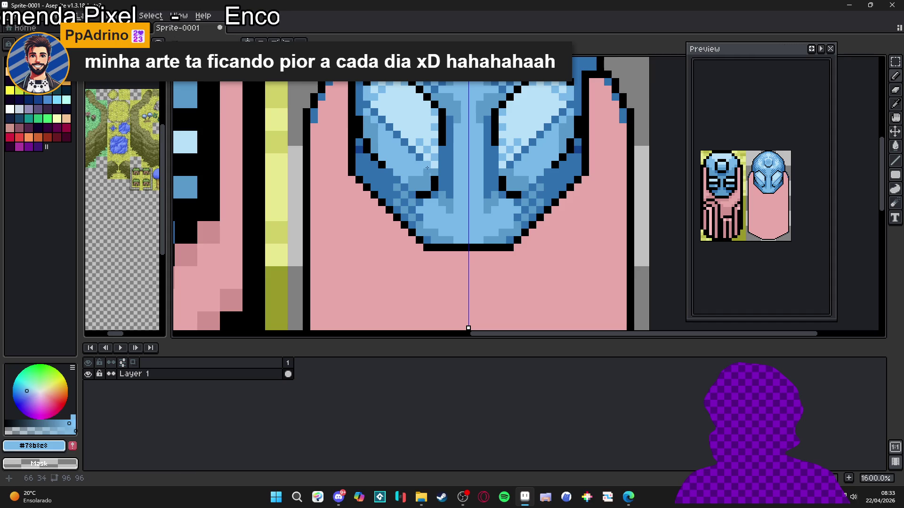
{"action": "left_click", "coordinate": [415, 172], "text": "alt"}
{"action": "left_click", "coordinate": [415, 171]}
{"action": "left_click", "coordinate": [405, 179]}
{"action": "left_click", "coordinate": [388, 157]}
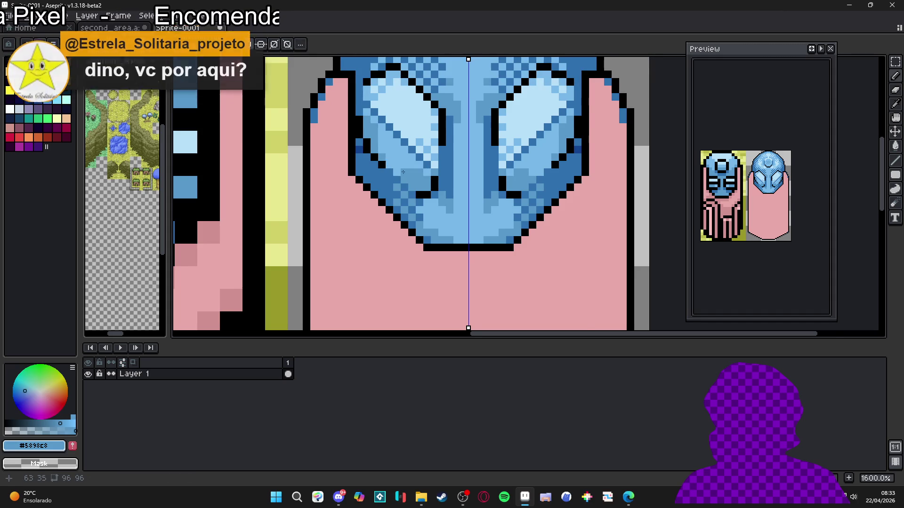
{"action": "scroll", "coordinate": [448, 183], "scroll_direction": "down", "scroll_amount": 1}
{"action": "scroll", "coordinate": [481, 183], "scroll_direction": "down", "scroll_amount": 3}
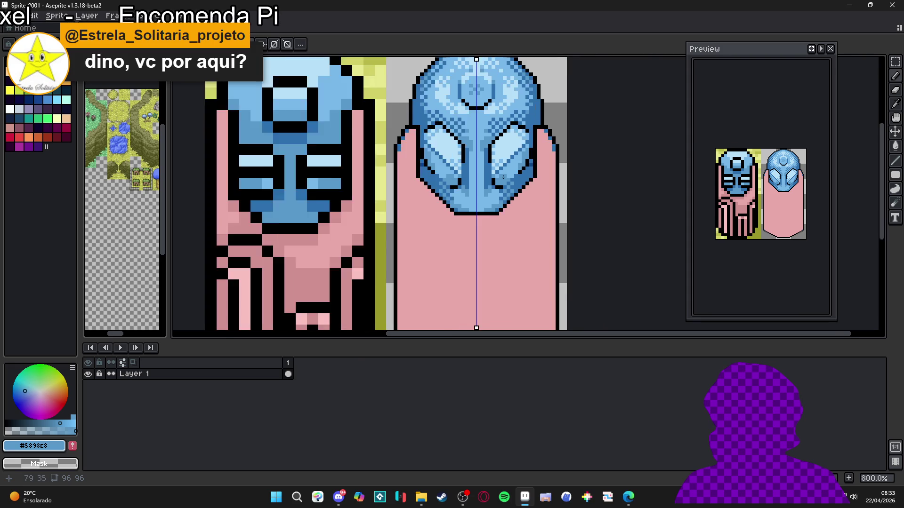
{"action": "scroll", "coordinate": [463, 151], "scroll_direction": "up", "scroll_amount": 3}
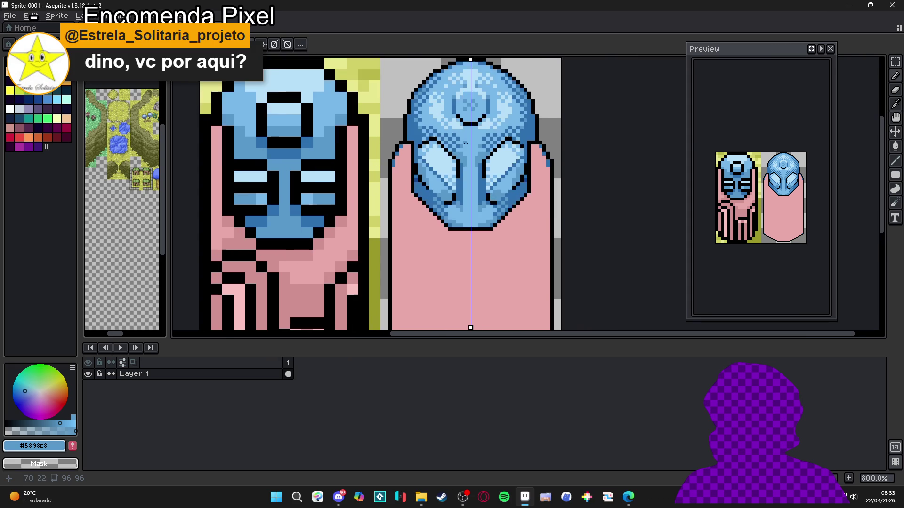
Sample the light blue from the helmet as the drawing colour.
{"action": "left_click", "coordinate": [407, 177], "text": "alt"}
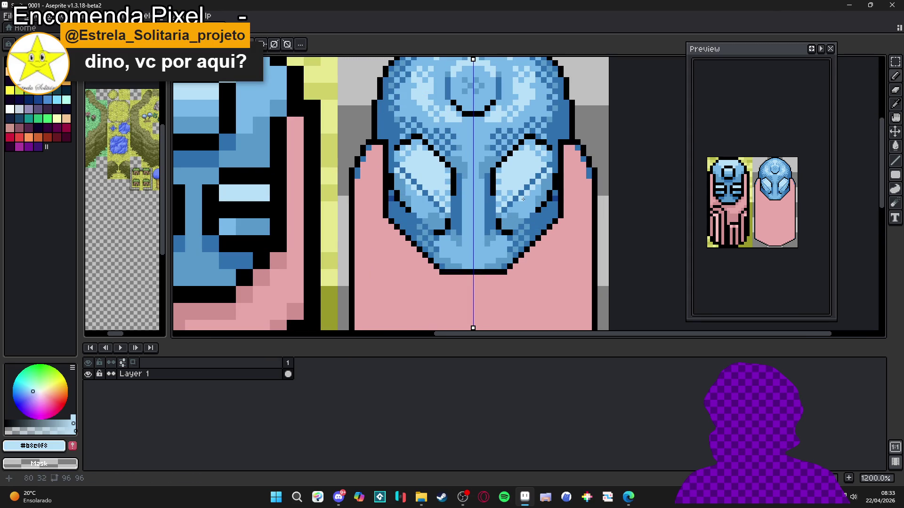
{"action": "scroll", "coordinate": [519, 213], "scroll_direction": "down", "scroll_amount": 4}
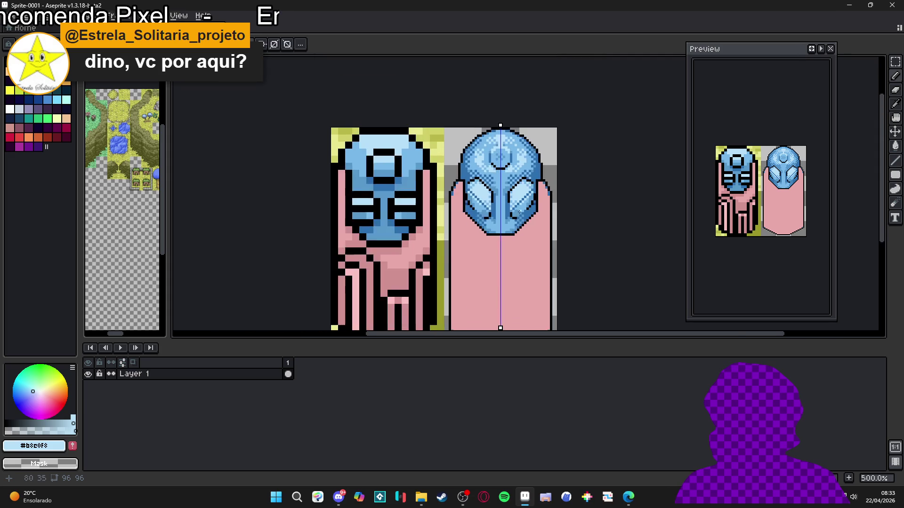
{"action": "scroll", "coordinate": [519, 212], "scroll_direction": "down", "scroll_amount": 2}
{"action": "scroll", "coordinate": [504, 193], "scroll_direction": "up", "scroll_amount": 1}
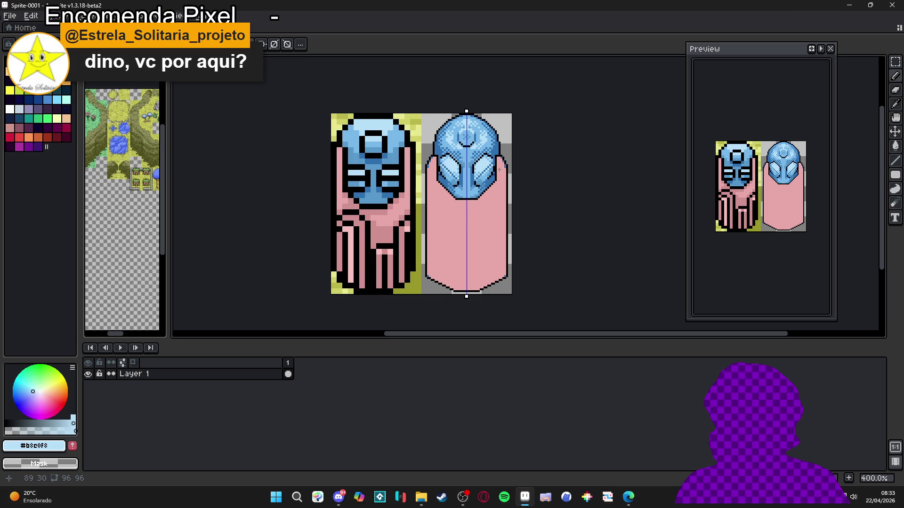
{"action": "scroll", "coordinate": [500, 184], "scroll_direction": "down", "scroll_amount": 2}
{"action": "scroll", "coordinate": [500, 183], "scroll_direction": "right", "scroll_amount": 1}
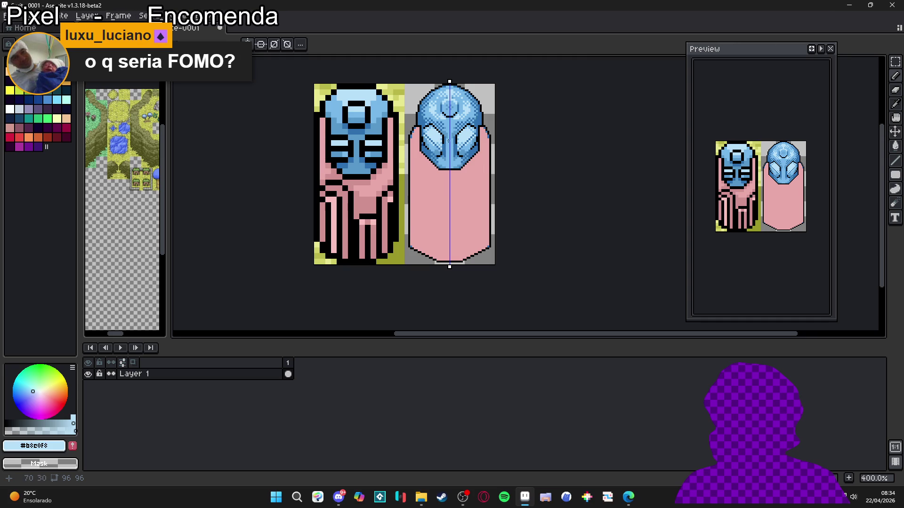
Sample black #000000 from the outline, then recentre and zoom out to 300%.
{"action": "scroll", "coordinate": [481, 119], "scroll_direction": "up", "scroll_amount": 3}
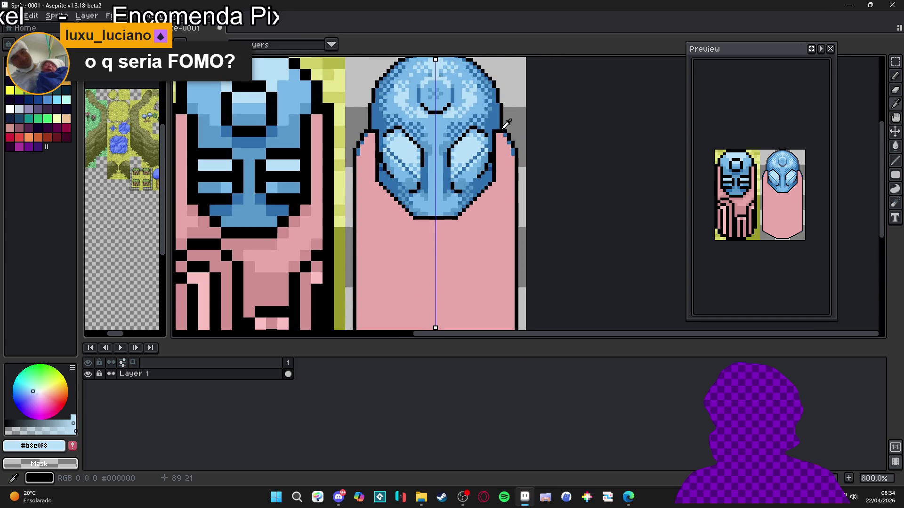
{"action": "left_click", "coordinate": [498, 126], "text": "alt"}
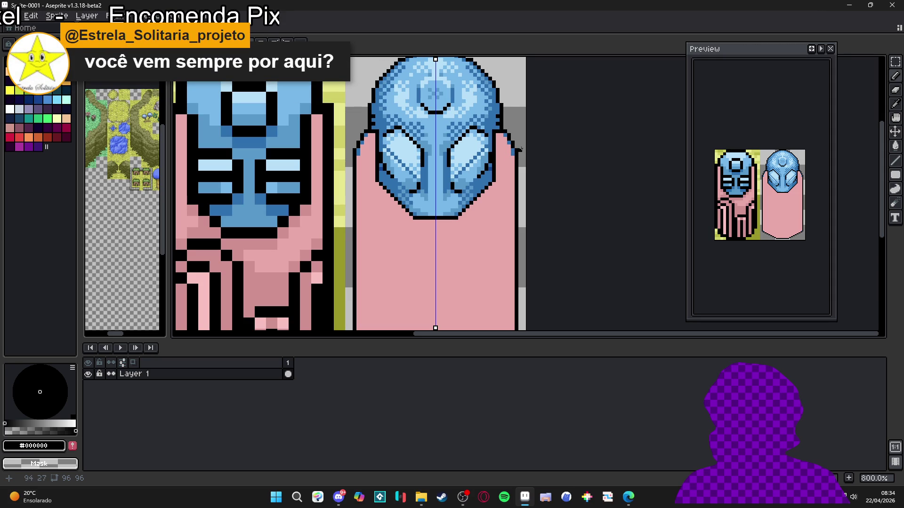
{"action": "scroll", "coordinate": [496, 167], "scroll_direction": "down", "scroll_amount": 2}
{"action": "left_click_drag", "start_coordinate": [495, 170], "coordinate": [491, 162]}
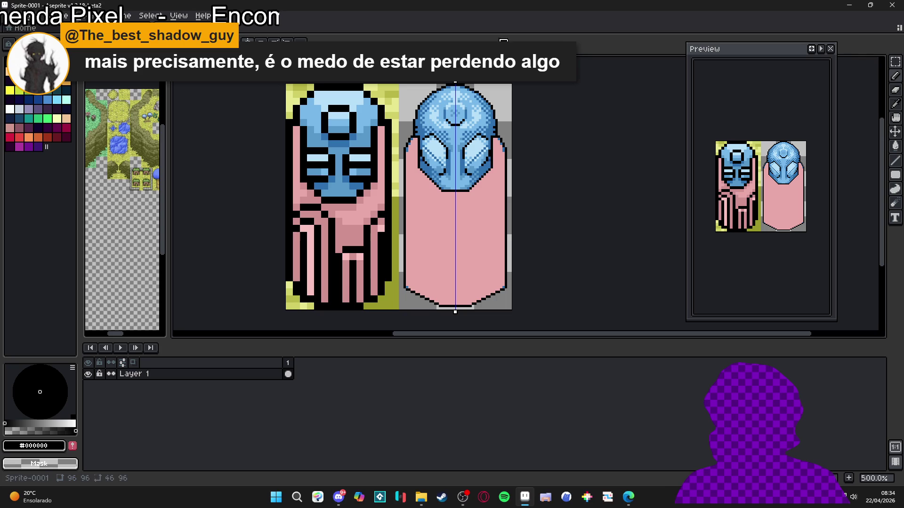
{"action": "scroll", "coordinate": [477, 213], "scroll_direction": "down", "scroll_amount": 2}
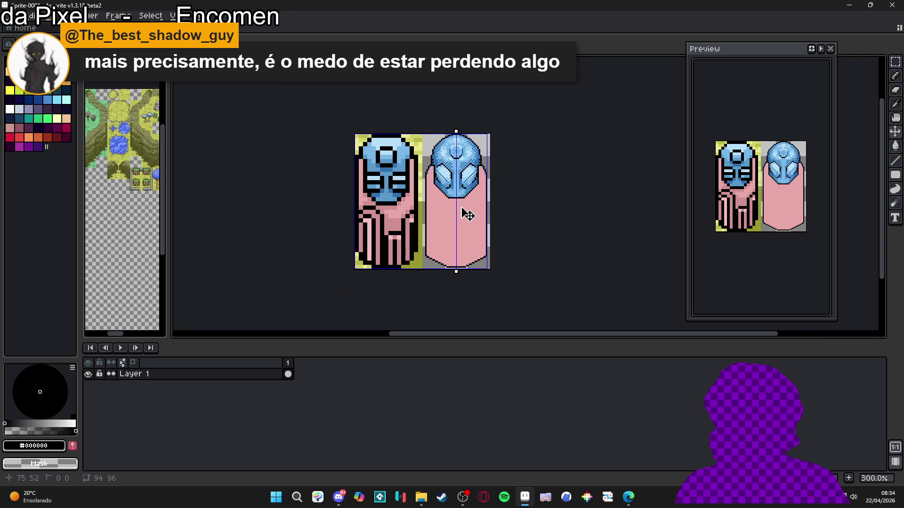
Start saving Sprite-0001 and move up to the RPGENEROUS project folder.
{"action": "key", "text": "ctrl+s"}
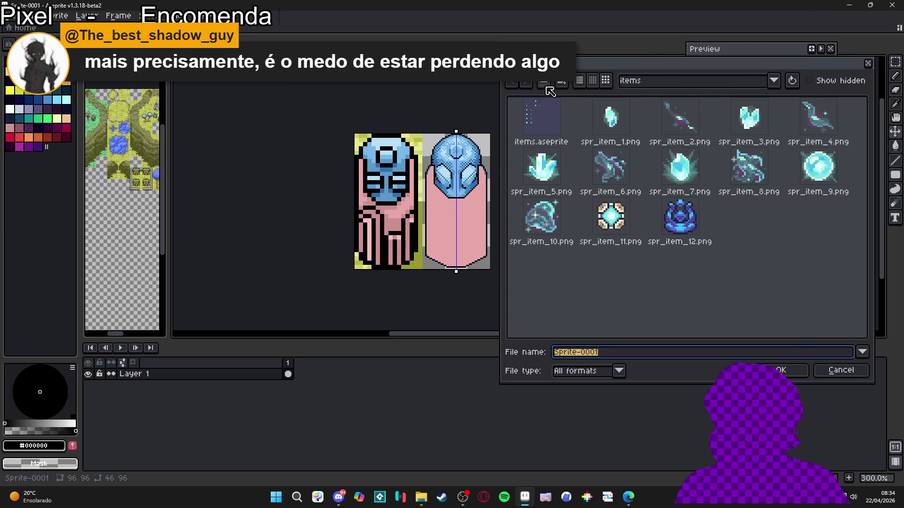
{"action": "left_click", "coordinate": [543, 83]}
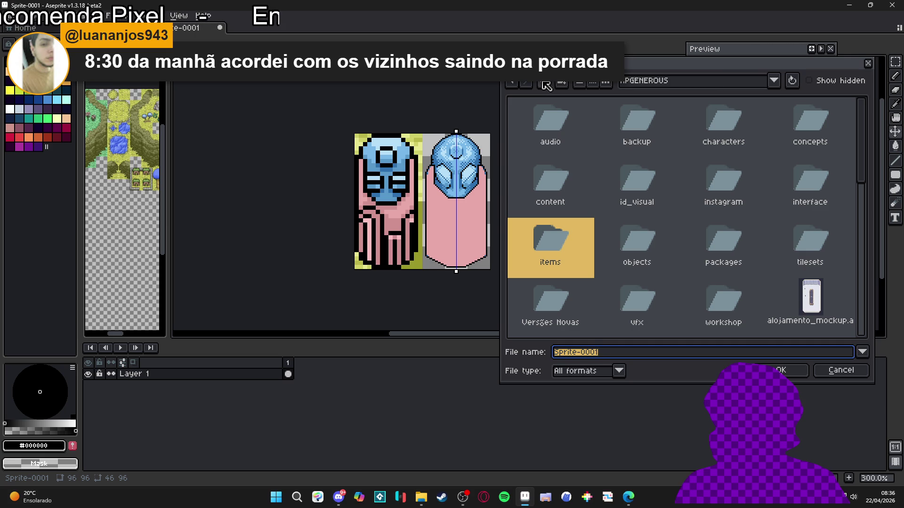
{"action": "key", "text": "XF86AudioLowerVolume"}
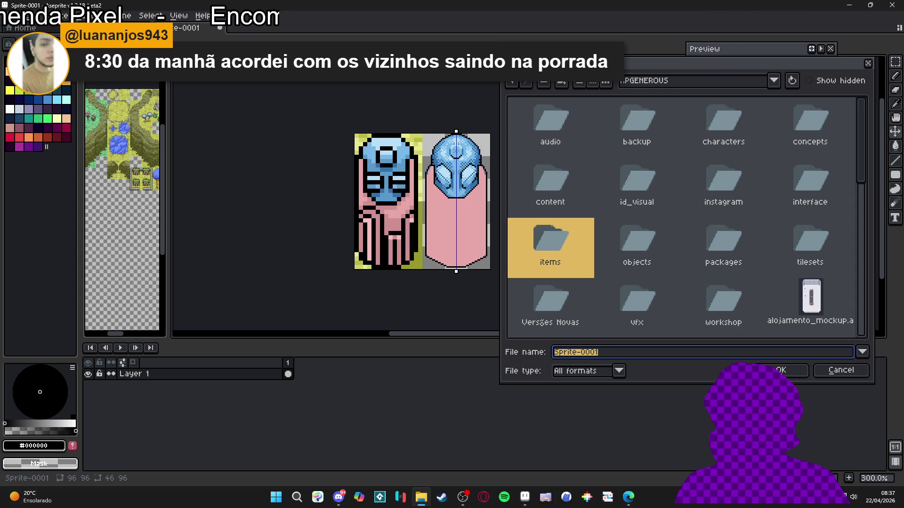
{"action": "key", "text": "alt+Tab"}
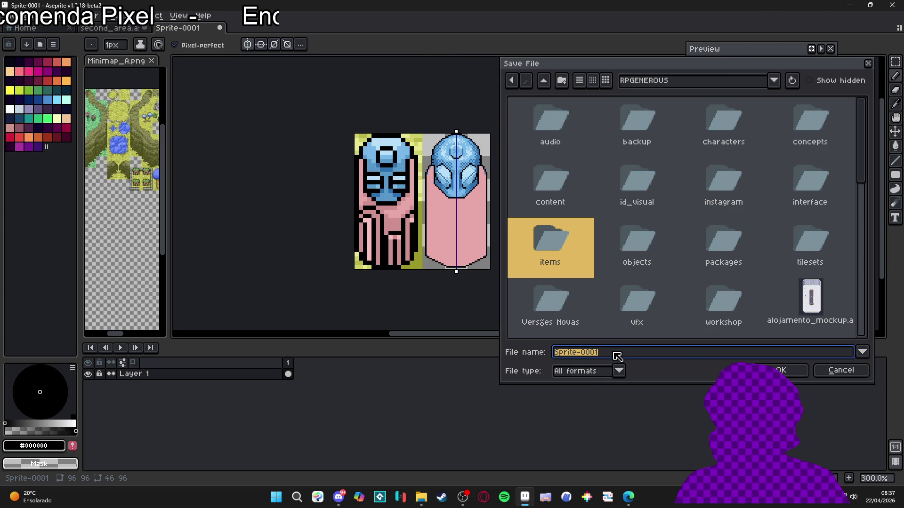
{"action": "left_click", "coordinate": [758, 84]}
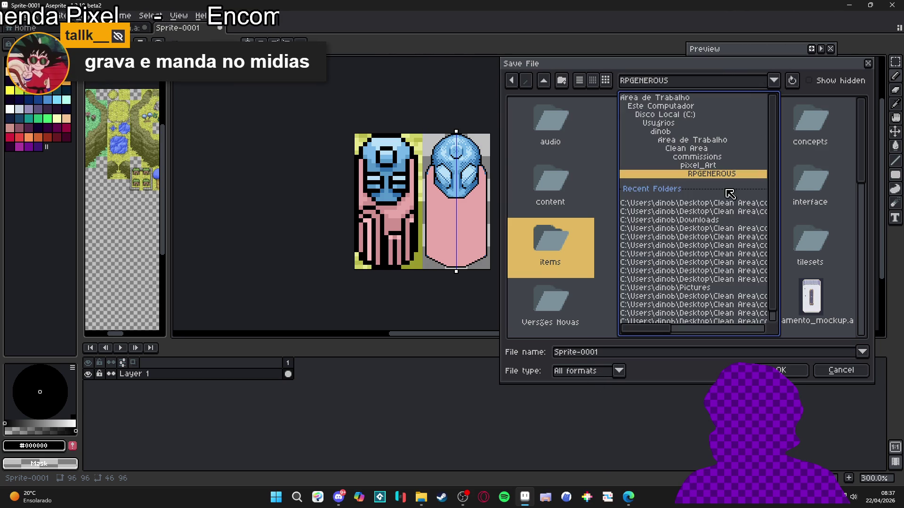
Choose the recent hisano_x folder and save the sprite as items.
{"action": "left_click", "coordinate": [725, 203]}
{"action": "left_click", "coordinate": [628, 355]}
{"action": "key", "text": "ctrl+a"}
{"action": "type", "text": "items"}
{"action": "key", "text": "Return"}
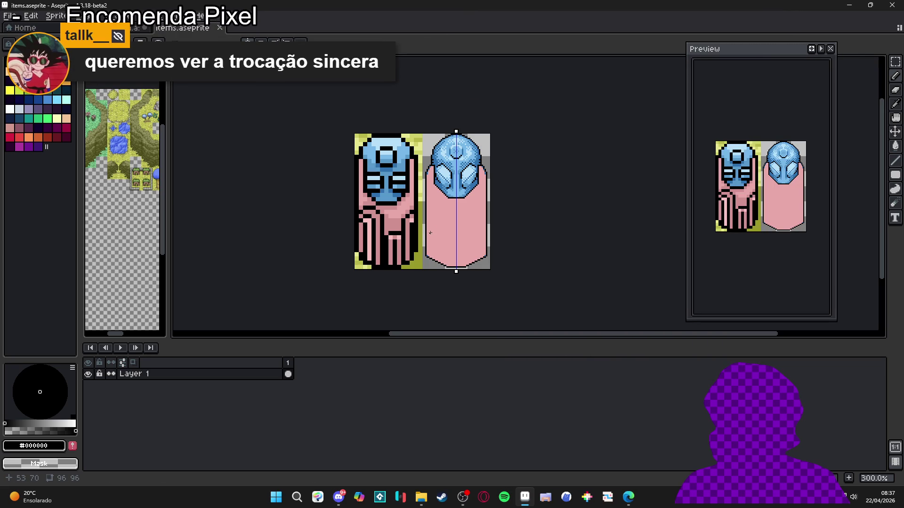
Switch to the second_area.aseprite document.
{"action": "scroll", "coordinate": [440, 204], "scroll_direction": "up", "scroll_amount": 1}
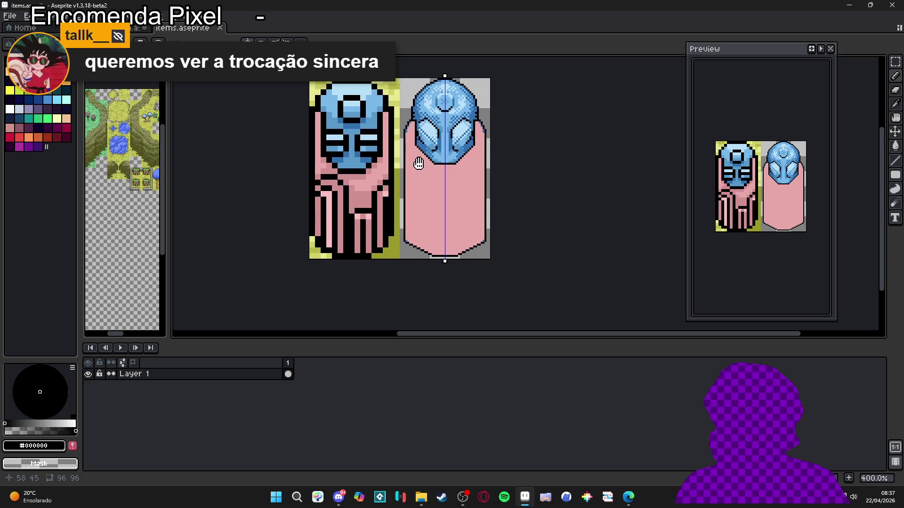
{"action": "scroll", "coordinate": [429, 195], "scroll_direction": "up", "scroll_amount": 1}
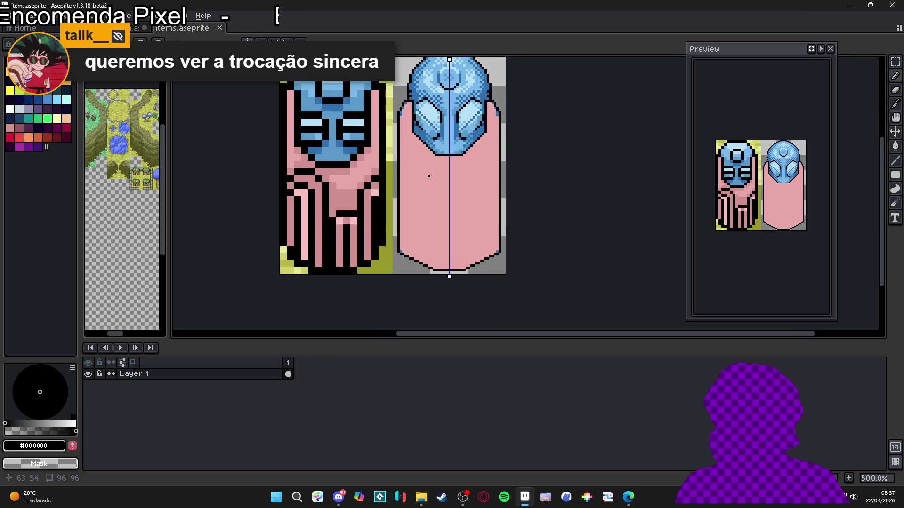
{"action": "scroll", "coordinate": [429, 175], "scroll_direction": "down", "scroll_amount": 1}
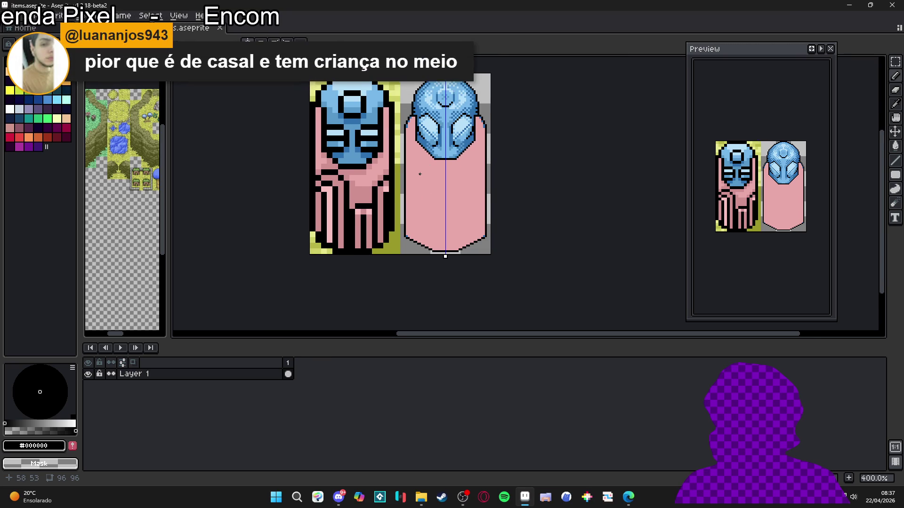
{"action": "scroll", "coordinate": [418, 175], "scroll_direction": "up", "scroll_amount": 1}
{"action": "key", "text": "ctrl+Tab"}
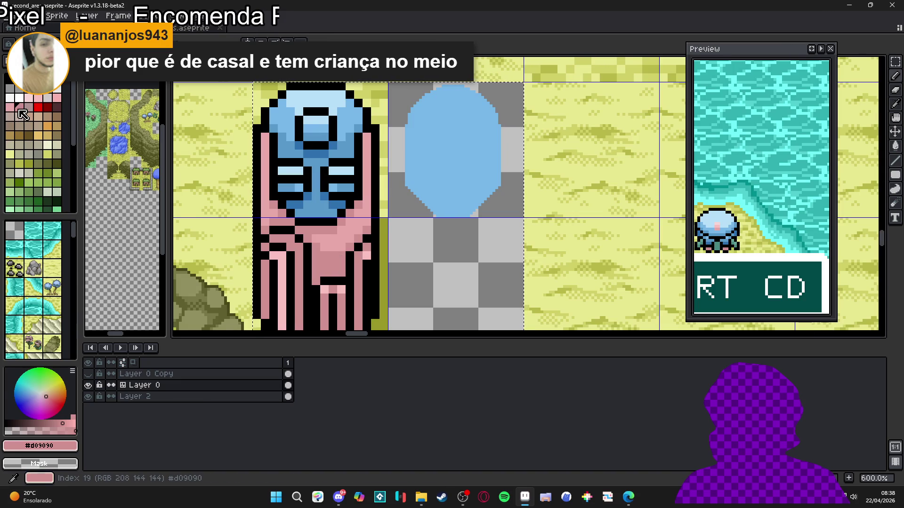
Sample pinks from second_area, set palette colour 20, and return to items.aseprite.
{"action": "scroll", "coordinate": [35, 138], "scroll_direction": "down", "scroll_amount": 3}
{"action": "scroll", "coordinate": [36, 137], "scroll_direction": "up", "scroll_amount": 3}
{"action": "left_click", "coordinate": [10, 107]}
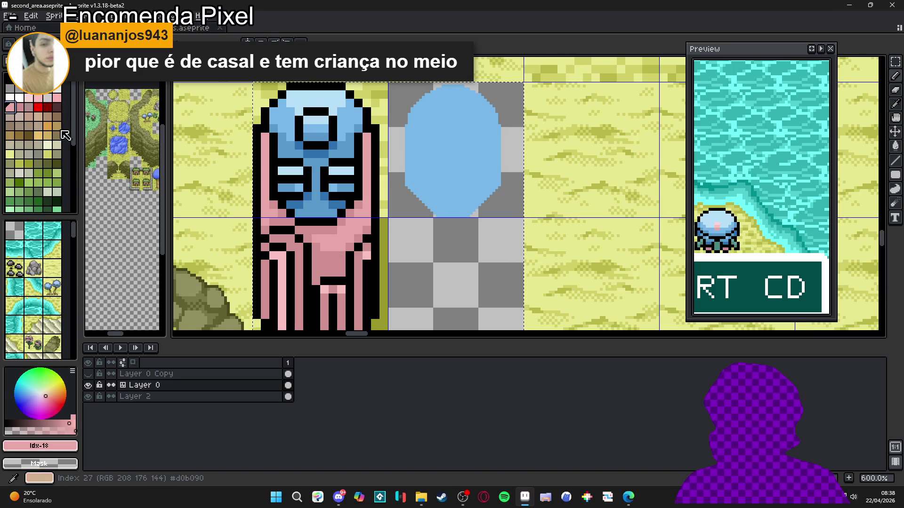
{"action": "scroll", "coordinate": [331, 237], "scroll_direction": "up", "scroll_amount": 6}
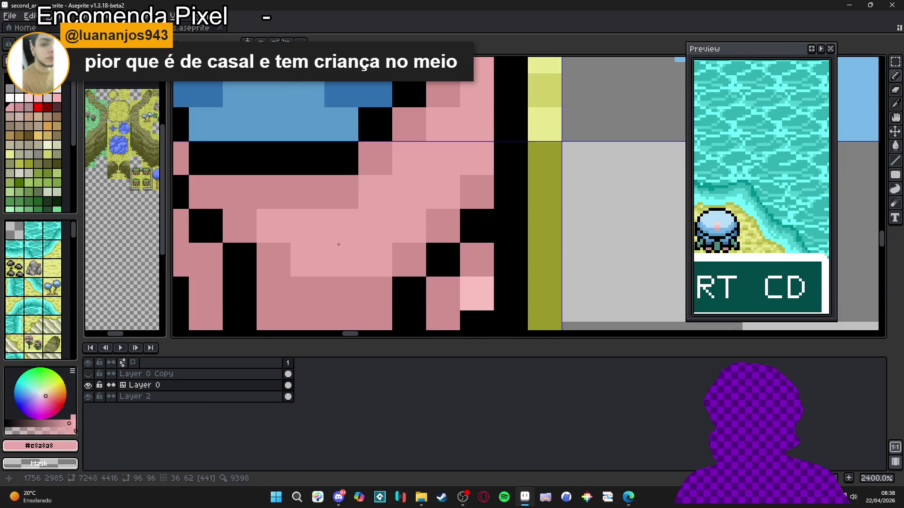
{"action": "left_click", "coordinate": [315, 288], "text": "alt"}
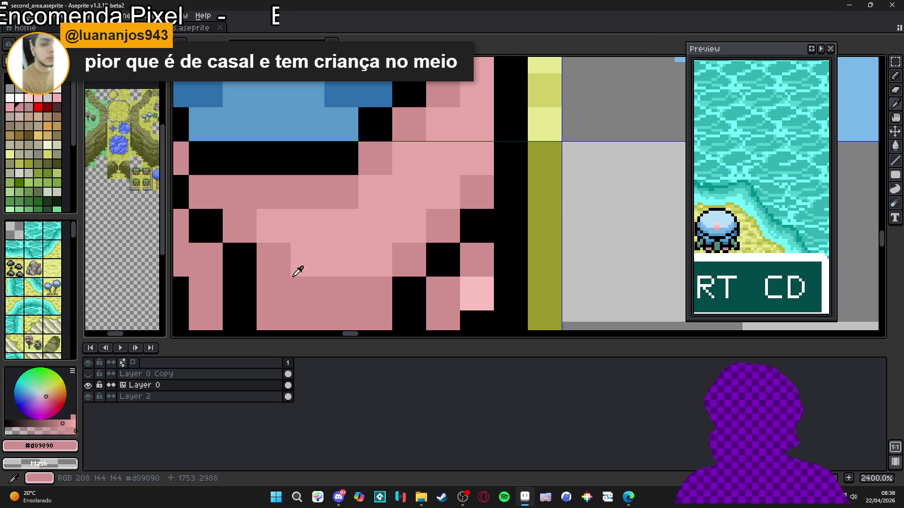
{"action": "left_click", "coordinate": [29, 107]}
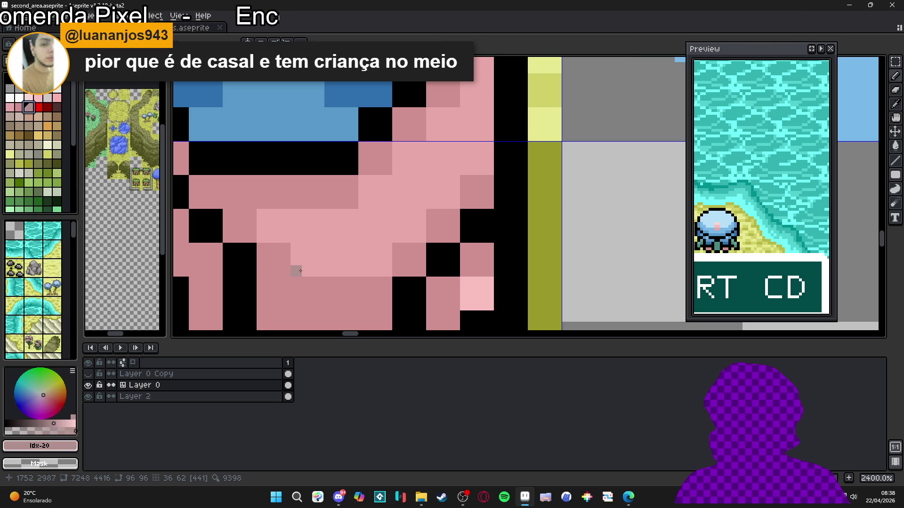
{"action": "key", "text": "ctrl+Tab"}
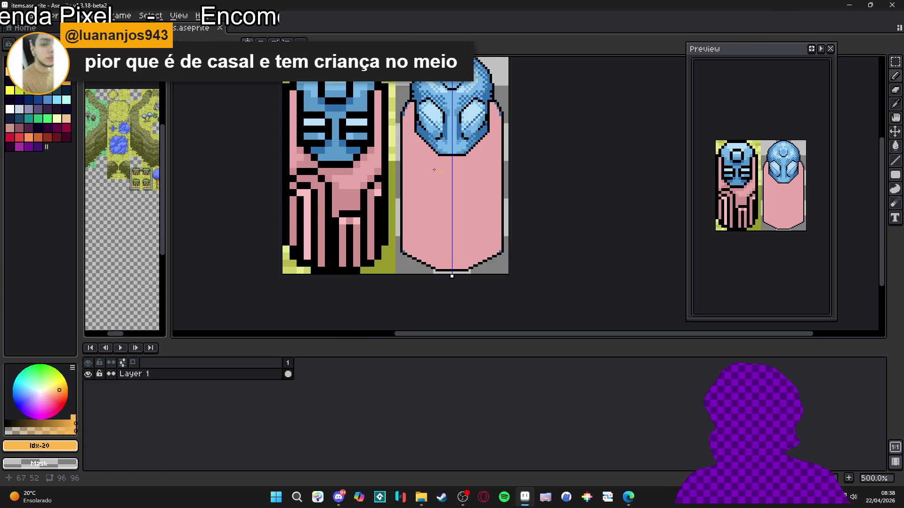
{"action": "scroll", "coordinate": [401, 72], "scroll_direction": "up", "scroll_amount": 3}
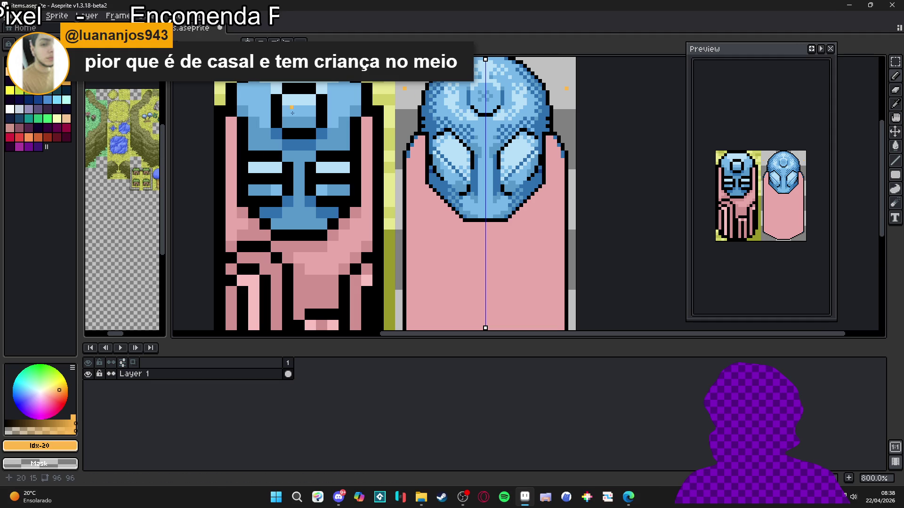
{"action": "mouse_move", "coordinate": [470, 188]}
{"action": "left_mouse_down"}
{"action": "mouse_move", "coordinate": [424, 176]}
{"action": "mouse_move", "coordinate": [422, 120]}
{"action": "left_mouse_up"}
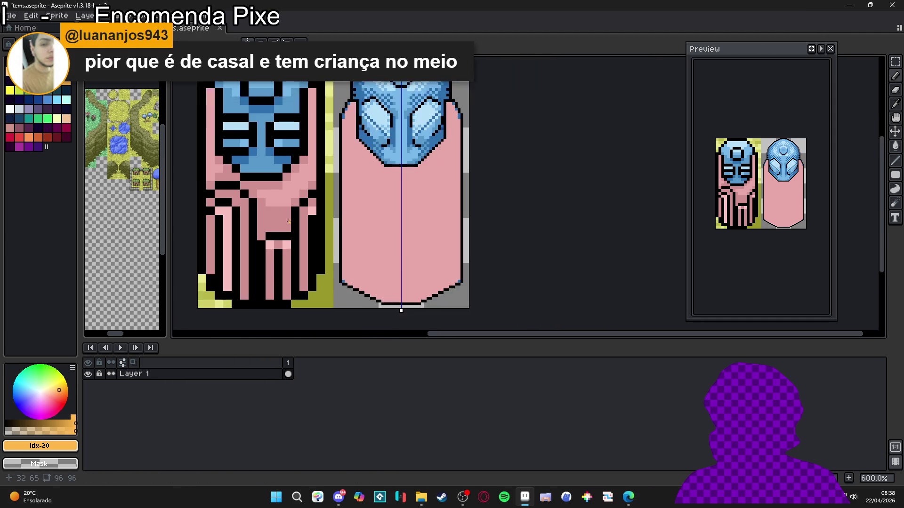
Draw mirrored dark-pink diagonal and vertical shadow lines down the robe.
{"action": "left_click", "coordinate": [281, 212], "text": "alt"}
{"action": "scroll", "coordinate": [329, 197], "scroll_direction": "down", "scroll_amount": 1}
{"action": "scroll", "coordinate": [377, 187], "scroll_direction": "up", "scroll_amount": 1}
{"action": "scroll", "coordinate": [376, 145], "scroll_direction": "down", "scroll_amount": 1}
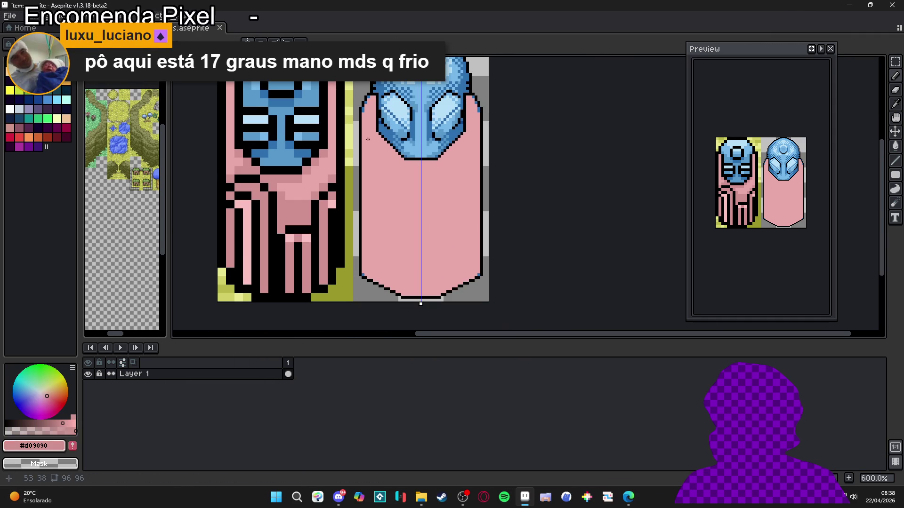
{"action": "left_click_drag", "start_coordinate": [367, 139], "coordinate": [407, 178]}
{"action": "left_click_drag", "start_coordinate": [363, 136], "coordinate": [364, 118]}
{"action": "scroll", "coordinate": [381, 167], "scroll_direction": "up", "scroll_amount": 1}
{"action": "scroll", "coordinate": [395, 178], "scroll_direction": "down", "scroll_amount": 1}
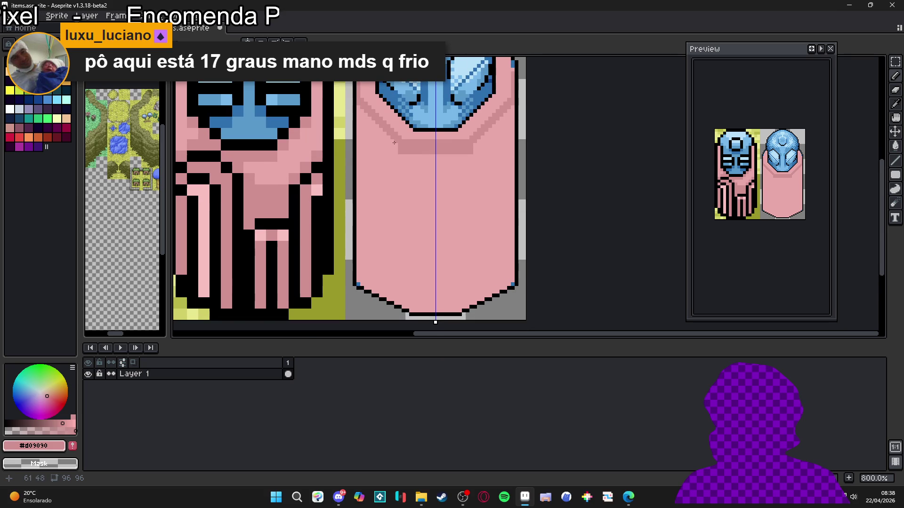
{"action": "left_click_drag", "start_coordinate": [401, 156], "coordinate": [401, 301]}
Fill both robe side panels with #d09090, undoing a stray light-pink band.
{"action": "key", "text": "g"}
{"action": "left_click", "coordinate": [395, 263]}
{"action": "scroll", "coordinate": [395, 263], "scroll_direction": "down", "scroll_amount": 1}
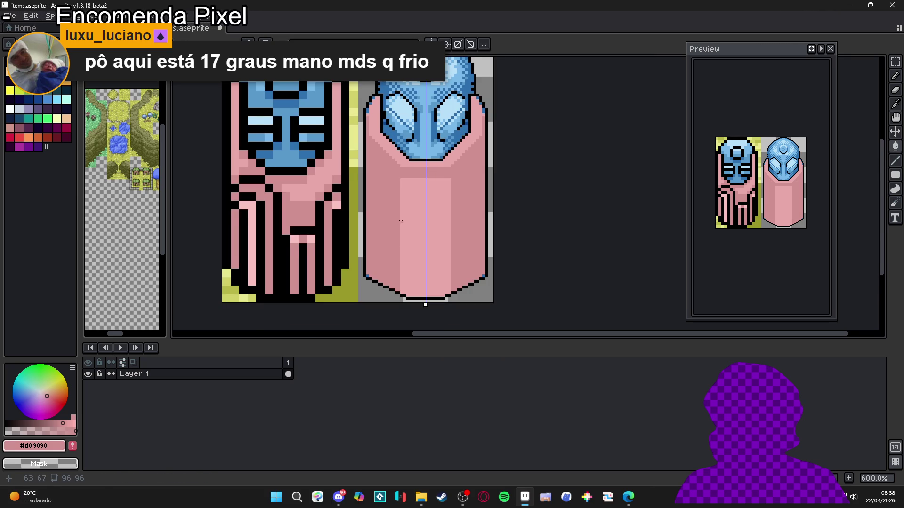
{"action": "scroll", "coordinate": [419, 209], "scroll_direction": "up", "scroll_amount": 1}
{"action": "left_click", "coordinate": [416, 213], "text": "alt"}
{"action": "left_click_drag", "start_coordinate": [435, 194], "coordinate": [409, 206]}
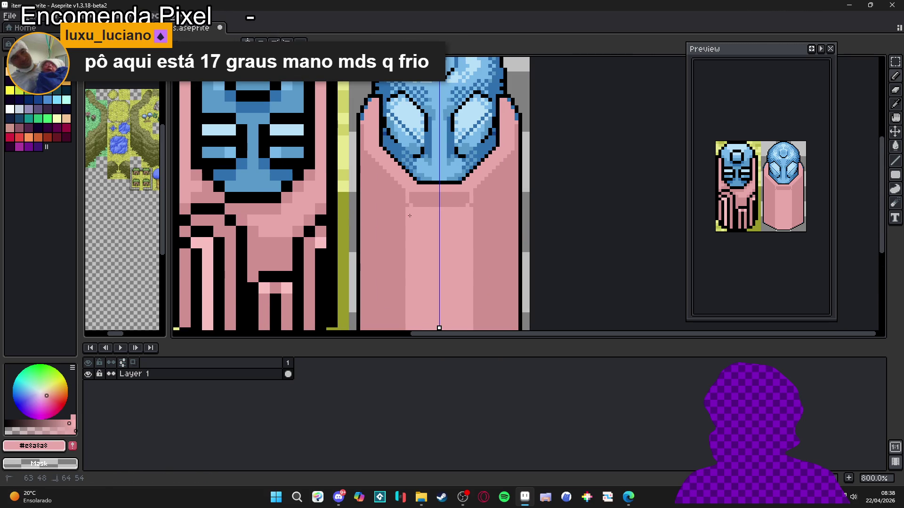
{"action": "key", "text": "ctrl+z"}
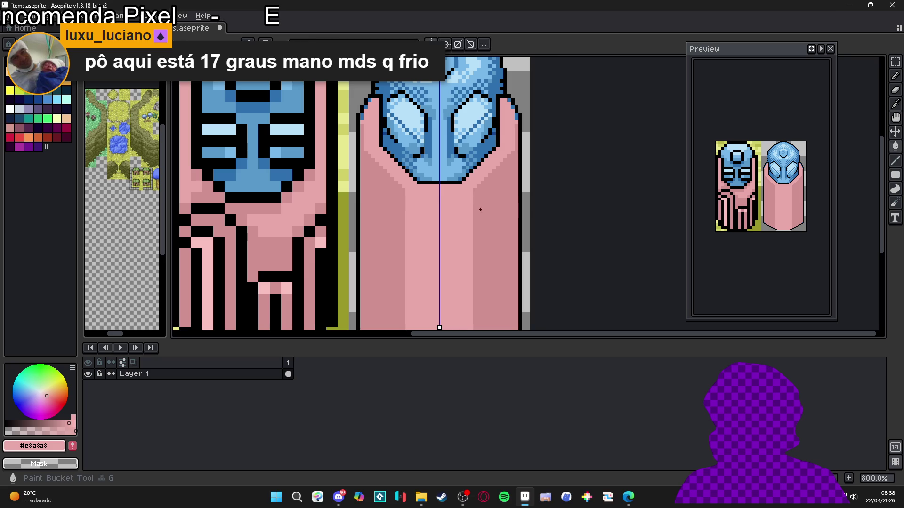
{"action": "left_click", "coordinate": [479, 184], "text": "alt"}
{"action": "scroll", "coordinate": [471, 193], "scroll_direction": "up", "scroll_amount": 3}
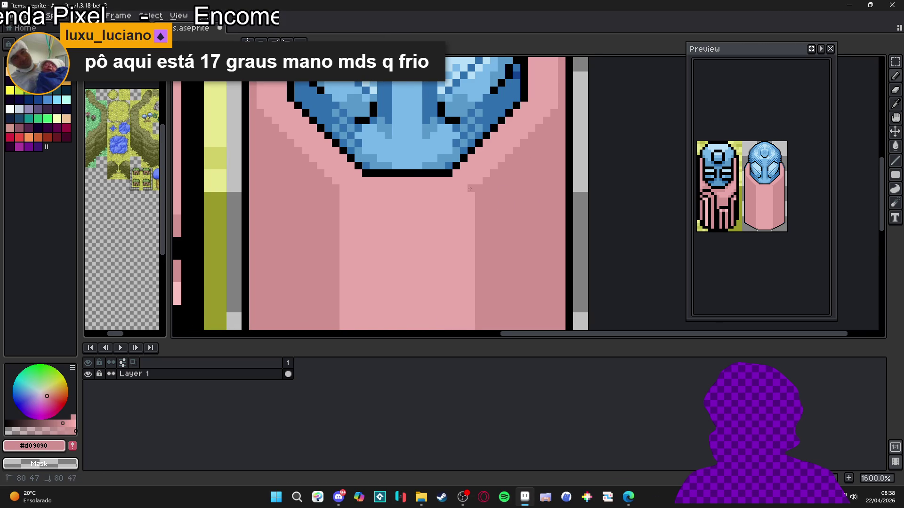
Add a dark-pink pixel under the helmet and marquee-select the robe's centre strip.
{"action": "key", "text": "m"}
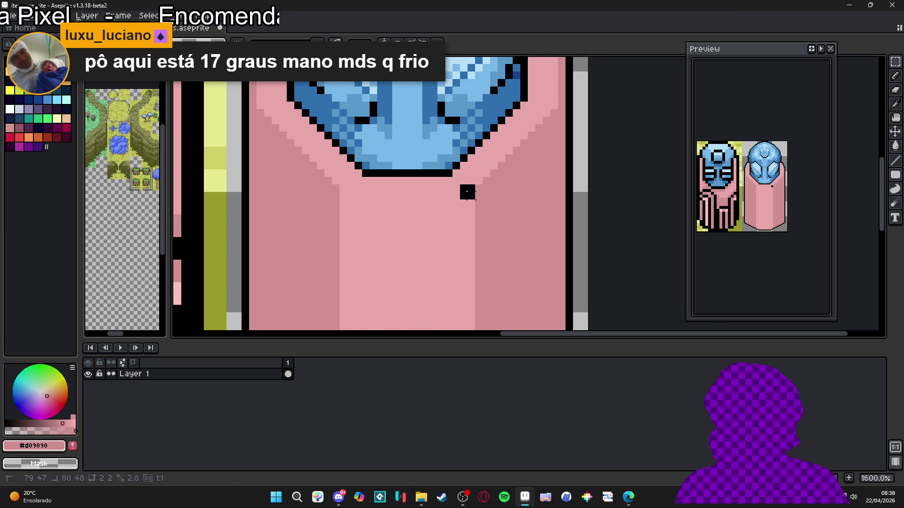
{"action": "left_click_drag", "start_coordinate": [471, 191], "coordinate": [476, 129]}
{"action": "left_click", "coordinate": [476, 128]}
{"action": "scroll", "coordinate": [476, 128], "scroll_direction": "down", "scroll_amount": 3}
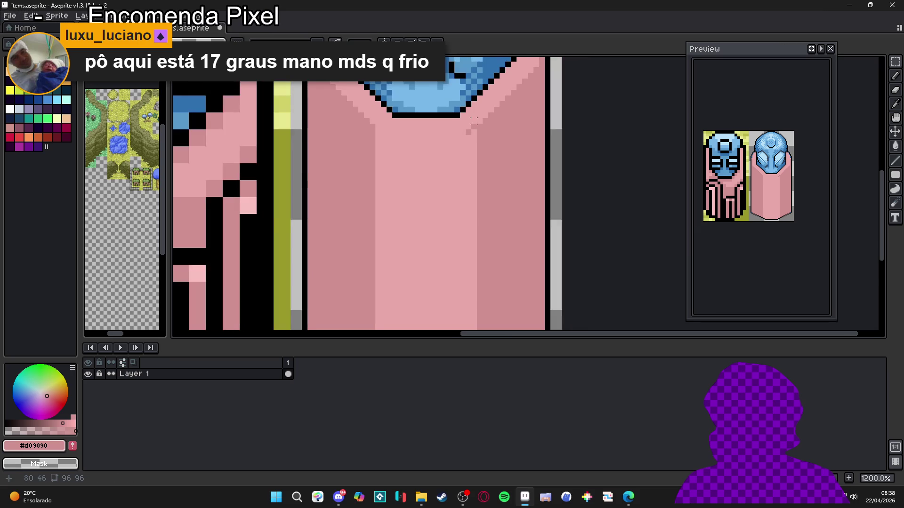
{"action": "left_click_drag", "start_coordinate": [473, 125], "coordinate": [411, 294]}
{"action": "scroll", "coordinate": [411, 296], "scroll_direction": "up", "scroll_amount": 6}
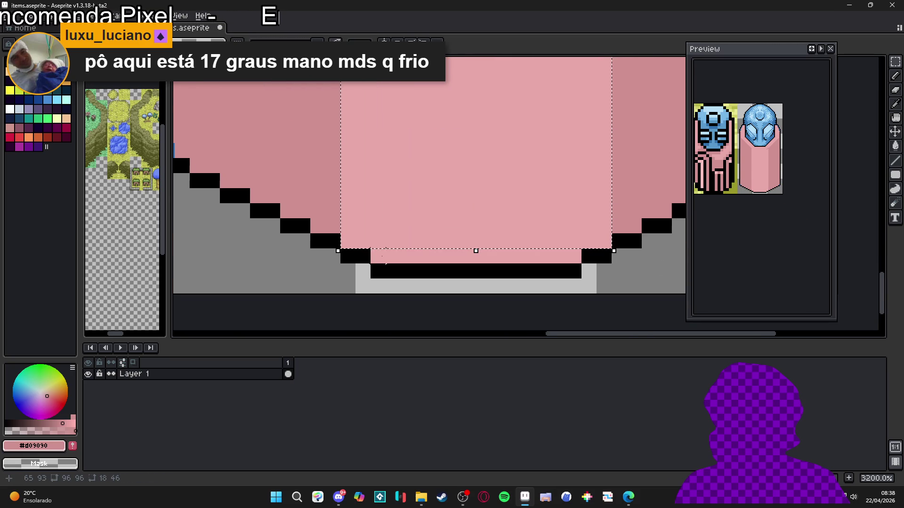
Fill the selected centre strip with a checkered two-pink dither.
{"action": "scroll", "coordinate": [533, 254], "scroll_direction": "down", "scroll_amount": 3}
{"action": "key", "text": "g"}
{"action": "left_click_drag", "start_coordinate": [501, 175], "coordinate": [438, 274]}
{"action": "left_click_drag", "start_coordinate": [459, 103], "coordinate": [427, 260]}
{"action": "key", "text": "Delete"}
{"action": "scroll", "coordinate": [428, 252], "scroll_direction": "down", "scroll_amount": 3}
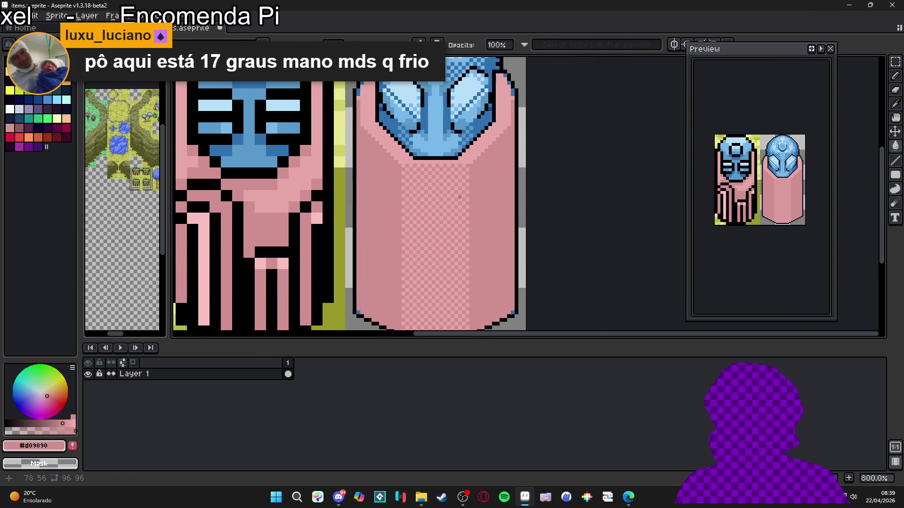
{"action": "scroll", "coordinate": [465, 176], "scroll_direction": "up", "scroll_amount": 2}
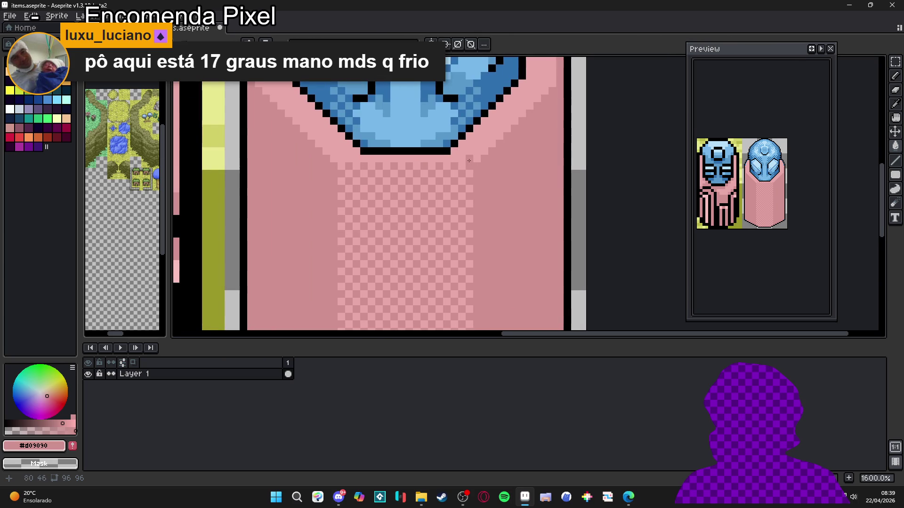
Undo a stray stroke and draw a 17 px pink line across the strip's top.
{"action": "left_click", "coordinate": [447, 161], "text": "alt"}
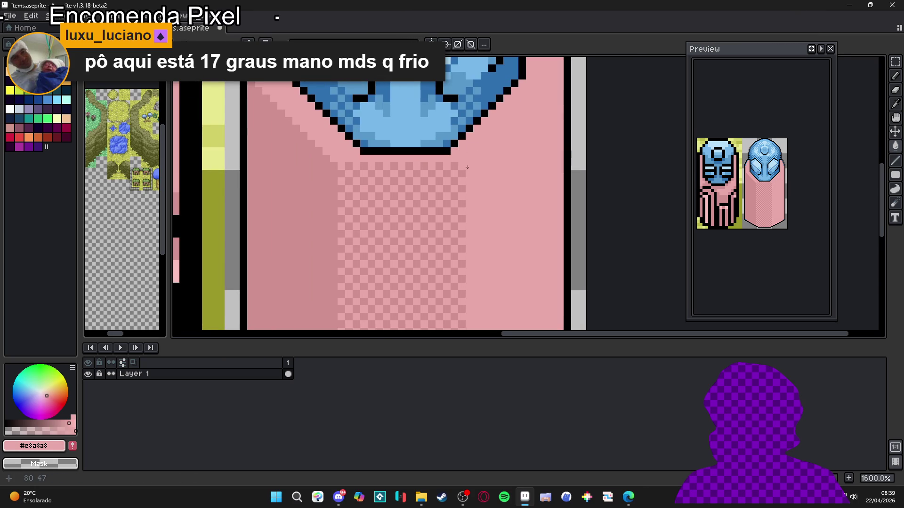
{"action": "scroll", "coordinate": [453, 164], "scroll_direction": "up", "scroll_amount": 2}
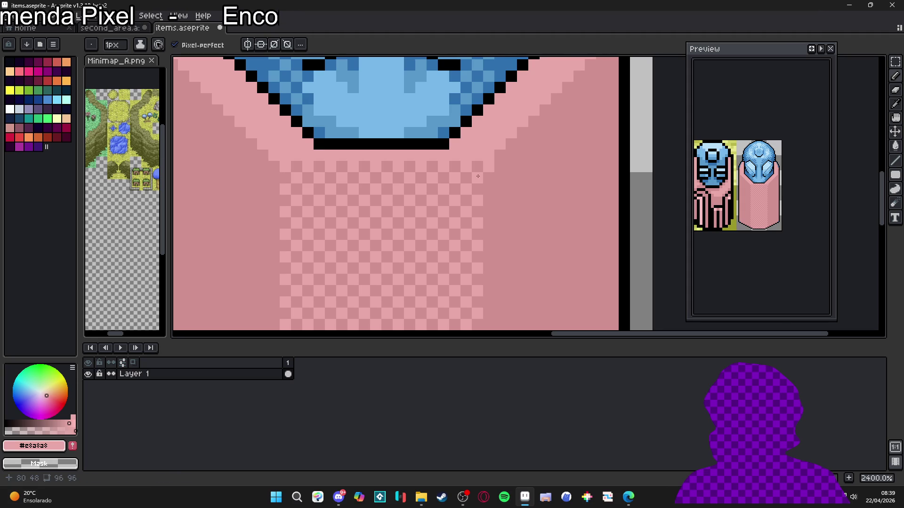
{"action": "key", "text": "ctrl+z"}
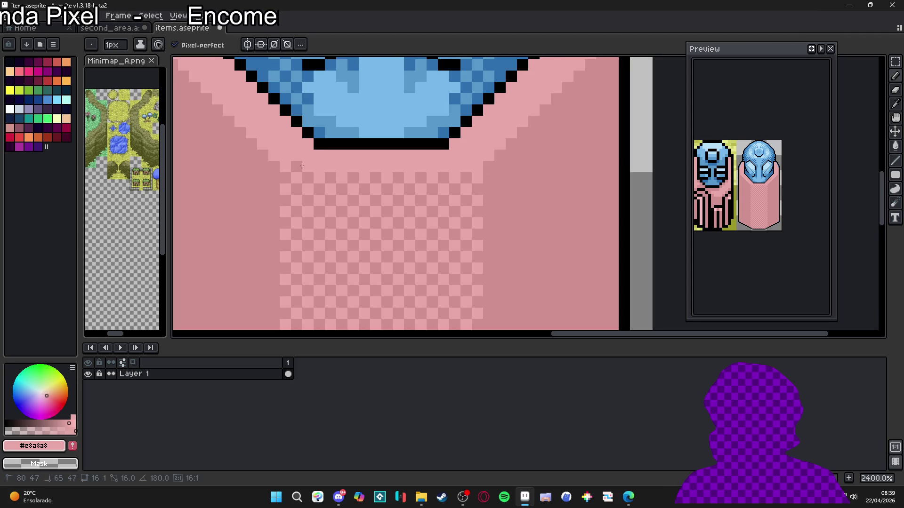
{"action": "scroll", "coordinate": [363, 215], "scroll_direction": "down", "scroll_amount": 3}
{"action": "scroll", "coordinate": [451, 193], "scroll_direction": "up", "scroll_amount": 1}
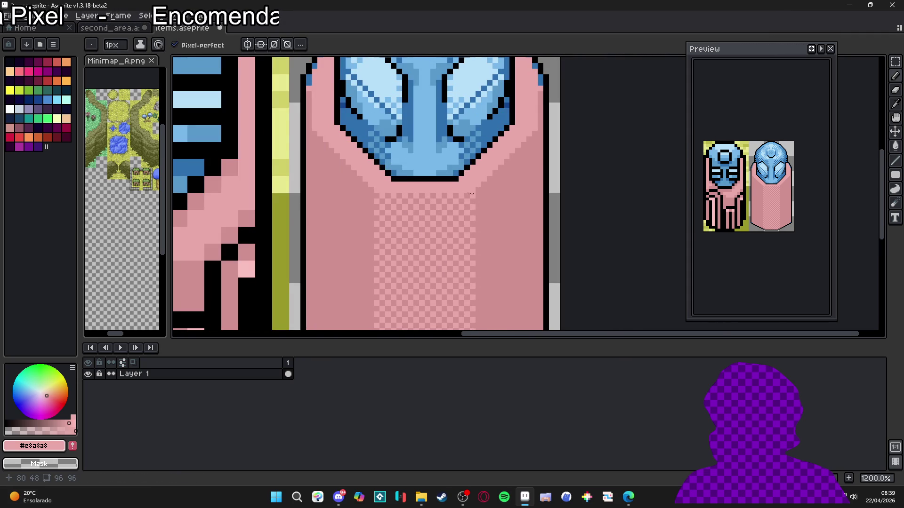
{"action": "left_click", "coordinate": [383, 197], "text": "shift"}
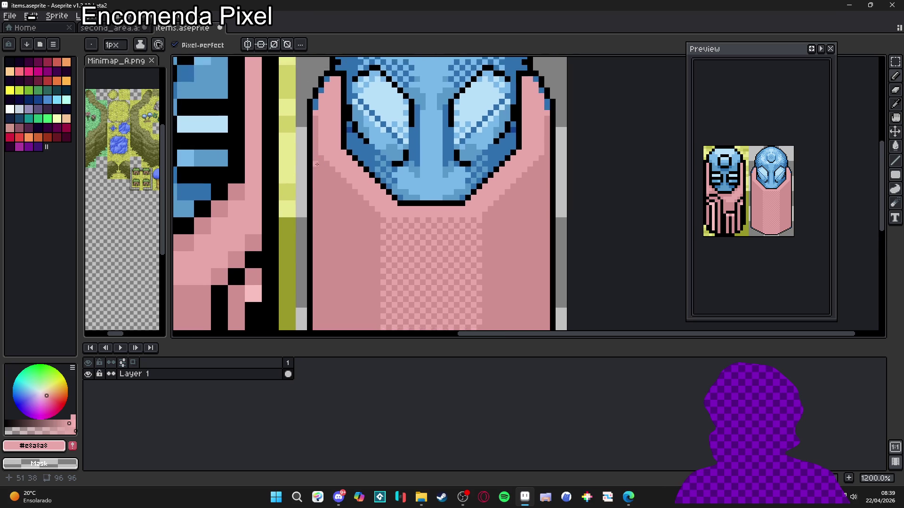
{"action": "scroll", "coordinate": [372, 189], "scroll_direction": "down", "scroll_amount": 3}
{"action": "scroll", "coordinate": [343, 142], "scroll_direction": "up", "scroll_amount": 1}
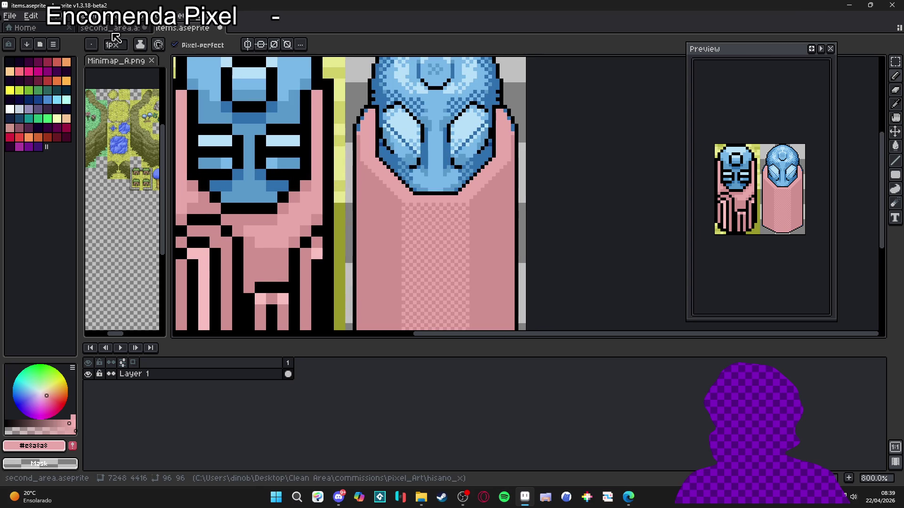
{"action": "scroll", "coordinate": [393, 195], "scroll_direction": "down", "scroll_amount": 3}
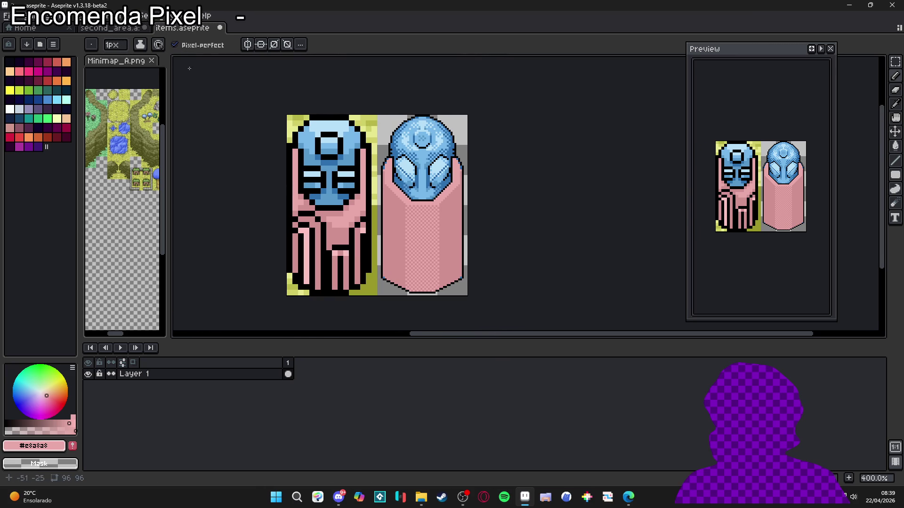
Pick the light-pink swatch Idx-15 from second_area's palette.
{"action": "left_click", "coordinate": [111, 28]}
{"action": "scroll", "coordinate": [311, 84], "scroll_direction": "down", "scroll_amount": 7}
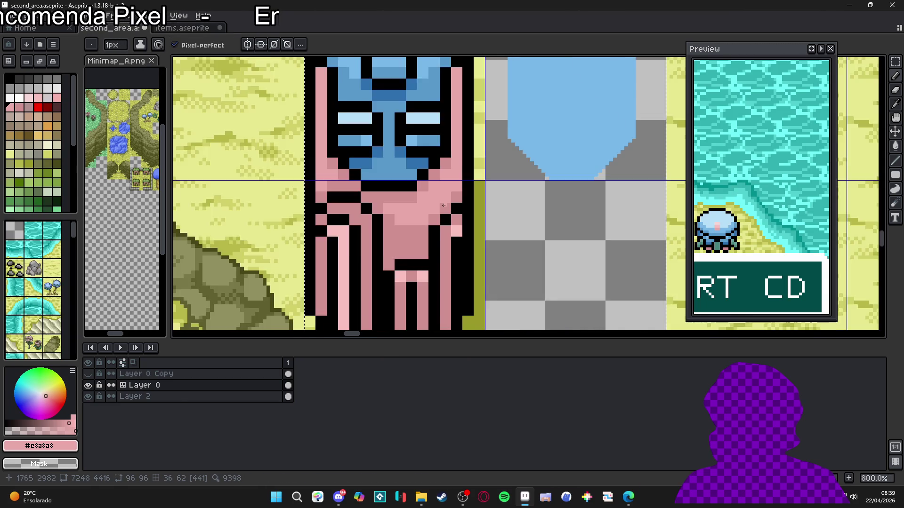
{"action": "left_click", "coordinate": [56, 98]}
{"action": "scroll", "coordinate": [433, 211], "scroll_direction": "up", "scroll_amount": 2}
{"action": "key", "text": "bracketleft"}
{"action": "key", "text": "bracketleft"}
{"action": "scroll", "coordinate": [426, 210], "scroll_direction": "up", "scroll_amount": 1}
Return to items.aseprite and paint a light-pink row under the helmet outline.
{"action": "left_click", "coordinate": [182, 28]}
{"action": "scroll", "coordinate": [471, 198], "scroll_direction": "up", "scroll_amount": 6}
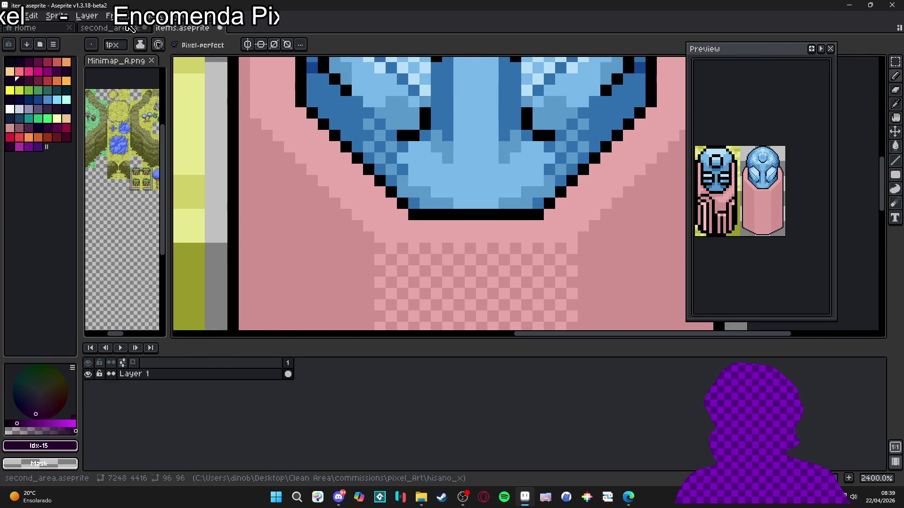
{"action": "left_click", "coordinate": [111, 28]}
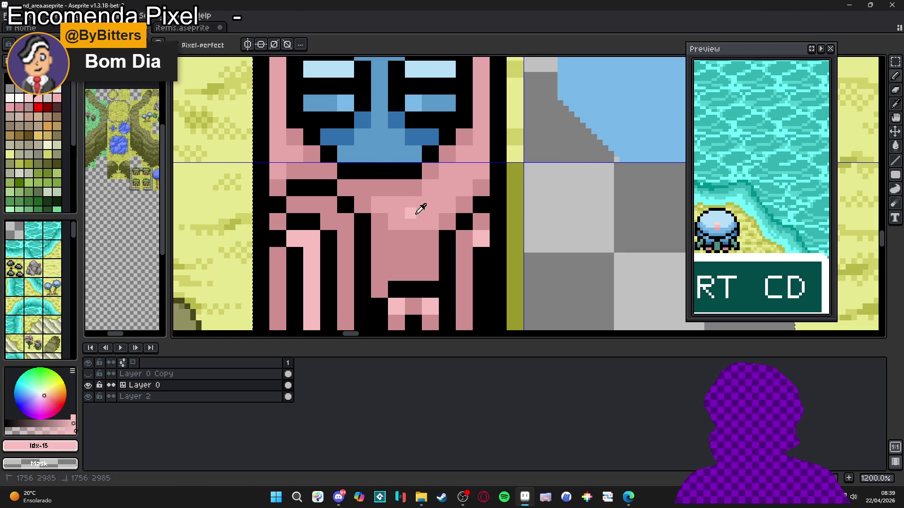
{"action": "key", "text": "ctrl+Tab"}
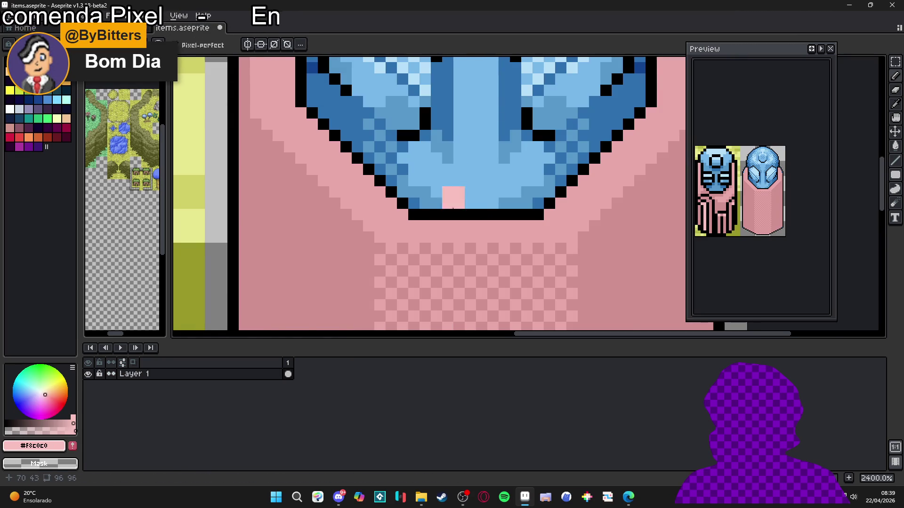
{"action": "scroll", "coordinate": [432, 228], "scroll_direction": "down", "scroll_amount": 2}
{"action": "mouse_move", "coordinate": [432, 234]}
{"action": "left_mouse_down"}
{"action": "mouse_move", "coordinate": [536, 231]}
{"action": "mouse_move", "coordinate": [404, 230]}
{"action": "mouse_move", "coordinate": [536, 226]}
{"action": "mouse_move", "coordinate": [551, 259]}
{"action": "mouse_move", "coordinate": [632, 189]}
{"action": "left_mouse_up"}
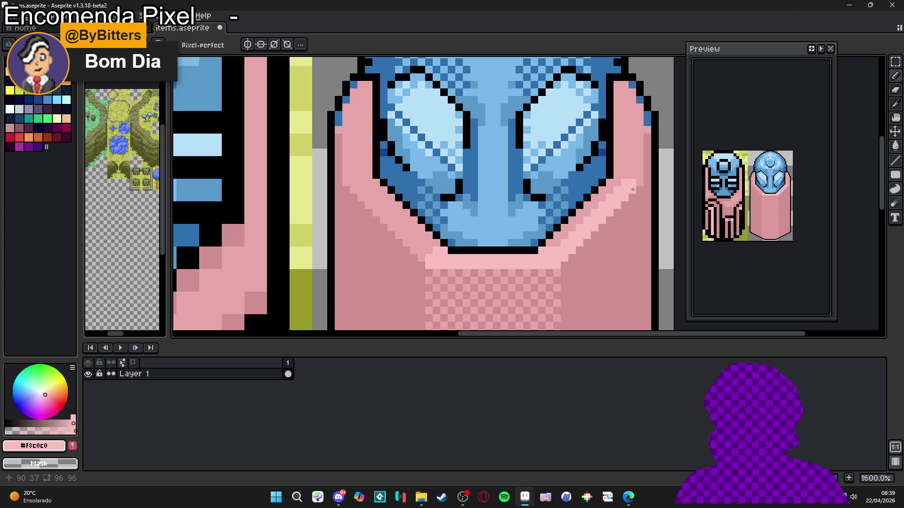
Extend light-pink highlights along the helmet's lower and left diagonal edges.
{"action": "mouse_move", "coordinate": [628, 192]}
{"action": "left_mouse_down"}
{"action": "mouse_move", "coordinate": [610, 187]}
{"action": "mouse_move", "coordinate": [548, 247]}
{"action": "left_mouse_up"}
{"action": "key", "text": "b"}
{"action": "mouse_move", "coordinate": [437, 245]}
{"action": "left_mouse_down"}
{"action": "mouse_move", "coordinate": [374, 184]}
{"action": "mouse_move", "coordinate": [423, 256]}
{"action": "left_mouse_up"}
{"action": "scroll", "coordinate": [433, 250], "scroll_direction": "up", "scroll_amount": 3}
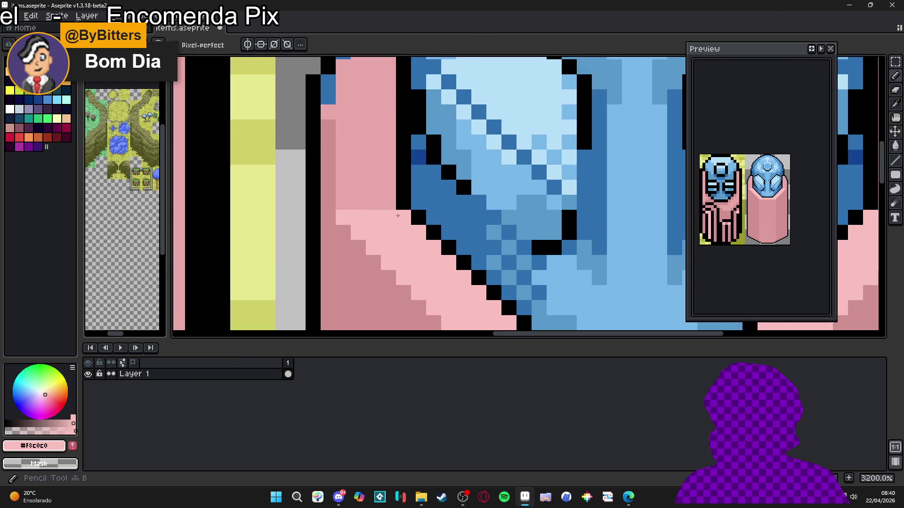
{"action": "key", "text": "b"}
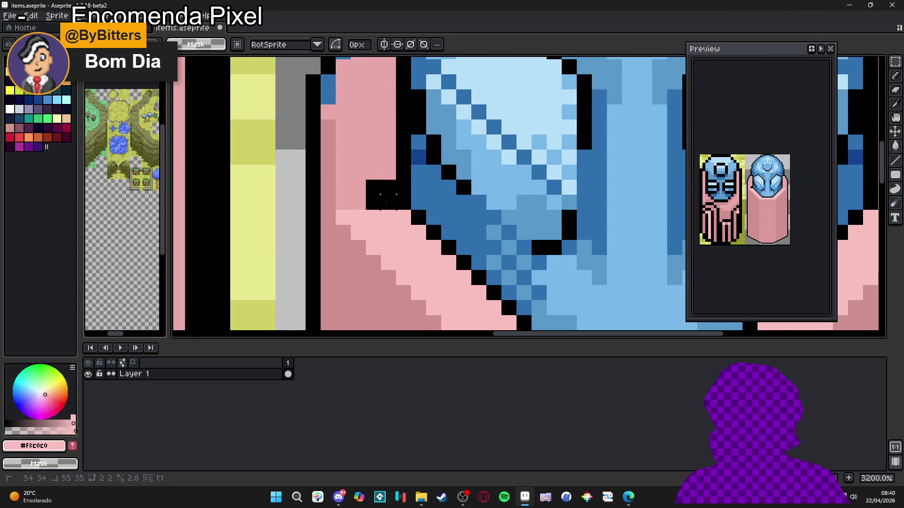
{"action": "scroll", "coordinate": [375, 196], "scroll_direction": "down", "scroll_amount": 4}
{"action": "scroll", "coordinate": [376, 197], "scroll_direction": "up", "scroll_amount": 1}
Fill the left and right robe strips with the light-pink checker pattern.
{"action": "key", "text": "g"}
{"action": "left_click", "coordinate": [375, 188]}
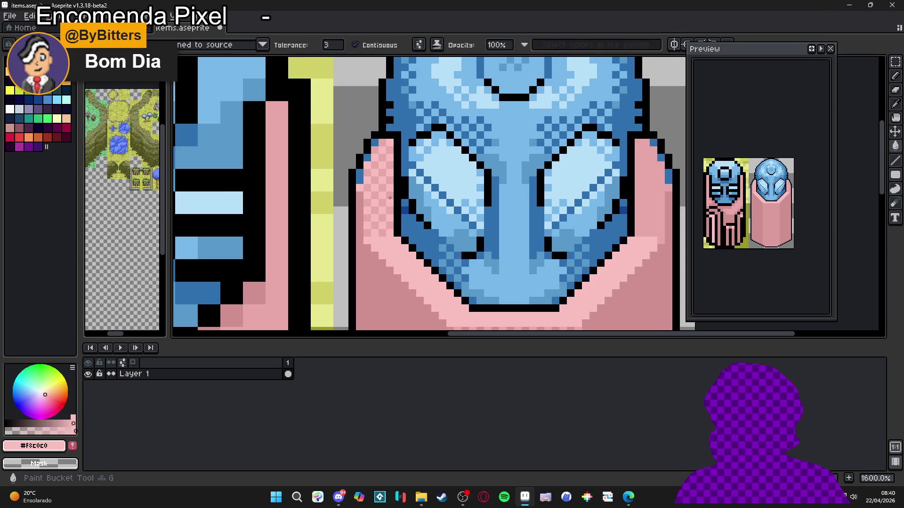
{"action": "left_click", "coordinate": [647, 206]}
{"action": "scroll", "coordinate": [518, 224], "scroll_direction": "down", "scroll_amount": 5}
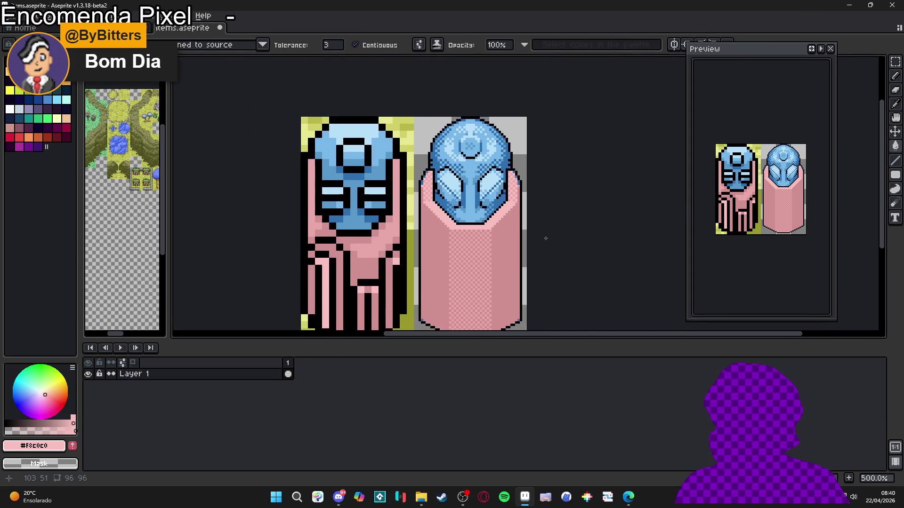
Go back to the pencil and sample the mid blue from the sprite.
{"action": "key", "text": "b"}
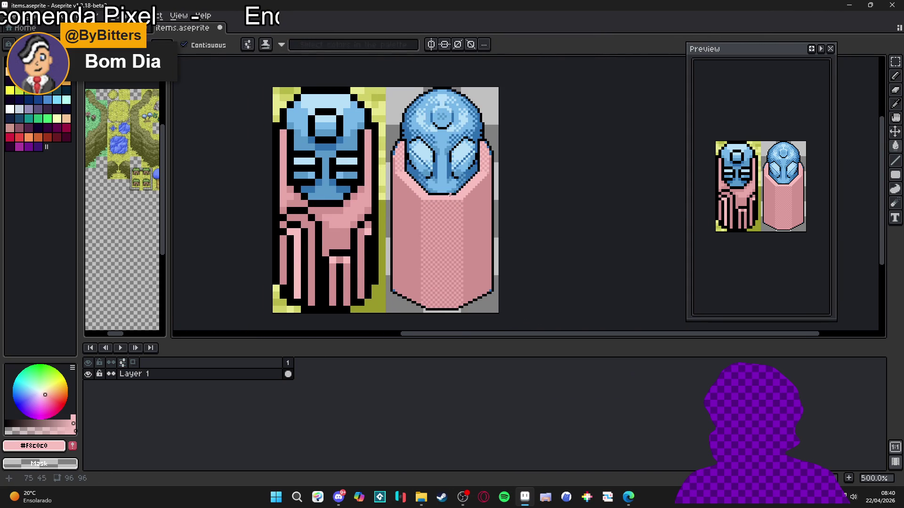
{"action": "scroll", "coordinate": [444, 213], "scroll_direction": "up", "scroll_amount": 1}
{"action": "scroll", "coordinate": [444, 213], "scroll_direction": "down", "scroll_amount": 1}
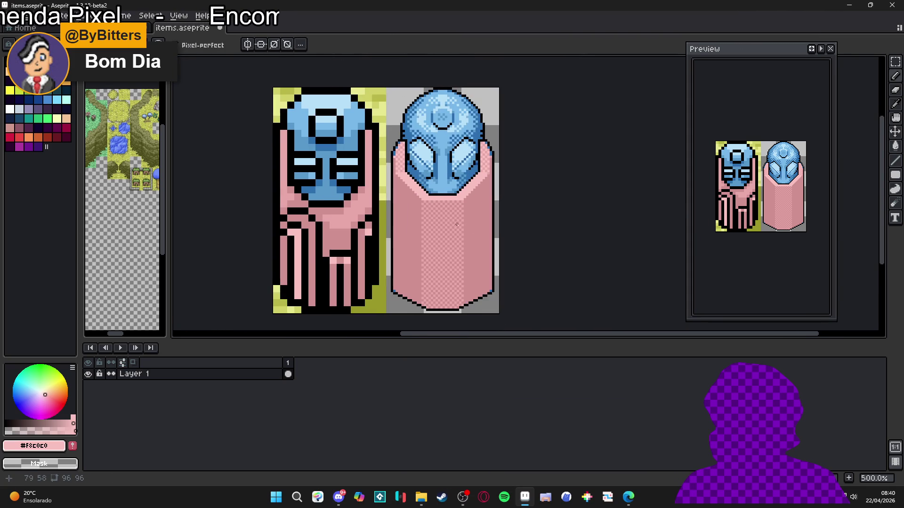
{"action": "scroll", "coordinate": [462, 224], "scroll_direction": "down", "scroll_amount": 1}
{"action": "scroll", "coordinate": [427, 219], "scroll_direction": "down", "scroll_amount": 1}
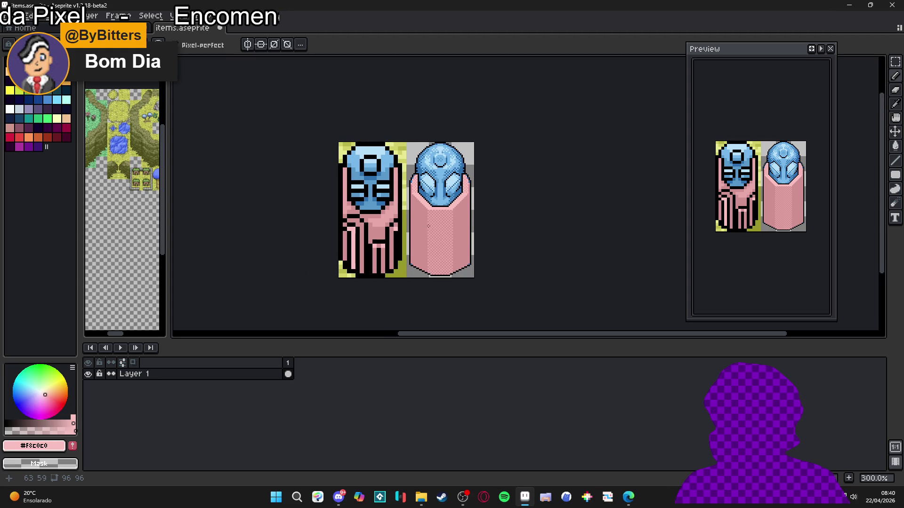
{"action": "scroll", "coordinate": [433, 224], "scroll_direction": "down", "scroll_amount": 1}
{"action": "scroll", "coordinate": [435, 225], "scroll_direction": "up", "scroll_amount": 2}
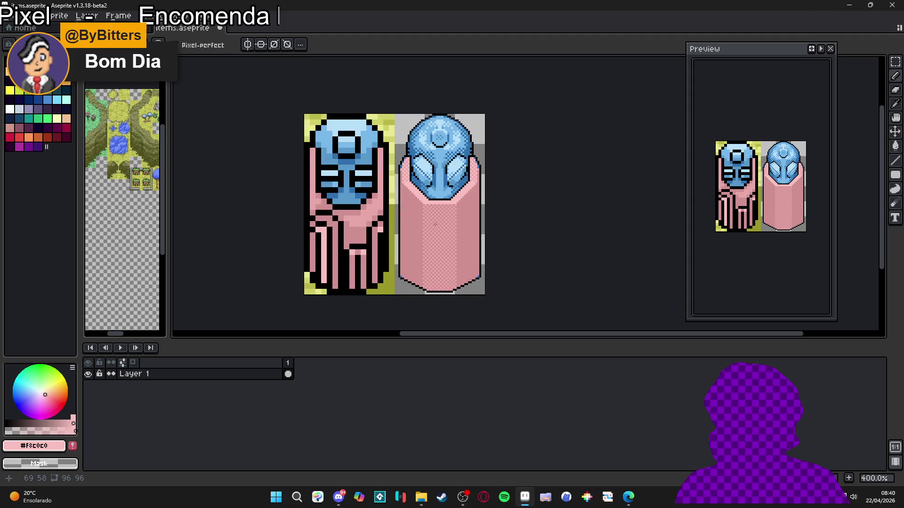
{"action": "scroll", "coordinate": [445, 209], "scroll_direction": "down", "scroll_amount": 1}
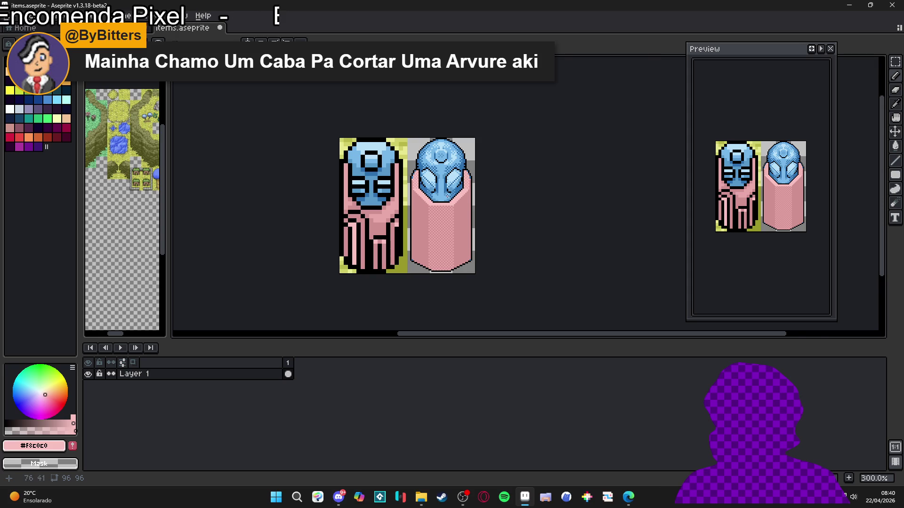
{"action": "scroll", "coordinate": [416, 209], "scroll_direction": "up", "scroll_amount": 3}
{"action": "left_click", "coordinate": [426, 155], "text": "alt"}
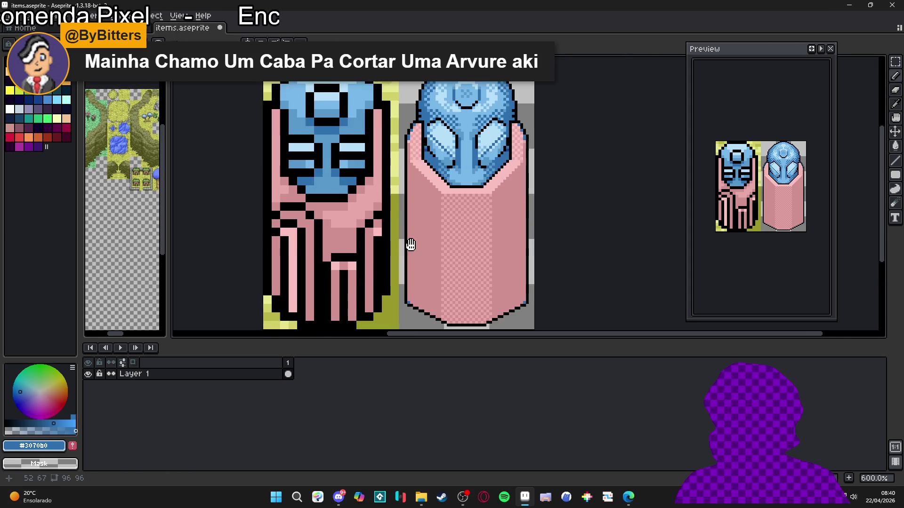
Sample the darker robe pink, save items.aseprite, and switch to second_area.aseprite.
{"action": "scroll", "coordinate": [410, 255], "scroll_direction": "up", "scroll_amount": 3}
{"action": "scroll", "coordinate": [421, 301], "scroll_direction": "down", "scroll_amount": 4}
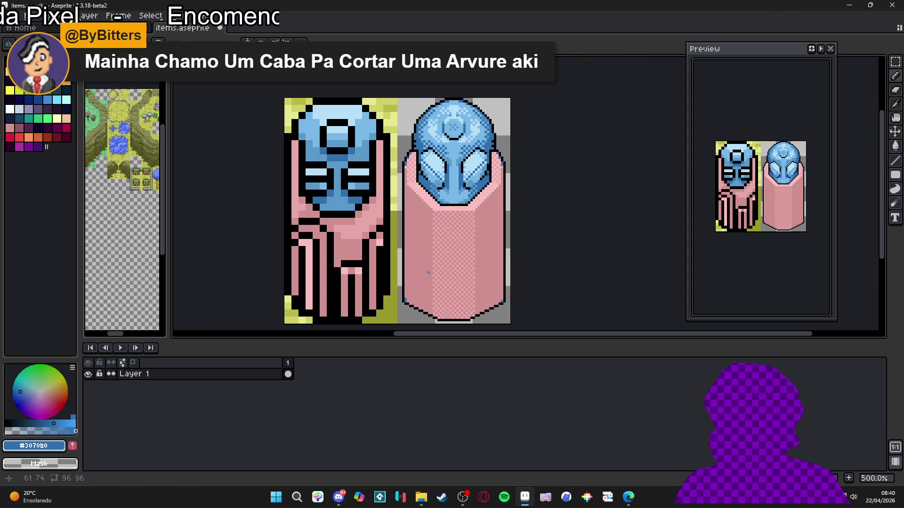
{"action": "left_click", "coordinate": [422, 255], "text": "alt"}
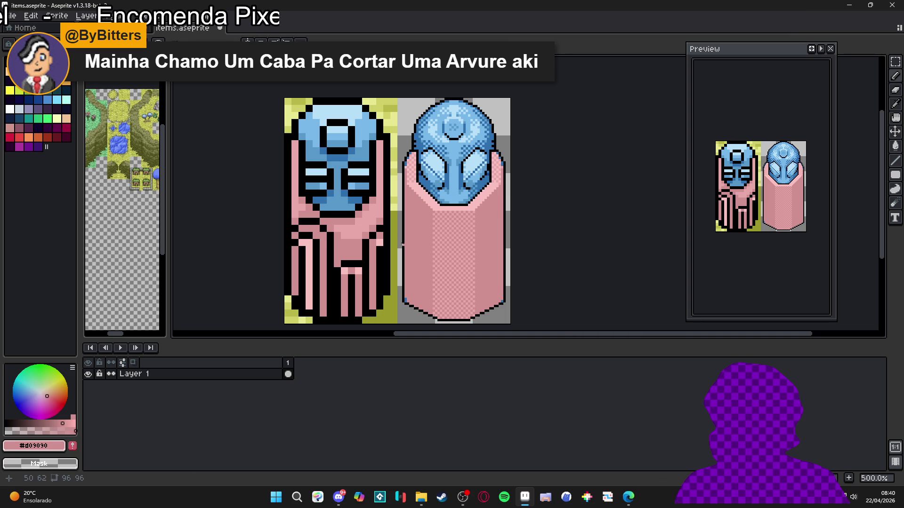
{"action": "key", "text": "ctrl+s"}
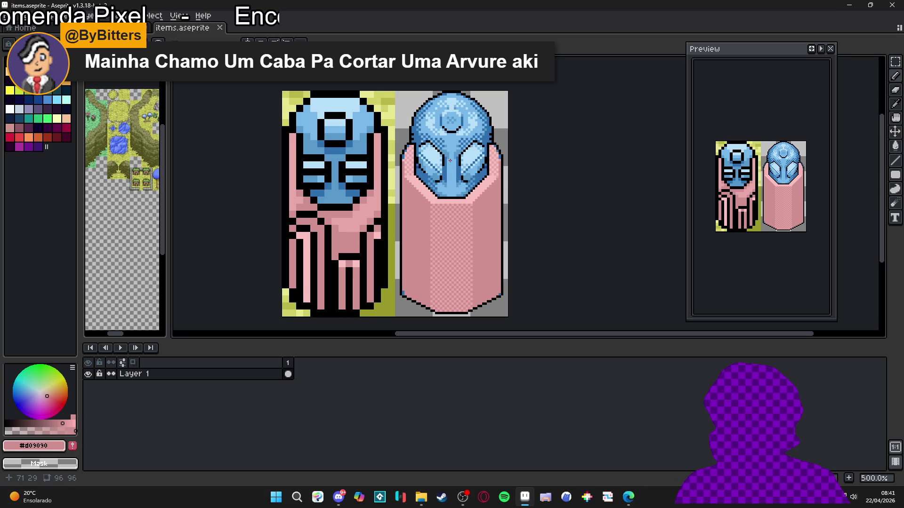
{"action": "key", "text": "ctrl+Tab"}
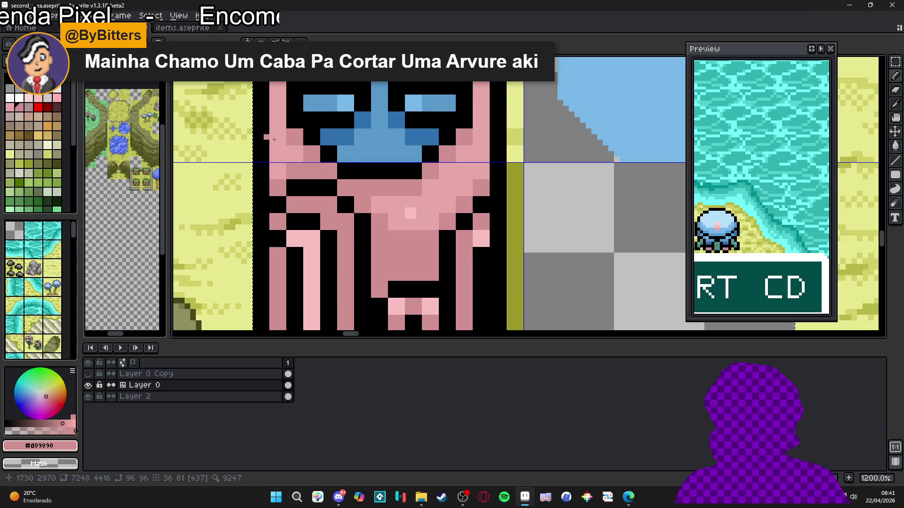
Take dark brown #685020 (Idx-38) from second_area's palette and return to items.aseprite.
{"action": "scroll", "coordinate": [317, 176], "scroll_direction": "down", "scroll_amount": 1}
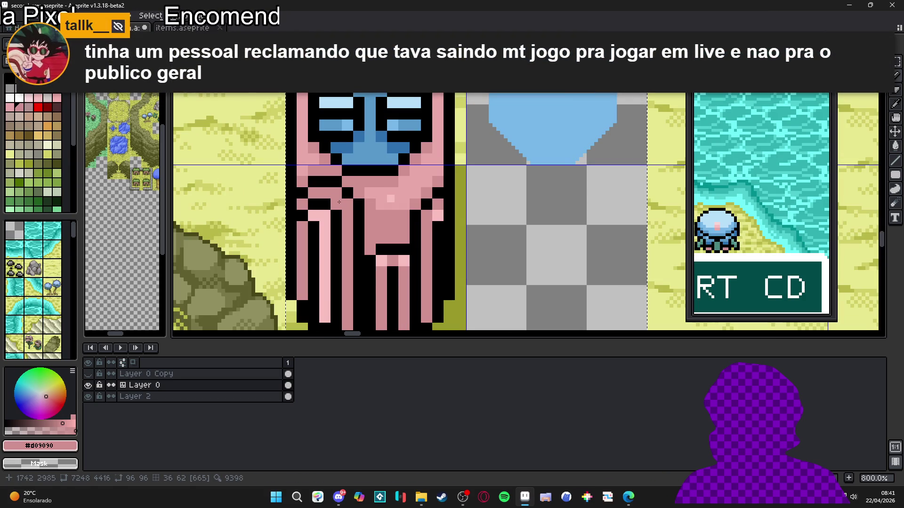
{"action": "left_click", "coordinate": [28, 135]}
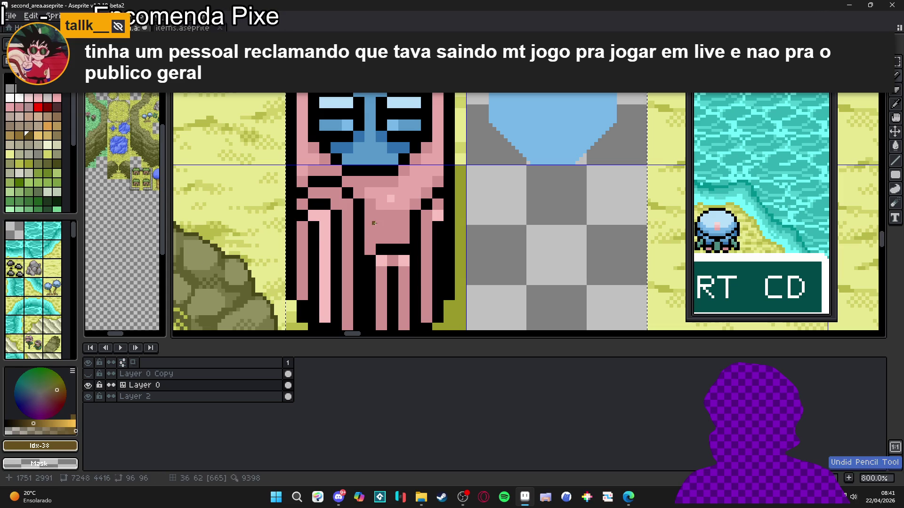
{"action": "key", "text": "ctrl+Tab"}
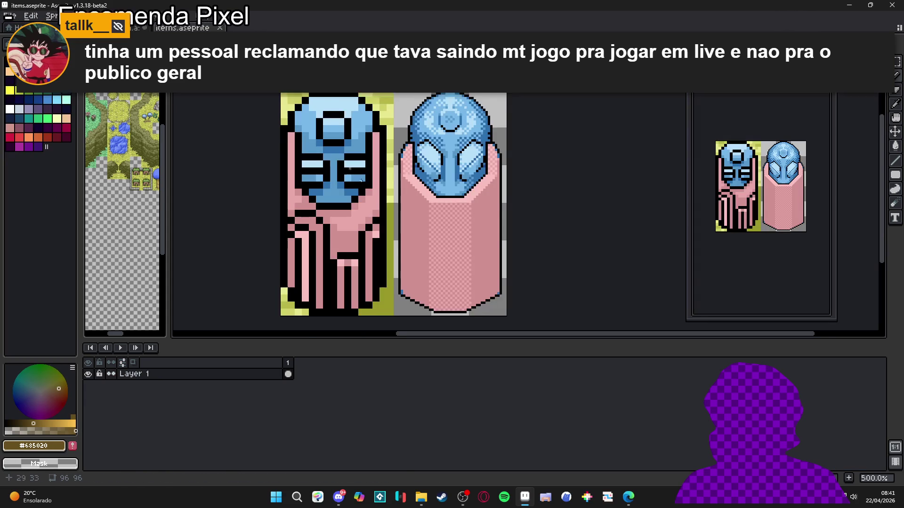
{"action": "scroll", "coordinate": [414, 279], "scroll_direction": "up", "scroll_amount": 1}
{"action": "scroll", "coordinate": [416, 301], "scroll_direction": "up", "scroll_amount": 1}
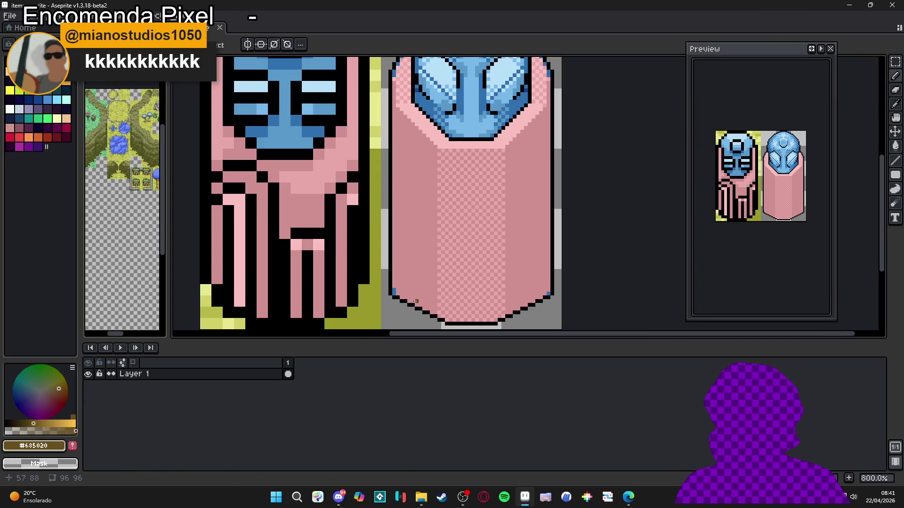
{"action": "scroll", "coordinate": [417, 301], "scroll_direction": "down", "scroll_amount": 1}
{"action": "scroll", "coordinate": [420, 301], "scroll_direction": "up", "scroll_amount": 1}
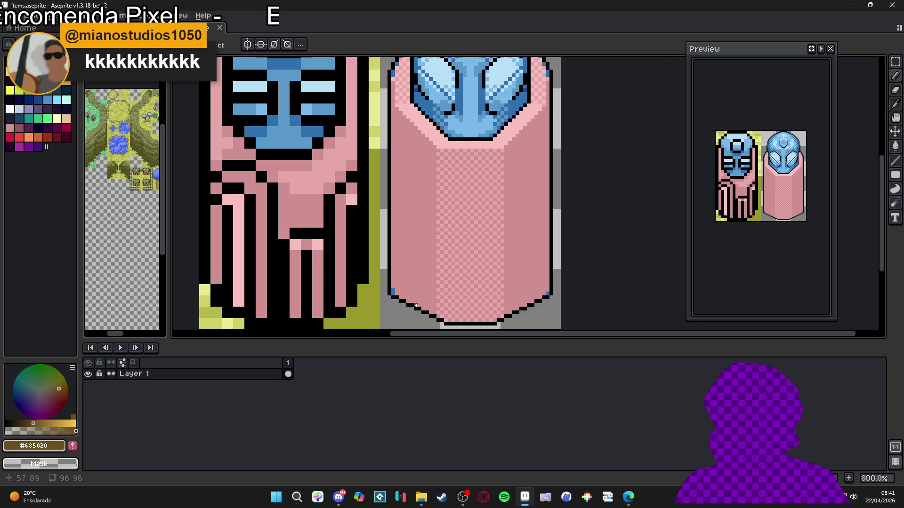
Draw brown trim up the robe's left side, down its front, across, and diagonally up-right.
{"action": "mouse_move", "coordinate": [415, 296]}
{"action": "left_mouse_down"}
{"action": "mouse_move", "coordinate": [416, 244]}
{"action": "mouse_move", "coordinate": [393, 222]}
{"action": "mouse_move", "coordinate": [399, 229]}
{"action": "mouse_move", "coordinate": [392, 168]}
{"action": "mouse_move", "coordinate": [411, 184]}
{"action": "mouse_move", "coordinate": [408, 229]}
{"action": "mouse_move", "coordinate": [426, 241]}
{"action": "mouse_move", "coordinate": [423, 309]}
{"action": "left_mouse_up"}
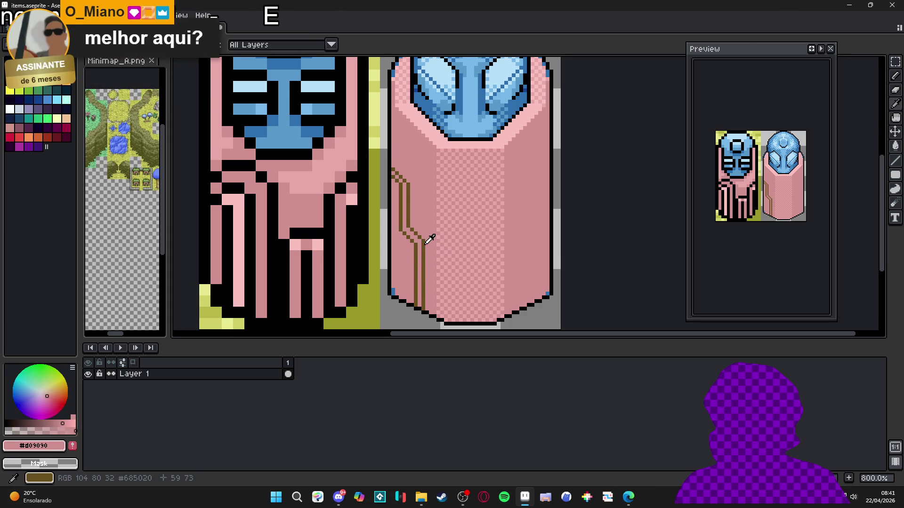
{"action": "scroll", "coordinate": [409, 156], "scroll_direction": "down", "scroll_amount": 1}
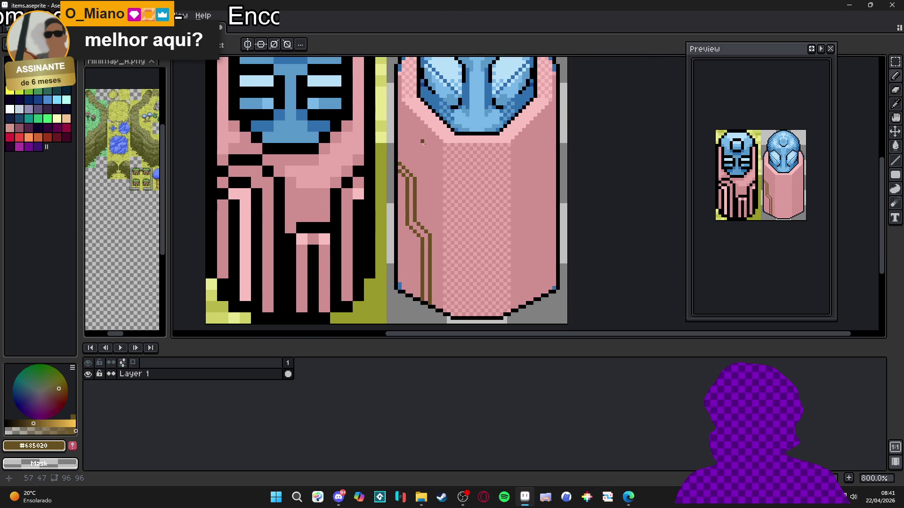
{"action": "scroll", "coordinate": [441, 250], "scroll_direction": "down", "scroll_amount": 2}
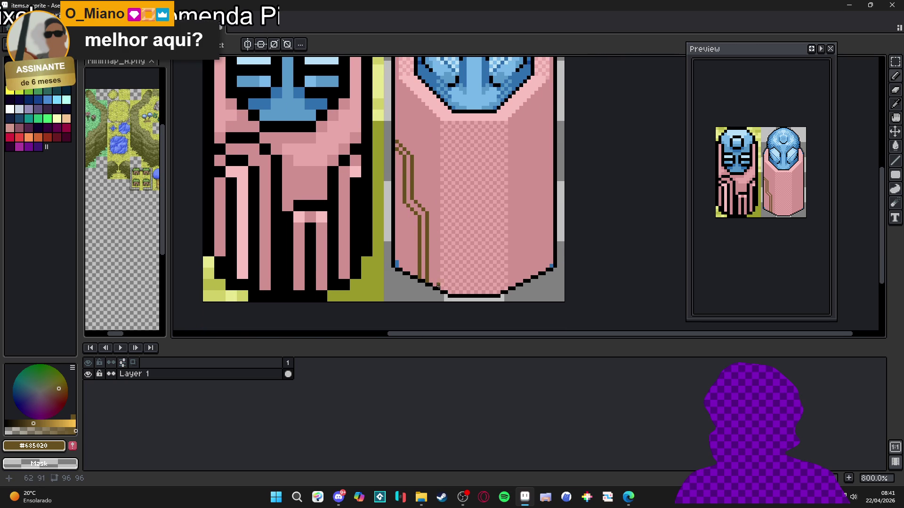
{"action": "left_click_drag", "start_coordinate": [443, 285], "coordinate": [442, 232]}
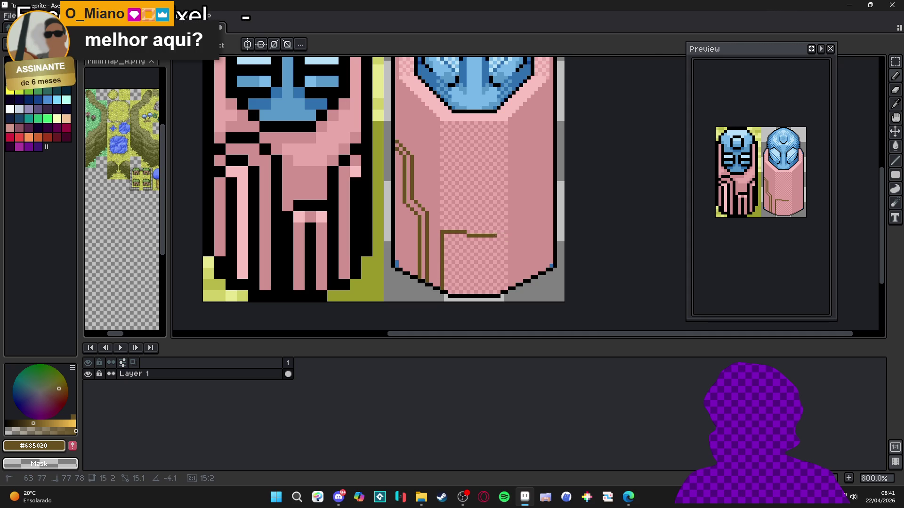
{"action": "left_click", "coordinate": [506, 231], "text": "shift"}
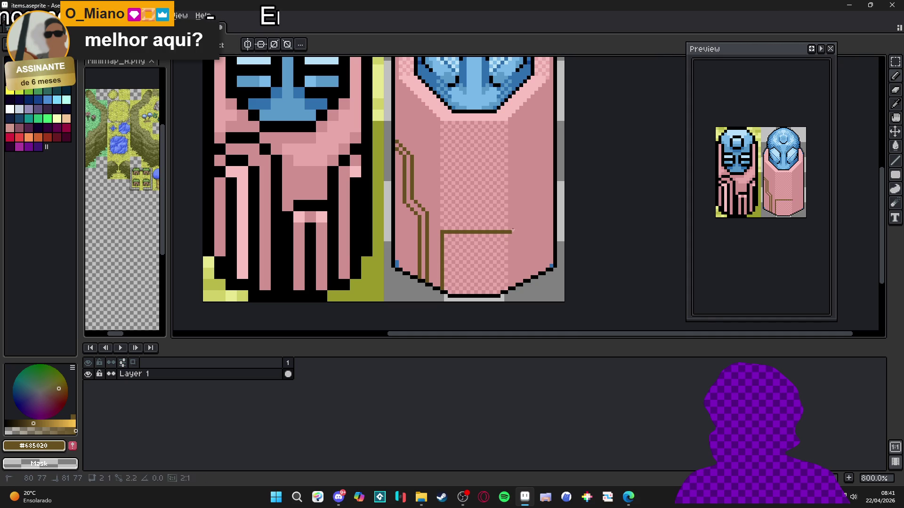
{"action": "left_click", "coordinate": [551, 191], "text": "shift"}
Draw a second brown trim line parallel to the first, diagonally down, across and down the robe.
{"action": "left_click", "coordinate": [550, 197]}
{"action": "left_click", "coordinate": [507, 240], "text": "shift"}
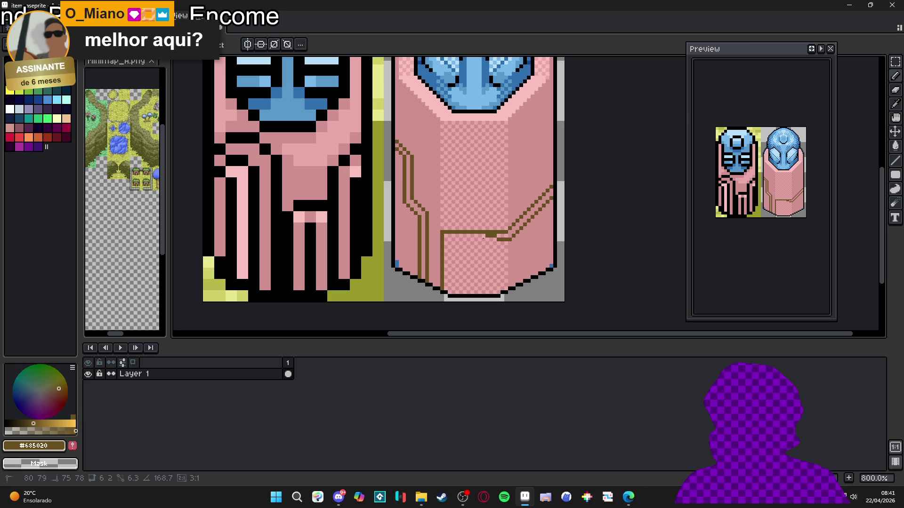
{"action": "left_click", "coordinate": [452, 239], "text": "shift"}
{"action": "left_click", "coordinate": [451, 294], "text": "shift"}
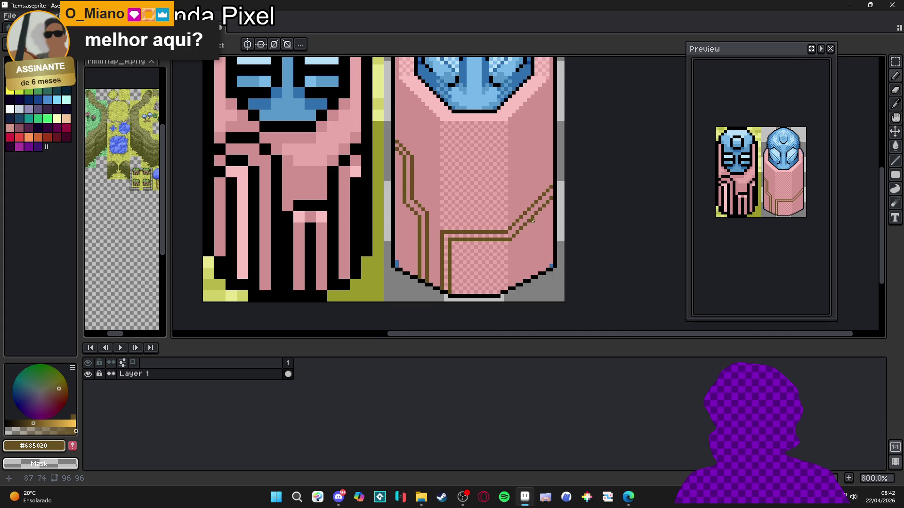
{"action": "scroll", "coordinate": [536, 238], "scroll_direction": "up", "scroll_amount": 3}
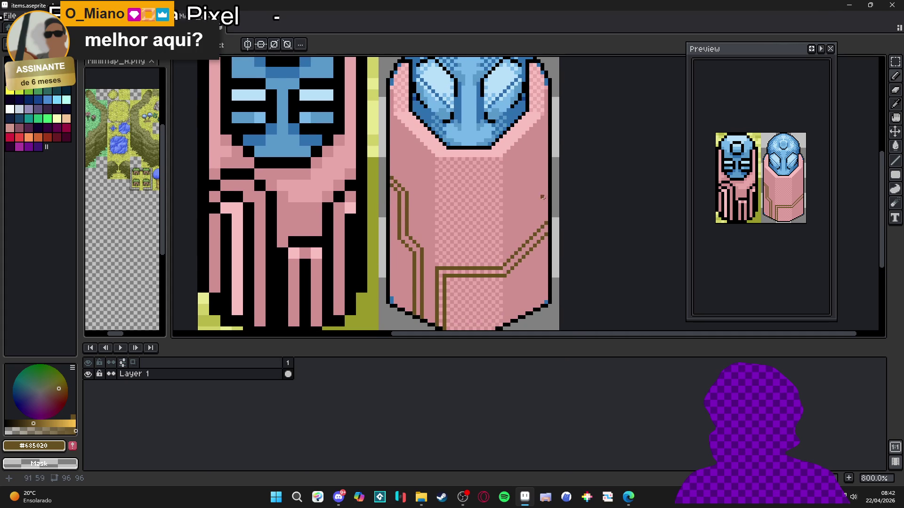
{"action": "scroll", "coordinate": [541, 216], "scroll_direction": "down", "scroll_amount": 2}
{"action": "scroll", "coordinate": [534, 247], "scroll_direction": "up", "scroll_amount": 3}
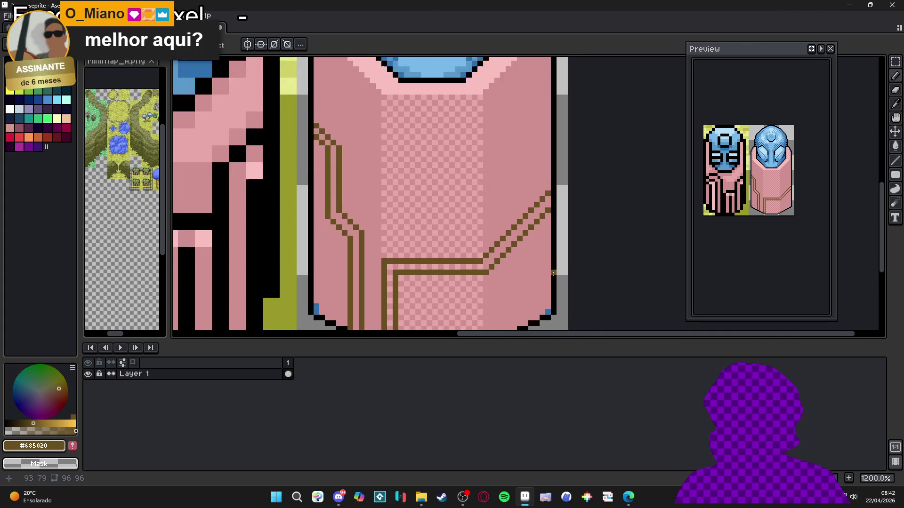
Add a brown diagonal trim at the robe's lower right and rework its right edge in black and pink.
{"action": "mouse_move", "coordinate": [544, 236]}
{"action": "left_mouse_down"}
{"action": "mouse_move", "coordinate": [513, 264]}
{"action": "mouse_move", "coordinate": [518, 259]}
{"action": "mouse_move", "coordinate": [518, 289]}
{"action": "mouse_move", "coordinate": [553, 247]}
{"action": "left_mouse_up"}
{"action": "left_click", "coordinate": [558, 232], "text": "alt"}
{"action": "left_click", "coordinate": [552, 231]}
{"action": "left_click", "coordinate": [549, 240], "text": "alt"}
{"action": "left_click", "coordinate": [556, 239]}
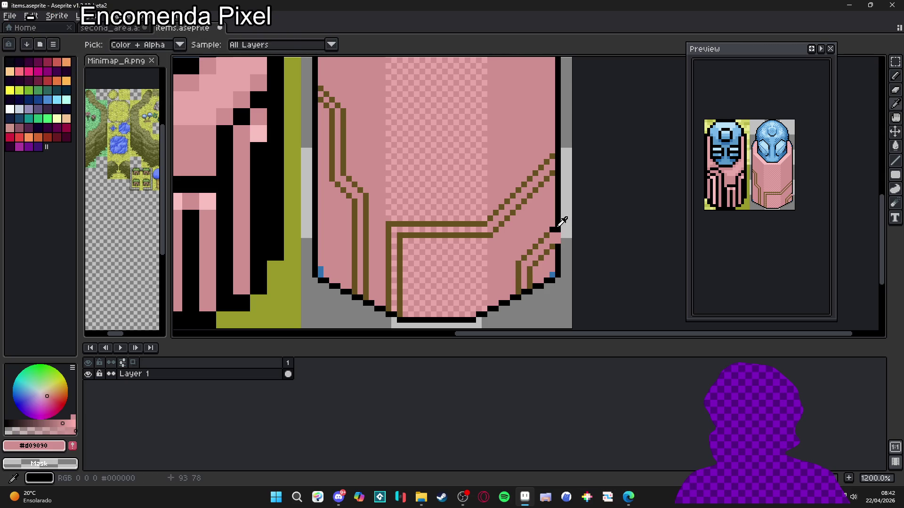
{"action": "left_click", "coordinate": [558, 235], "text": "alt"}
{"action": "left_click_drag", "start_coordinate": [562, 236], "coordinate": [562, 246]}
{"action": "left_click", "coordinate": [554, 246]}
{"action": "left_click", "coordinate": [546, 190]}
Fix the robe's upper-right black outline, repaint a stray black pixel pink, and reselect brown.
{"action": "left_click", "coordinate": [558, 155], "text": "alt"}
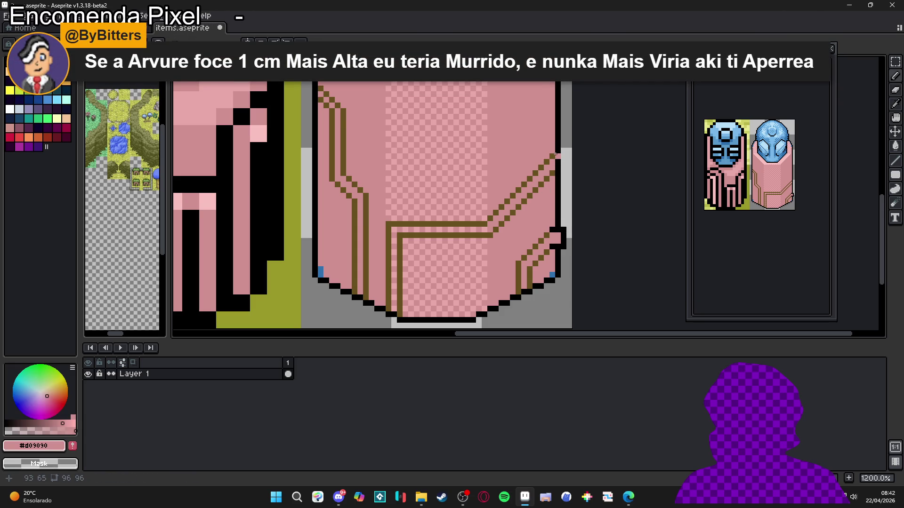
{"action": "left_click", "coordinate": [558, 144], "text": "alt"}
{"action": "left_click_drag", "start_coordinate": [561, 152], "coordinate": [563, 161]}
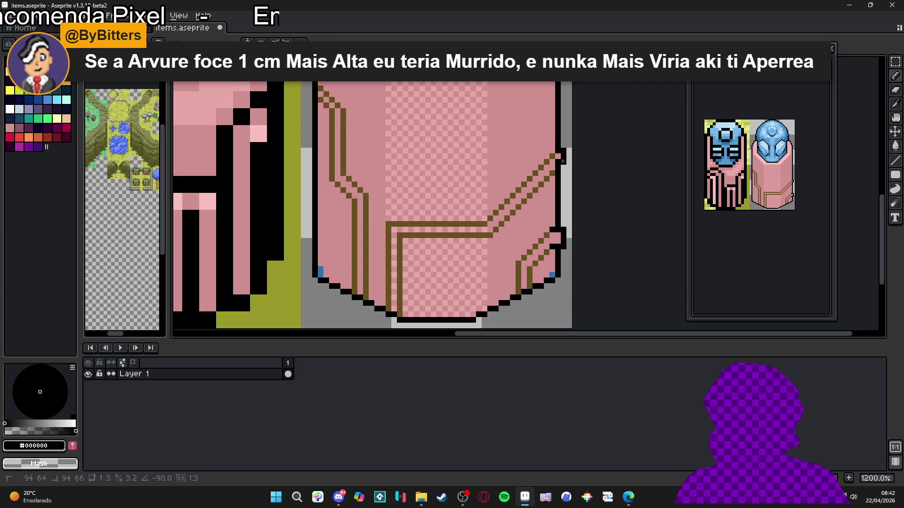
{"action": "left_click", "coordinate": [556, 163], "text": "alt"}
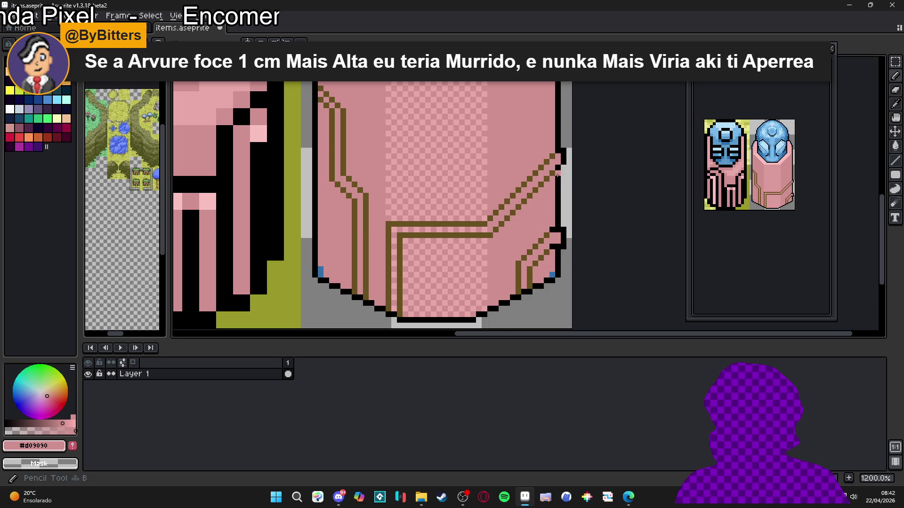
{"action": "scroll", "coordinate": [551, 217], "scroll_direction": "down", "scroll_amount": 3}
{"action": "scroll", "coordinate": [550, 218], "scroll_direction": "up", "scroll_amount": 3}
{"action": "left_click", "coordinate": [568, 212], "text": "alt"}
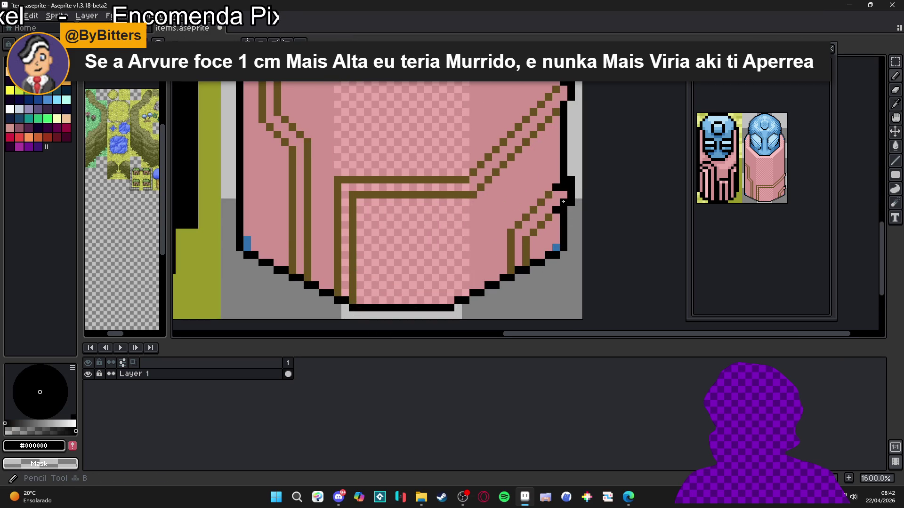
{"action": "left_click", "coordinate": [564, 193], "text": "alt"}
{"action": "left_click", "coordinate": [562, 188]}
{"action": "left_click", "coordinate": [556, 191], "text": "alt"}
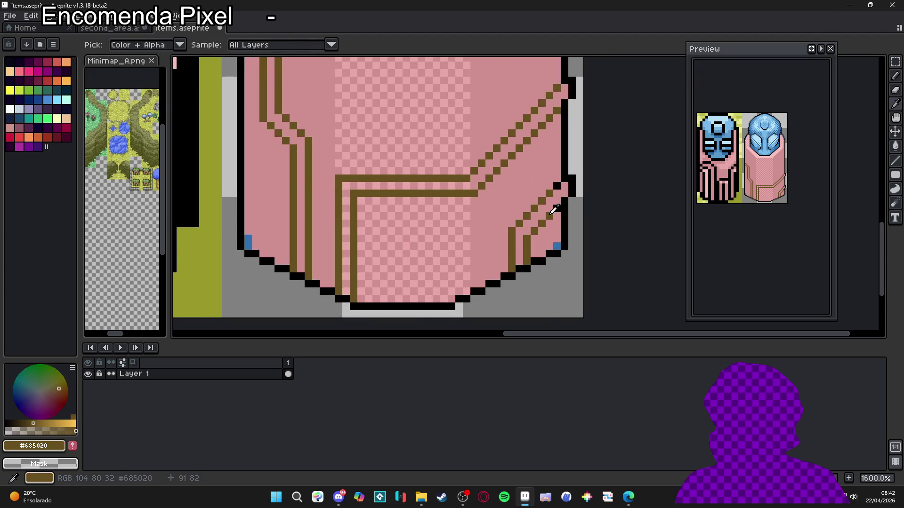
{"action": "scroll", "coordinate": [490, 226], "scroll_direction": "down", "scroll_amount": 4}
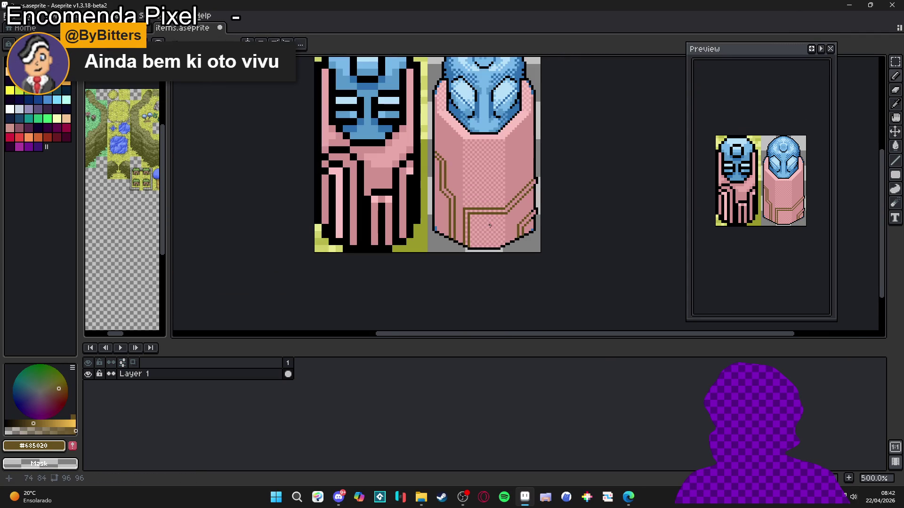
Zoom in, pick brown #685020, and add two pixels to the top-left end of the trim line.
{"action": "scroll", "coordinate": [475, 227], "scroll_direction": "up", "scroll_amount": 4}
{"action": "left_click", "coordinate": [457, 193], "text": "alt"}
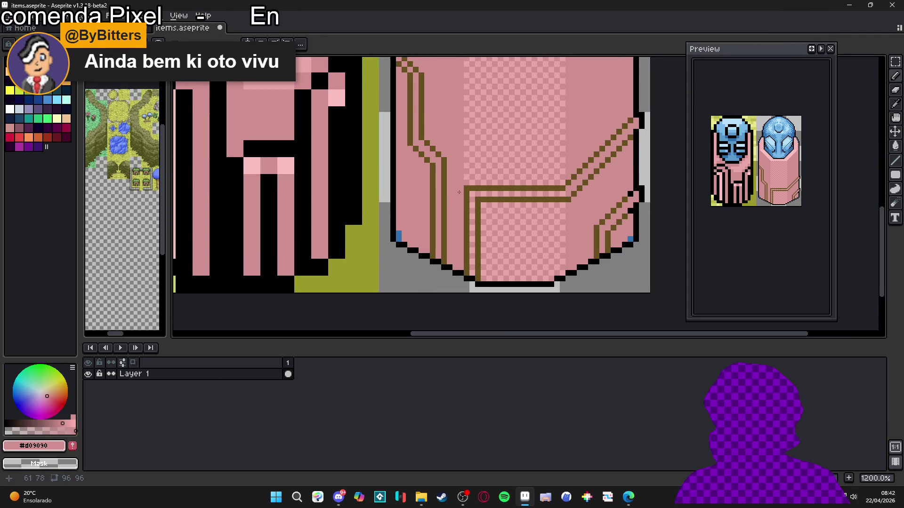
{"action": "scroll", "coordinate": [489, 239], "scroll_direction": "down", "scroll_amount": 4}
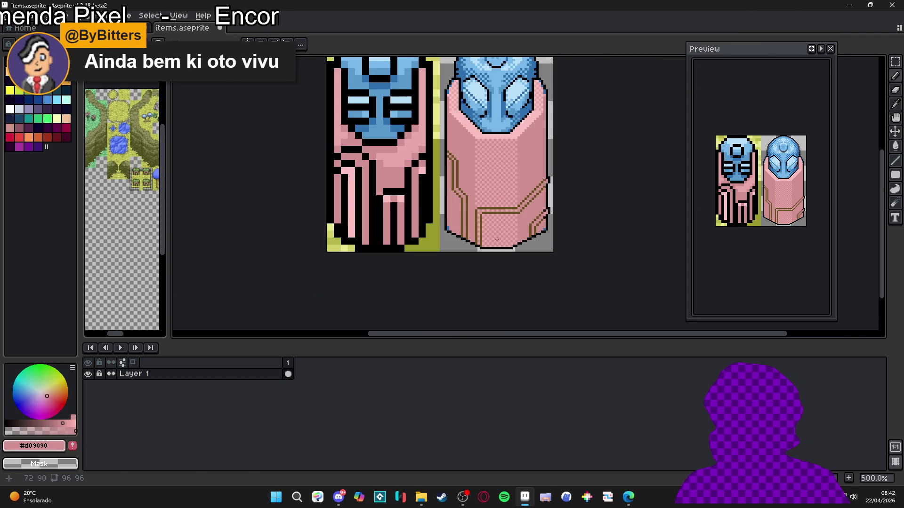
{"action": "scroll", "coordinate": [480, 231], "scroll_direction": "left", "scroll_amount": 1}
{"action": "scroll", "coordinate": [467, 221], "scroll_direction": "up", "scroll_amount": 3}
{"action": "scroll", "coordinate": [457, 214], "scroll_direction": "right", "scroll_amount": 1}
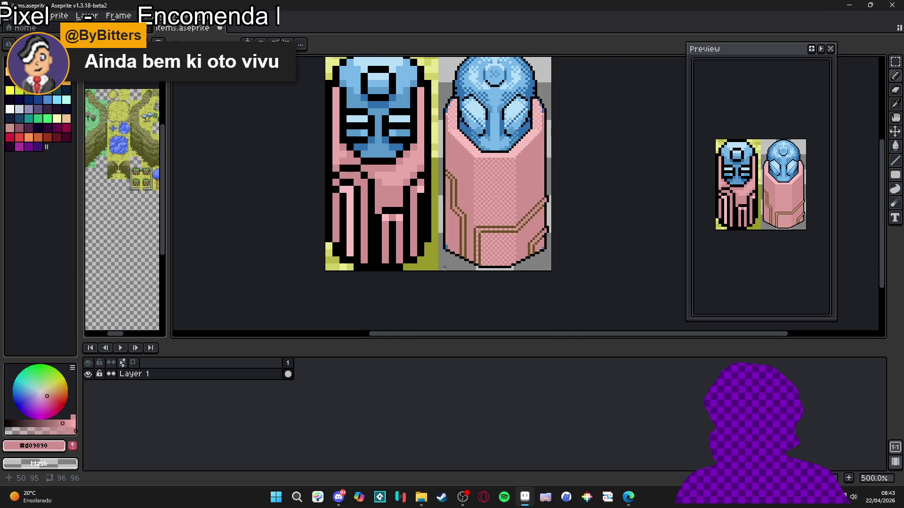
{"action": "scroll", "coordinate": [449, 255], "scroll_direction": "up", "scroll_amount": 2}
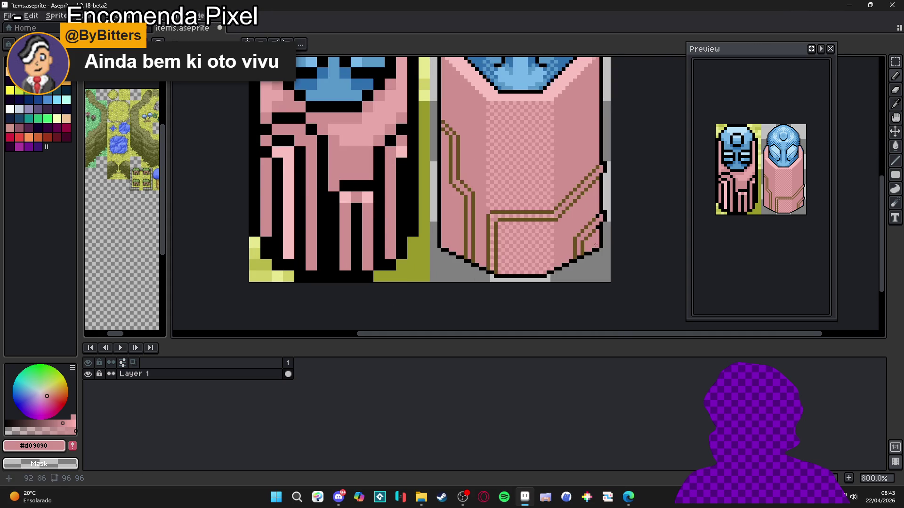
{"action": "scroll", "coordinate": [495, 187], "scroll_direction": "up", "scroll_amount": 3}
{"action": "left_click", "coordinate": [425, 120], "text": "alt"}
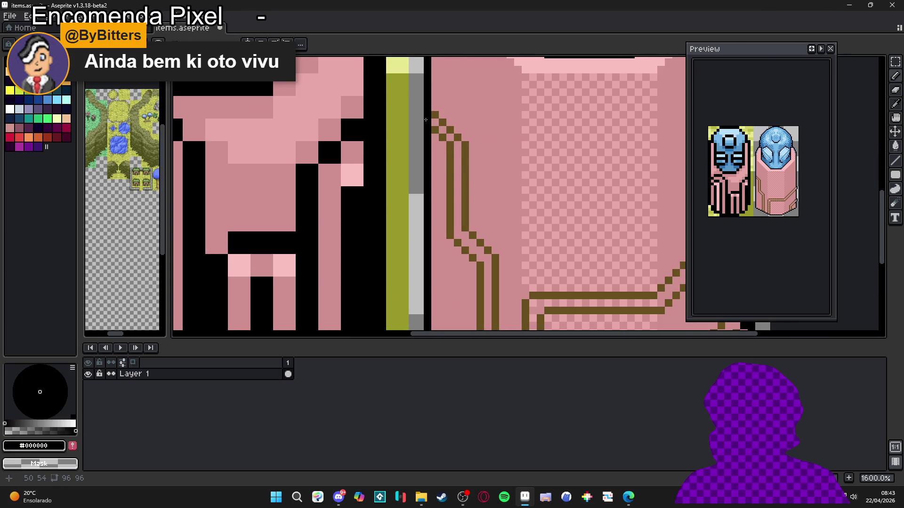
{"action": "left_click", "coordinate": [434, 116], "text": "alt"}
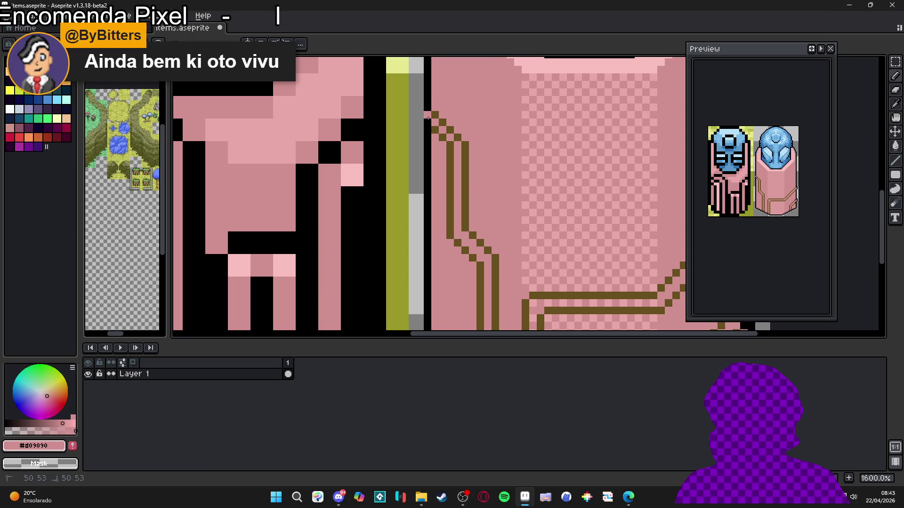
{"action": "left_click", "coordinate": [419, 107]}
{"action": "left_click", "coordinate": [419, 115]}
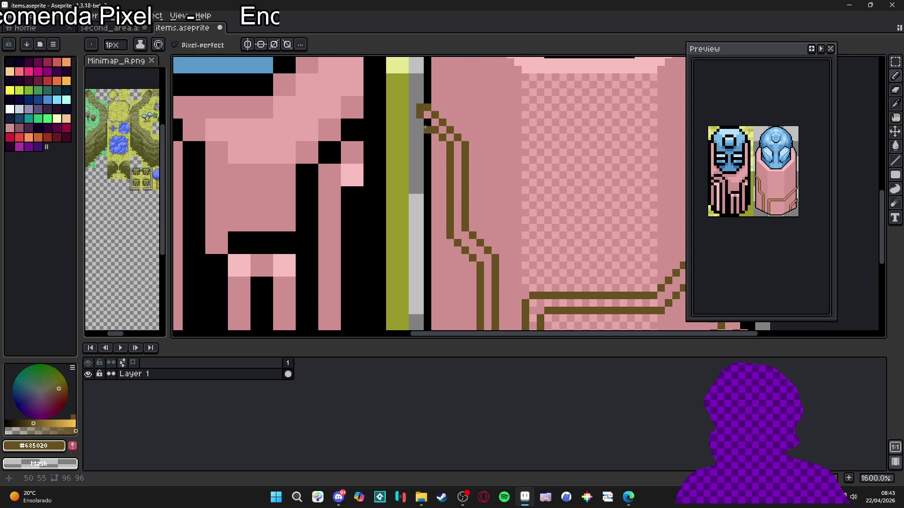
{"action": "scroll", "coordinate": [454, 167], "scroll_direction": "down", "scroll_amount": 3}
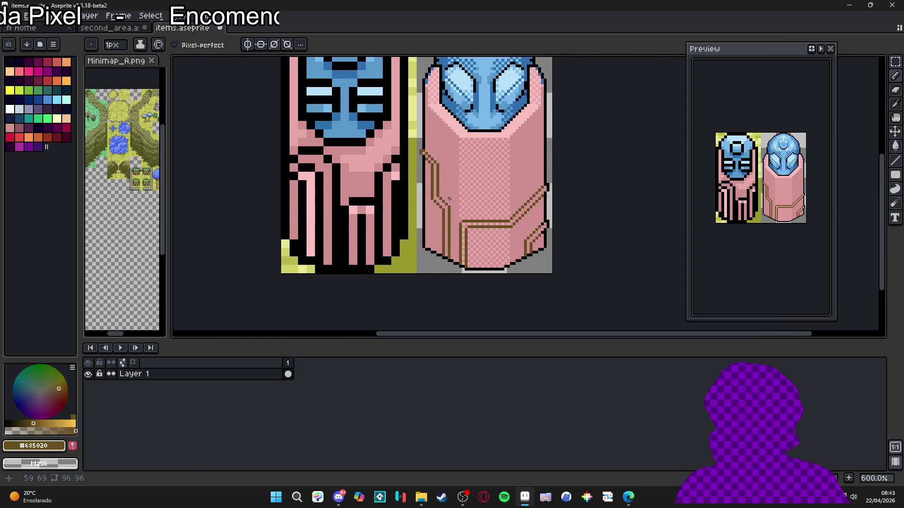
{"action": "scroll", "coordinate": [430, 202], "scroll_direction": "up", "scroll_amount": 1}
{"action": "scroll", "coordinate": [430, 202], "scroll_direction": "down", "scroll_amount": 1}
{"action": "scroll", "coordinate": [481, 188], "scroll_direction": "up", "scroll_amount": 1}
{"action": "scroll", "coordinate": [481, 189], "scroll_direction": "down", "scroll_amount": 1}
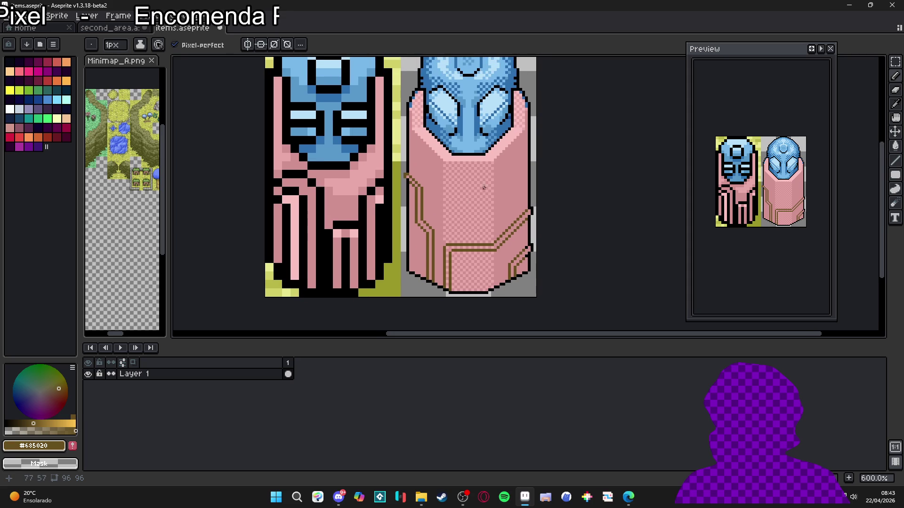
{"action": "scroll", "coordinate": [497, 171], "scroll_direction": "down", "scroll_amount": 2}
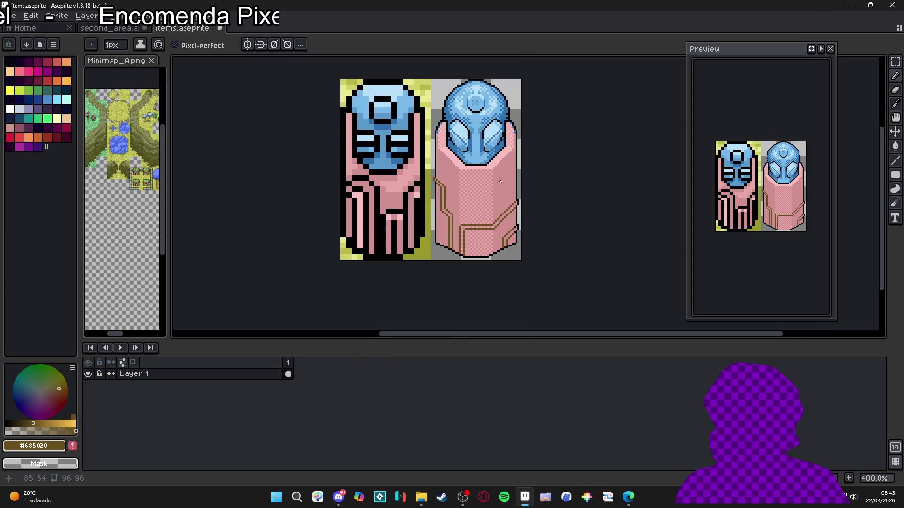
{"action": "scroll", "coordinate": [489, 168], "scroll_direction": "down", "scroll_amount": 1}
{"action": "scroll", "coordinate": [489, 168], "scroll_direction": "up", "scroll_amount": 3}
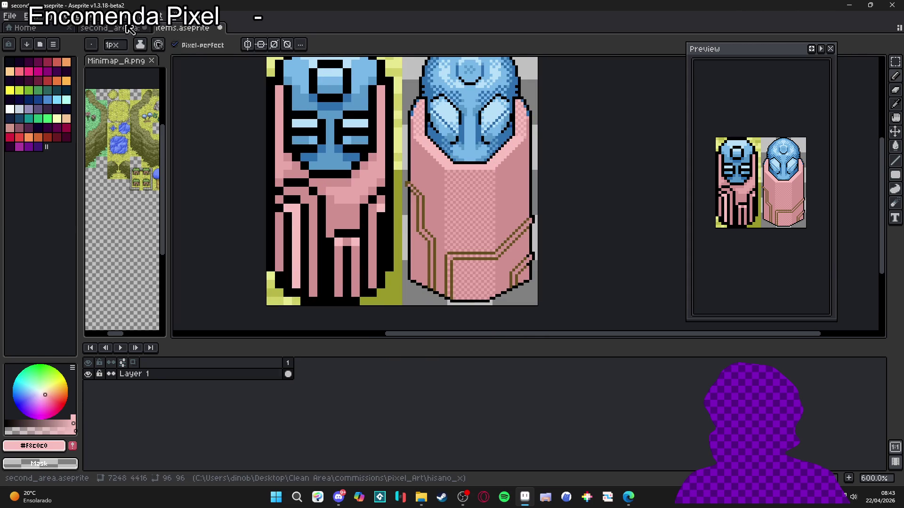
Check second_area, then paint a pale-pink highlight row just beneath the right figure's helmet.
{"action": "left_click", "coordinate": [128, 29]}
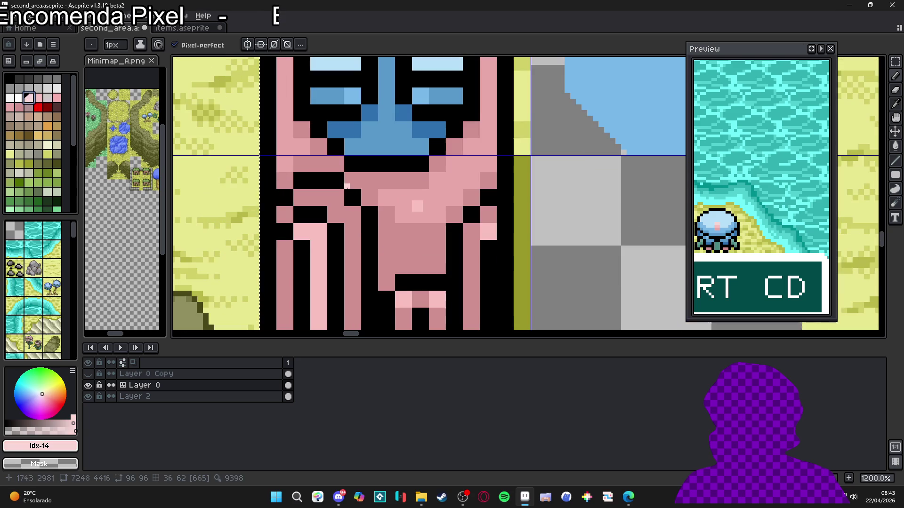
{"action": "scroll", "coordinate": [390, 196], "scroll_direction": "up", "scroll_amount": 1}
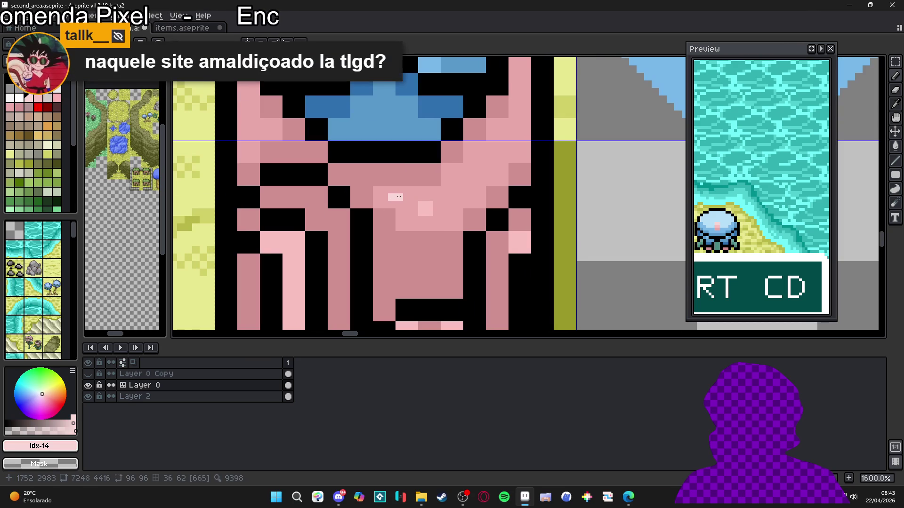
{"action": "key", "text": "ctrl+Tab"}
{"action": "scroll", "coordinate": [423, 157], "scroll_direction": "up", "scroll_amount": 4}
{"action": "left_click_drag", "start_coordinate": [445, 170], "coordinate": [577, 170]}
Add light-pink diagonal highlights up the right and left, undoing an extra row under the helmet.
{"action": "left_click", "coordinate": [615, 132], "text": "shift"}
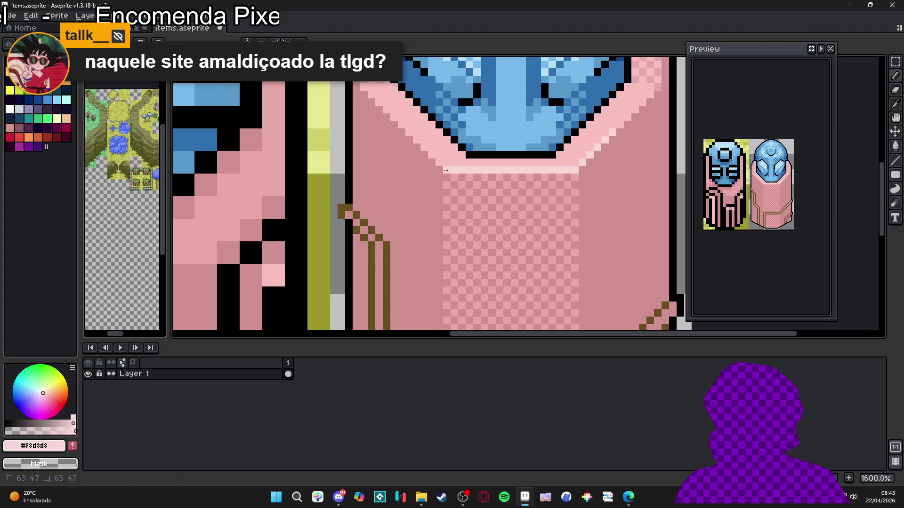
{"action": "left_click", "coordinate": [411, 137], "text": "shift"}
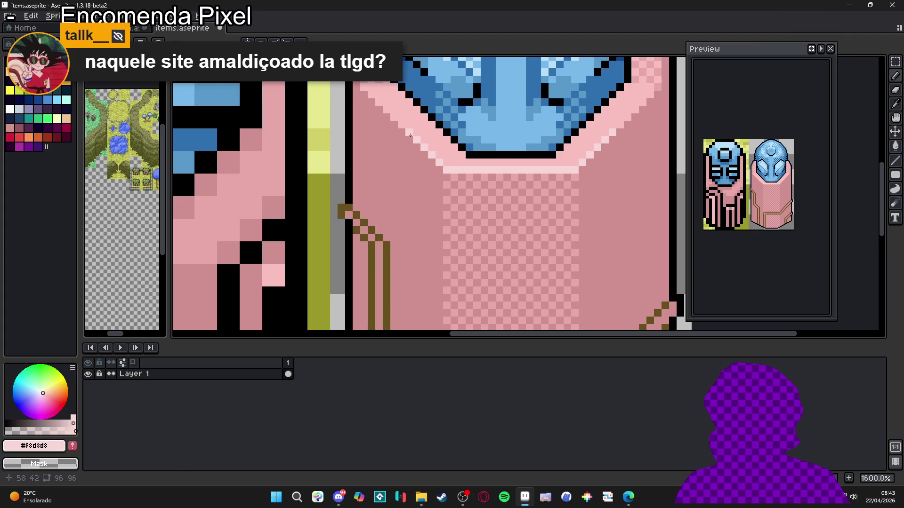
{"action": "left_click", "coordinate": [556, 162], "text": "shift"}
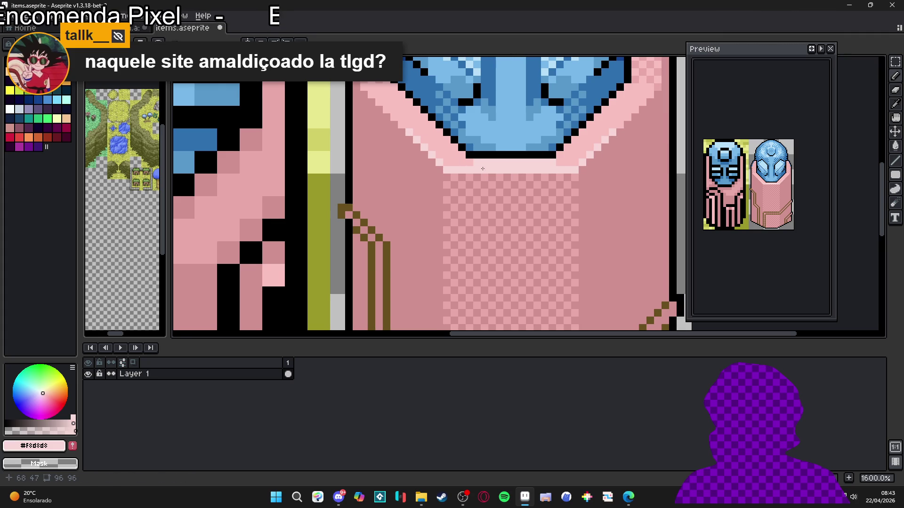
{"action": "key", "text": "ctrl+z"}
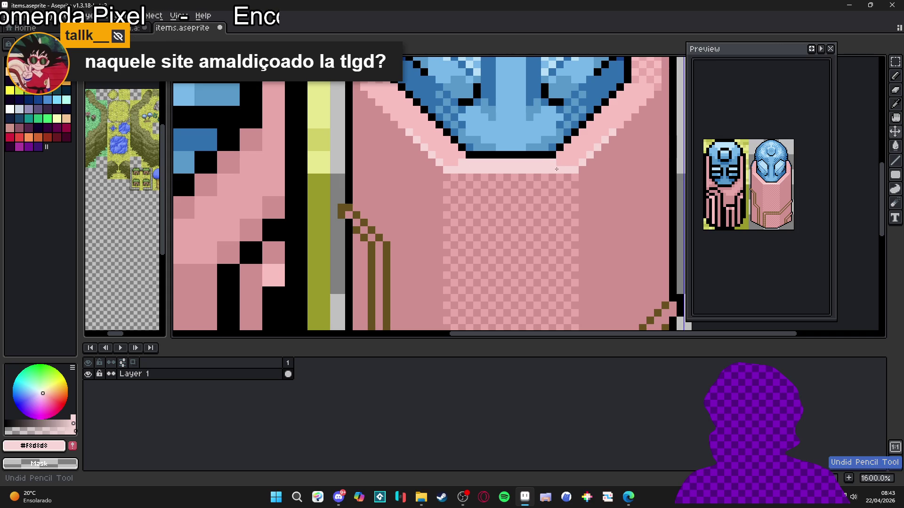
Eyedrop dark brown #685020 from a robe trim line and begin a line on the robe's upper left.
{"action": "scroll", "coordinate": [528, 183], "scroll_direction": "down", "scroll_amount": 5}
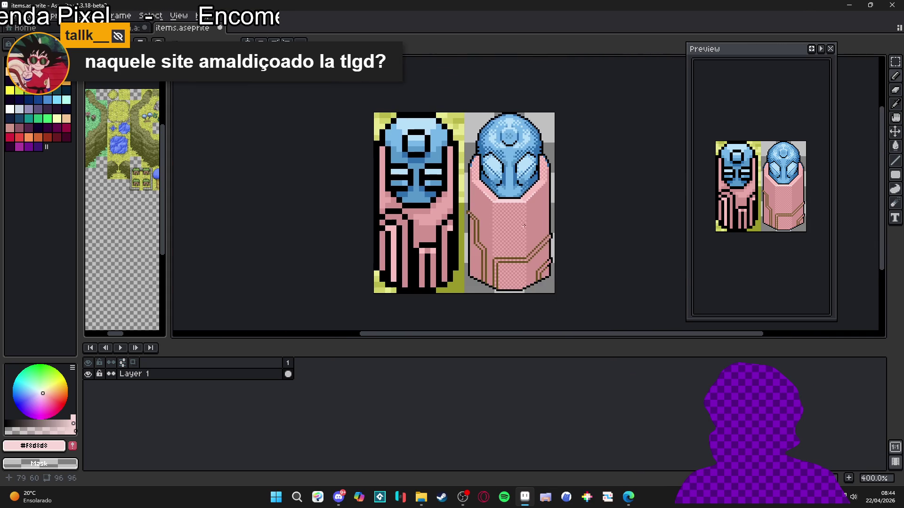
{"action": "left_click_drag", "start_coordinate": [523, 225], "coordinate": [500, 214]}
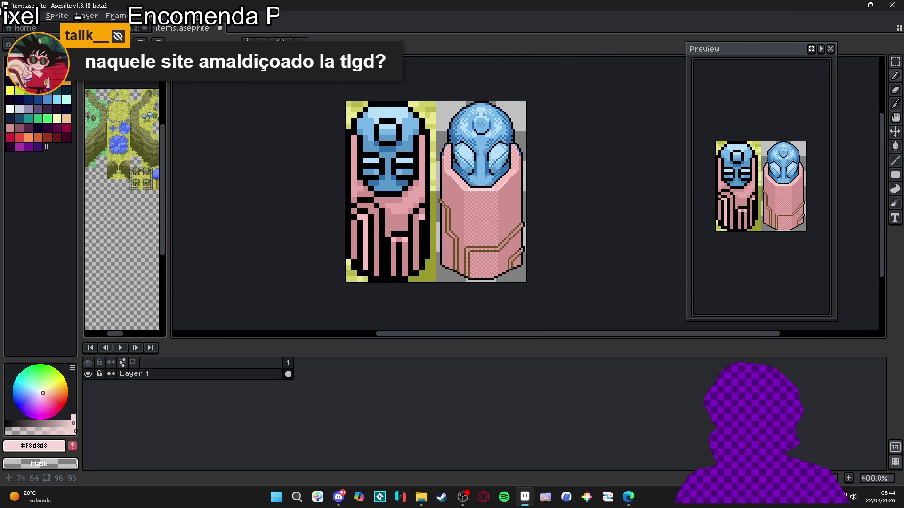
{"action": "scroll", "coordinate": [482, 213], "scroll_direction": "down", "scroll_amount": 1}
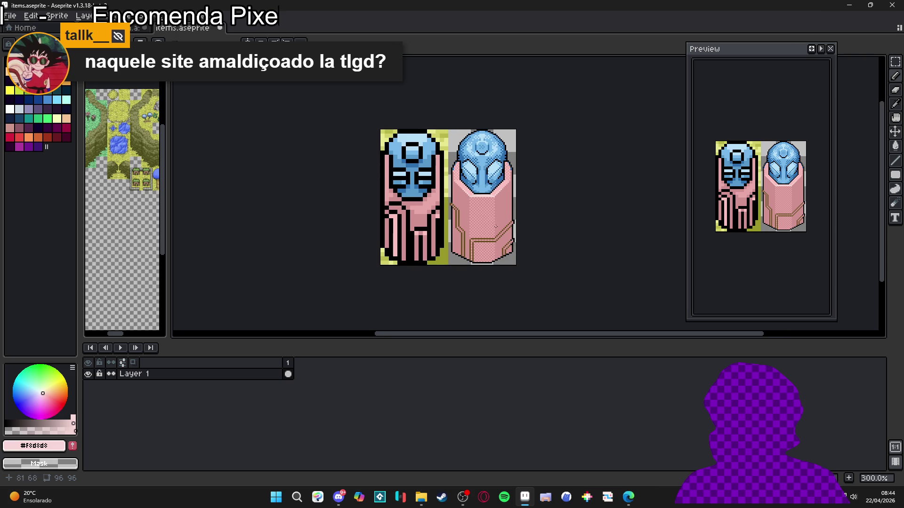
{"action": "scroll", "coordinate": [503, 240], "scroll_direction": "up", "scroll_amount": 2}
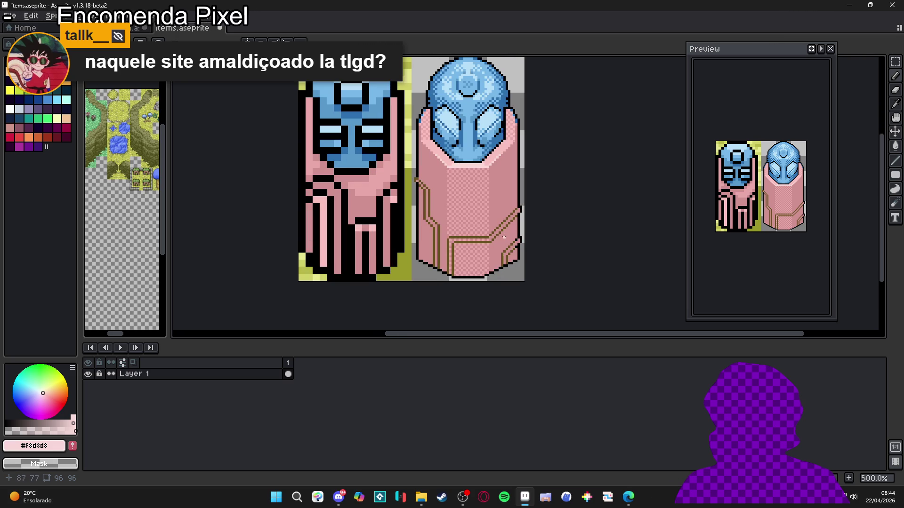
{"action": "scroll", "coordinate": [488, 236], "scroll_direction": "down", "scroll_amount": 1}
{"action": "scroll", "coordinate": [488, 235], "scroll_direction": "up", "scroll_amount": 2}
{"action": "scroll", "coordinate": [490, 233], "scroll_direction": "down", "scroll_amount": 1}
{"action": "scroll", "coordinate": [474, 174], "scroll_direction": "up", "scroll_amount": 1}
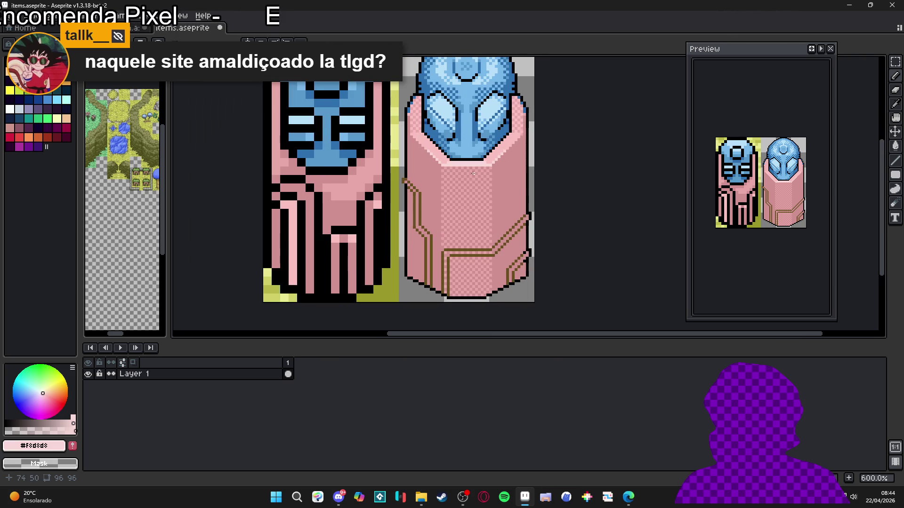
{"action": "scroll", "coordinate": [454, 245], "scroll_direction": "up", "scroll_amount": 1}
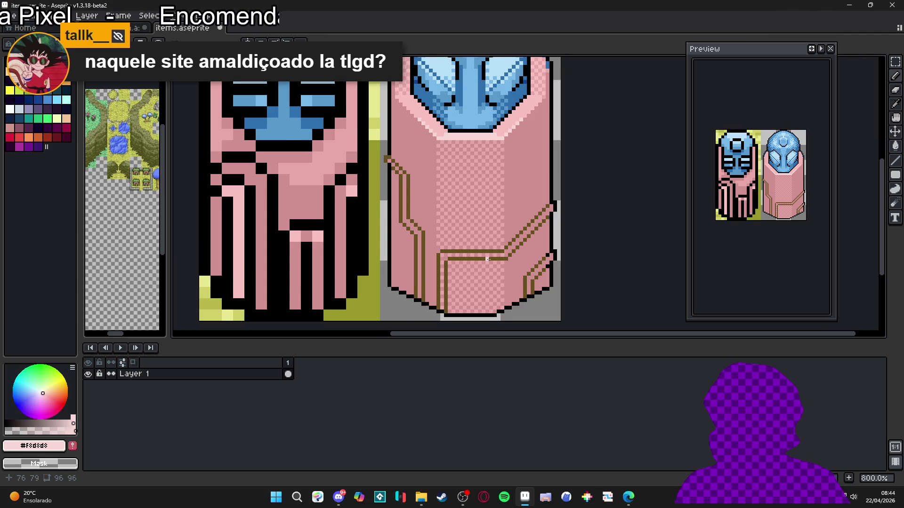
{"action": "scroll", "coordinate": [491, 258], "scroll_direction": "down", "scroll_amount": 1}
{"action": "scroll", "coordinate": [485, 258], "scroll_direction": "up", "scroll_amount": 1}
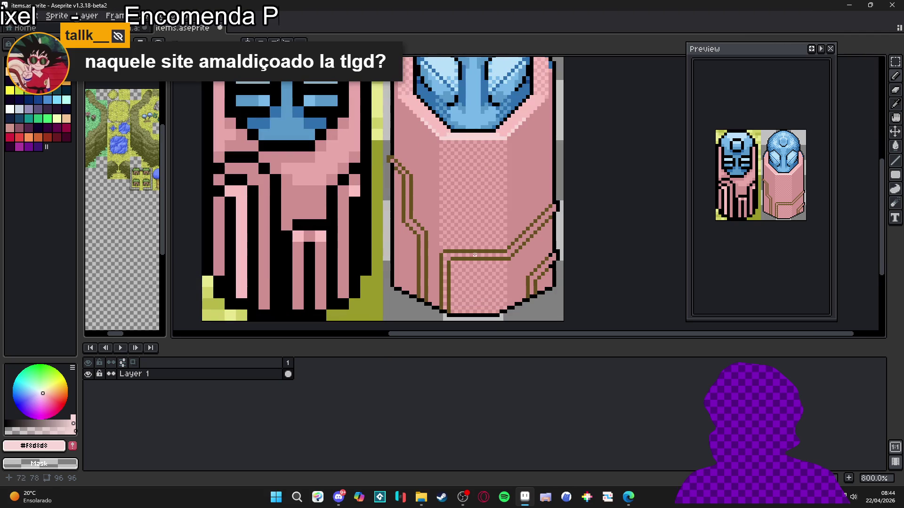
{"action": "left_click", "coordinate": [475, 252], "text": "alt"}
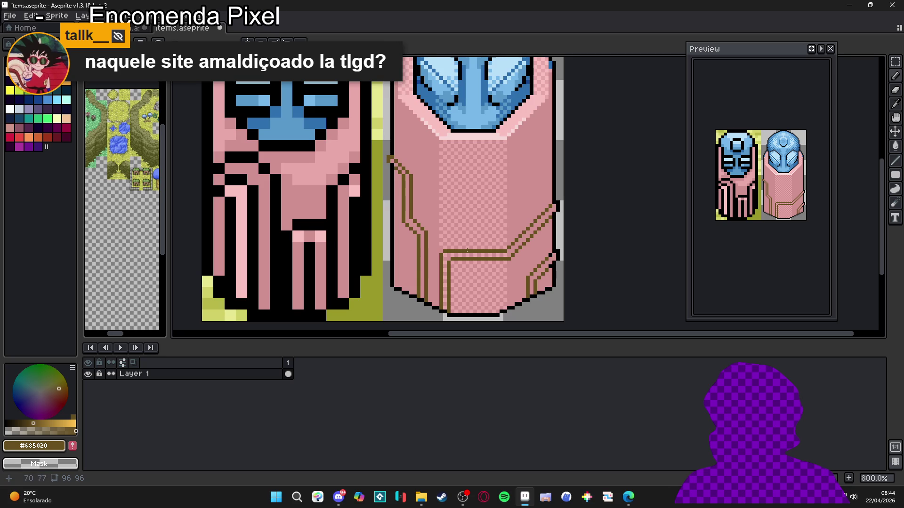
{"action": "left_click", "coordinate": [467, 252]}
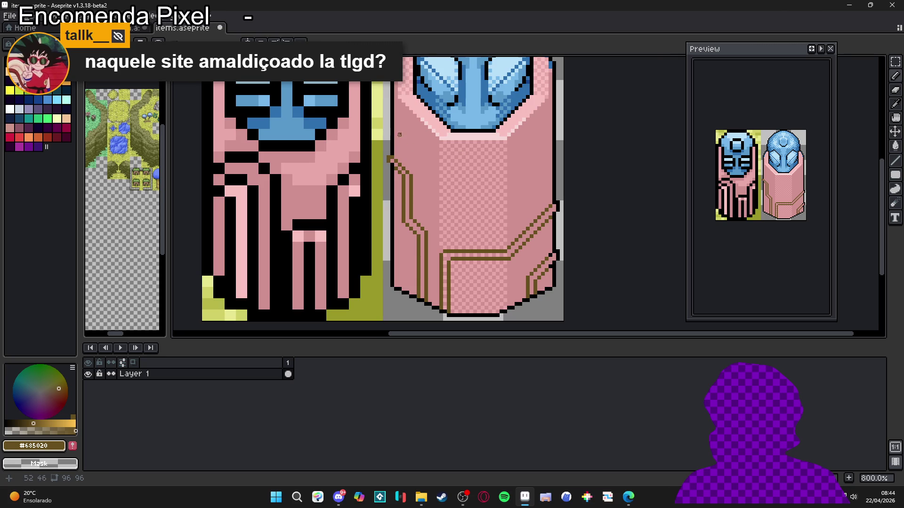
Draw a zigzag brown trim: diagonal down, across, dropping, then 45° and vertical up the right.
{"action": "left_click_drag", "start_coordinate": [396, 130], "coordinate": [437, 196]}
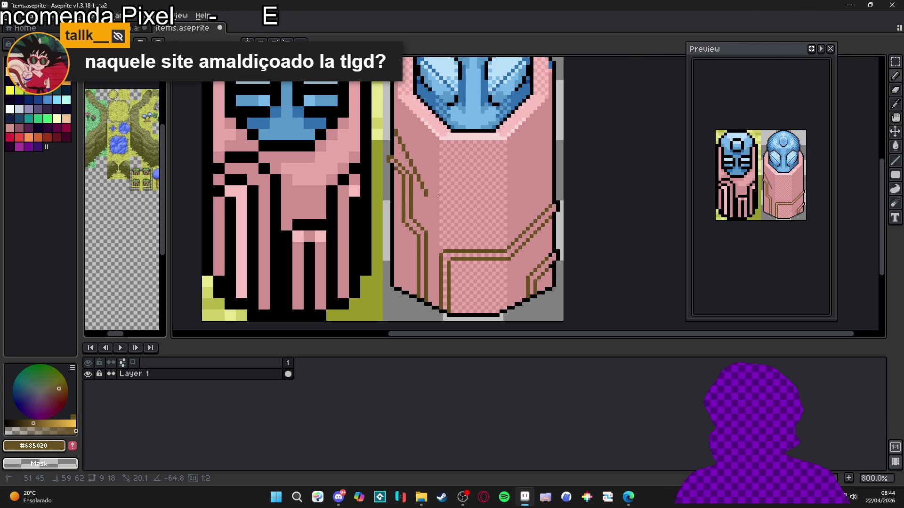
{"action": "left_click", "coordinate": [436, 172], "text": "shift"}
{"action": "mouse_move", "coordinate": [478, 174]}
{"action": "left_mouse_down"}
{"action": "mouse_move", "coordinate": [498, 173]}
{"action": "mouse_move", "coordinate": [470, 173]}
{"action": "mouse_move", "coordinate": [463, 203]}
{"action": "left_mouse_up"}
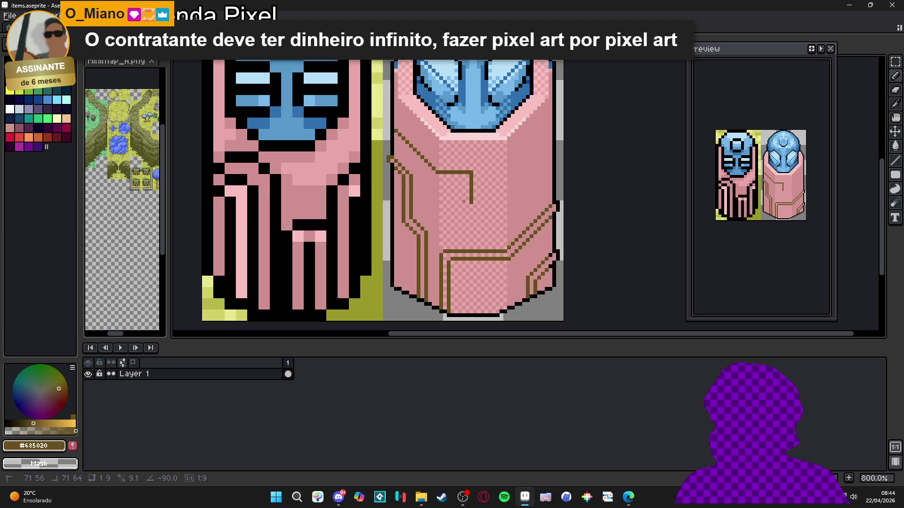
{"action": "left_click", "coordinate": [471, 202], "text": "shift"}
{"action": "left_click", "coordinate": [504, 201], "text": "shift"}
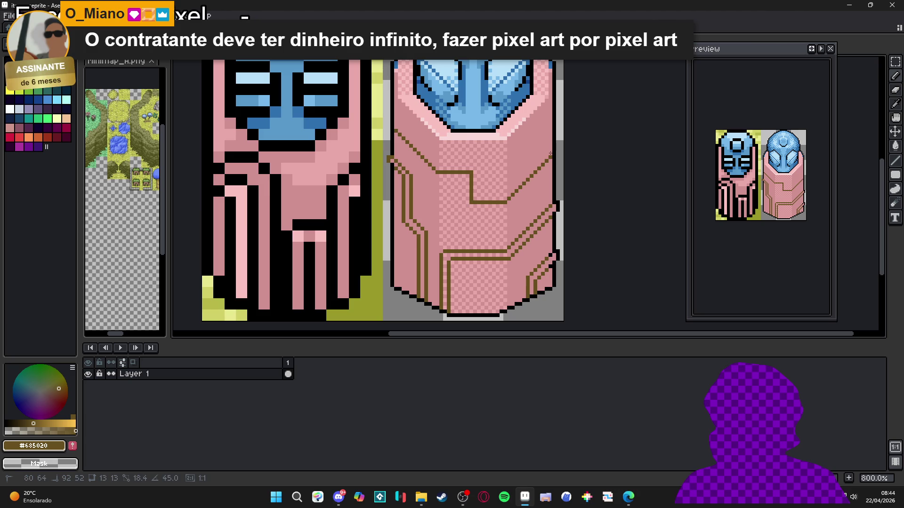
{"action": "left_click", "coordinate": [536, 174], "text": "shift"}
{"action": "left_click", "coordinate": [535, 149], "text": "shift"}
{"action": "left_click", "coordinate": [534, 140], "text": "shift"}
Draw a second parallel zigzag trim below it, running down-left, across, up and left.
{"action": "left_click", "coordinate": [528, 171]}
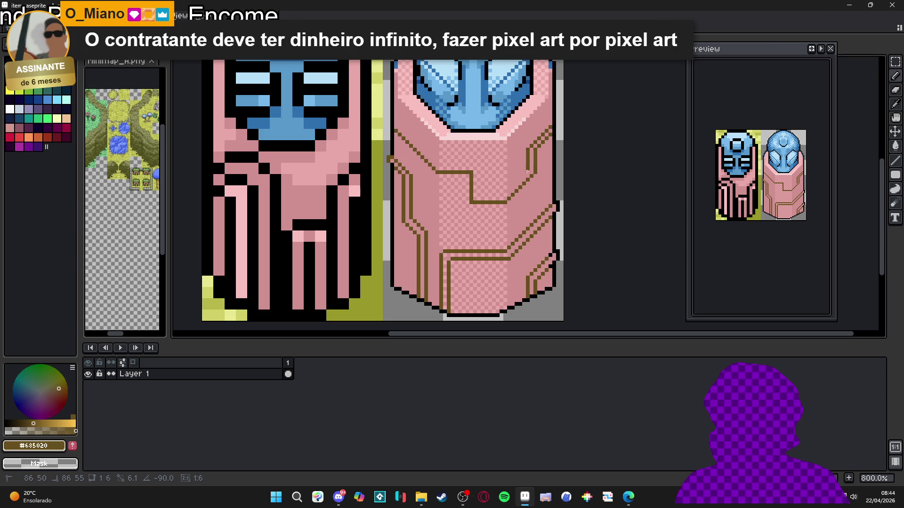
{"action": "left_click", "coordinate": [528, 171], "text": "shift"}
{"action": "left_click", "coordinate": [504, 194], "text": "shift"}
{"action": "left_click", "coordinate": [479, 194], "text": "shift"}
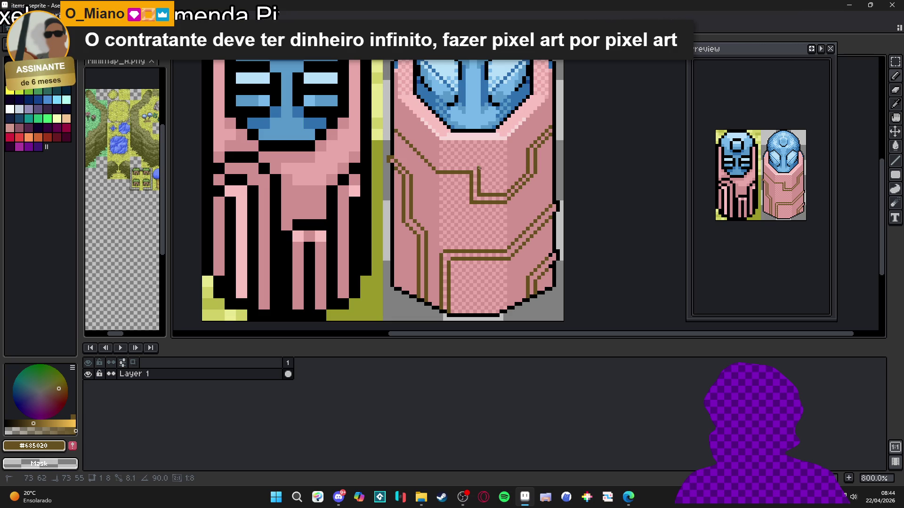
{"action": "left_click", "coordinate": [479, 165], "text": "shift"}
{"action": "left_click", "coordinate": [436, 165], "text": "shift"}
{"action": "scroll", "coordinate": [395, 123], "scroll_direction": "up", "scroll_amount": 1}
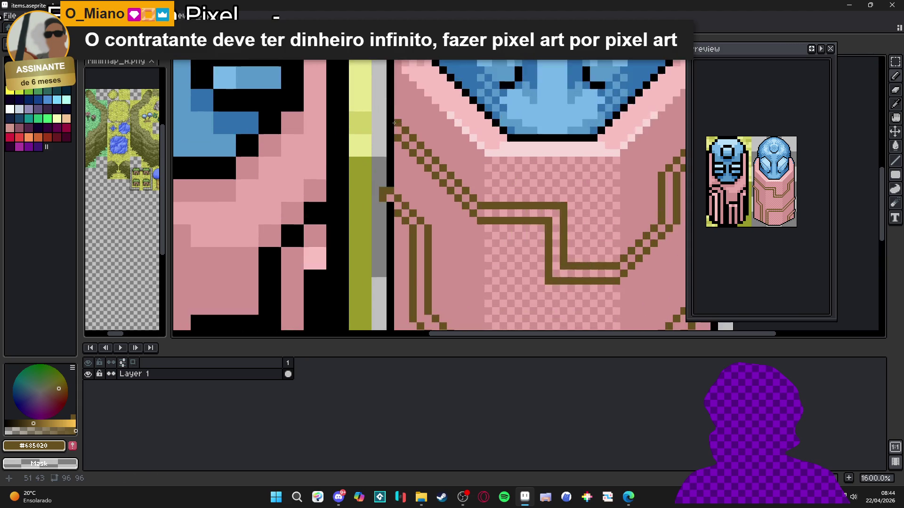
Add a black outline pixel, repaint one outline pixel robe pink, and extend the black outline on the right.
{"action": "scroll", "coordinate": [394, 122], "scroll_direction": "down", "scroll_amount": 5}
{"action": "scroll", "coordinate": [394, 124], "scroll_direction": "up", "scroll_amount": 4}
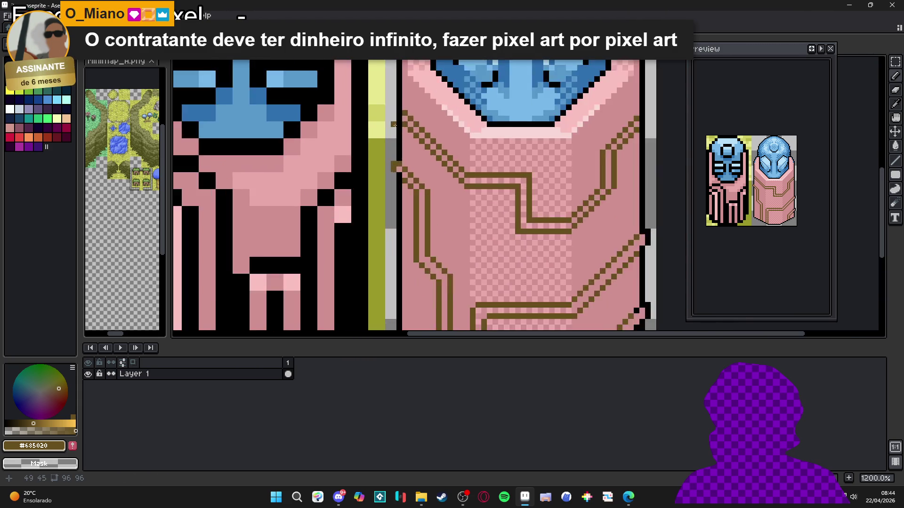
{"action": "scroll", "coordinate": [395, 124], "scroll_direction": "up", "scroll_amount": 1}
{"action": "left_click", "coordinate": [401, 99], "text": "alt"}
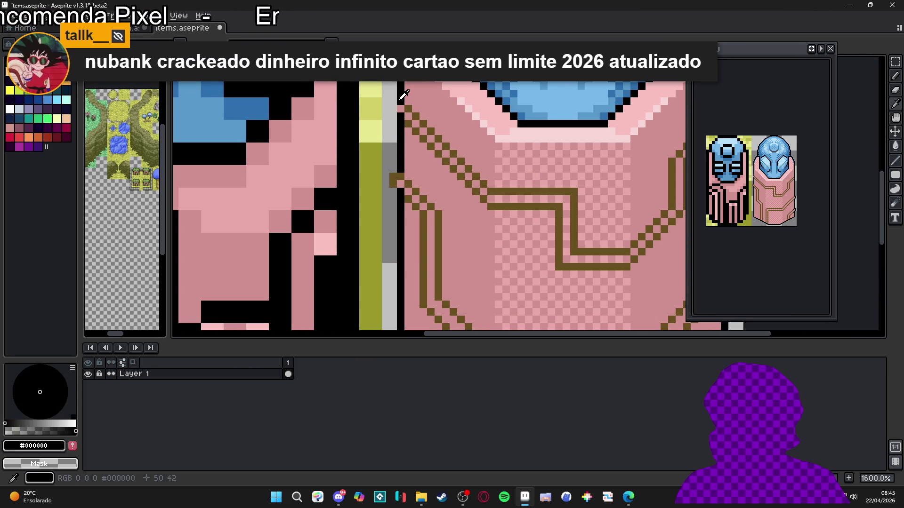
{"action": "left_click", "coordinate": [393, 100]}
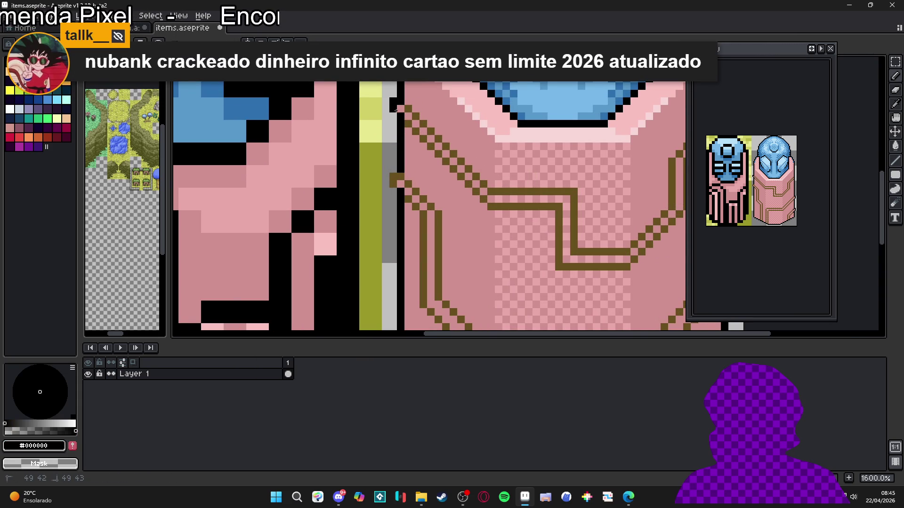
{"action": "scroll", "coordinate": [424, 137], "scroll_direction": "down", "scroll_amount": 3}
{"action": "scroll", "coordinate": [486, 170], "scroll_direction": "up", "scroll_amount": 5}
{"action": "left_click", "coordinate": [486, 181], "text": "alt"}
{"action": "left_click", "coordinate": [493, 170]}
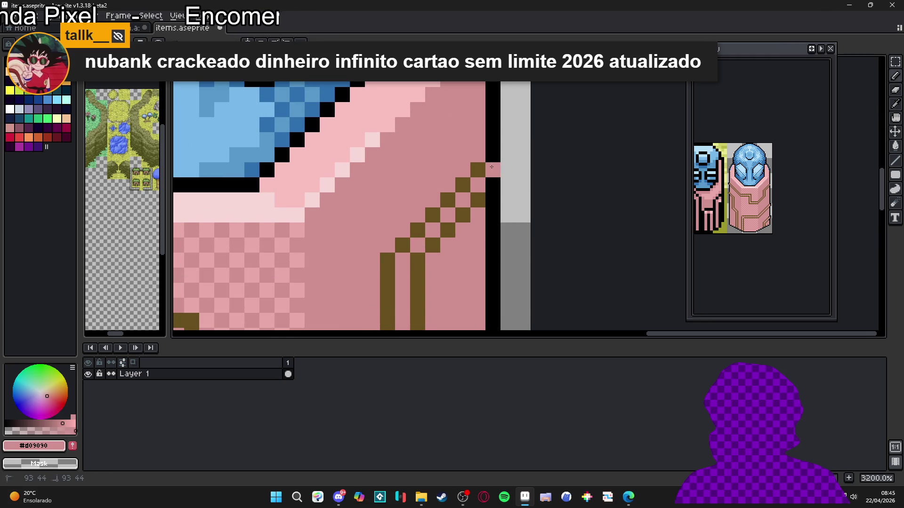
{"action": "left_click", "coordinate": [494, 151], "text": "alt"}
{"action": "left_click_drag", "start_coordinate": [508, 154], "coordinate": [507, 175]}
Recentre both figures and save items.aseprite.
{"action": "scroll", "coordinate": [507, 175], "scroll_direction": "down", "scroll_amount": 6}
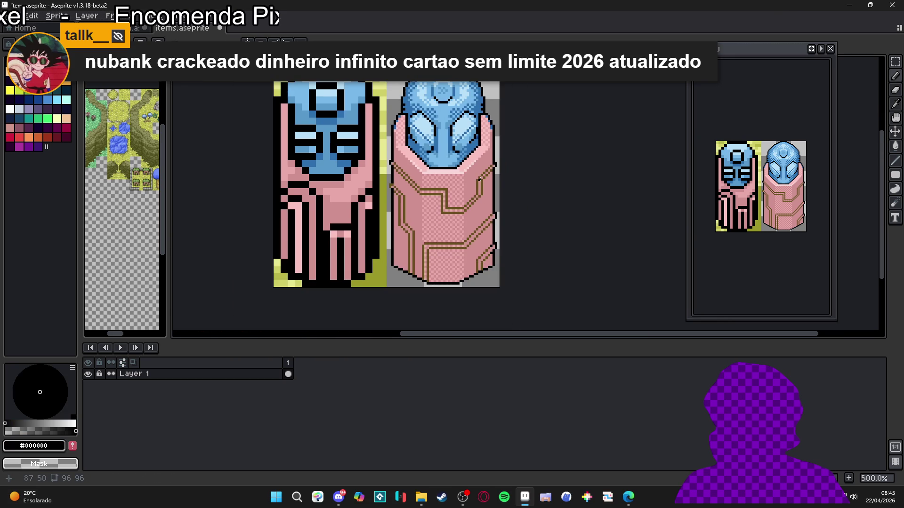
{"action": "scroll", "coordinate": [480, 179], "scroll_direction": "up", "scroll_amount": 1}
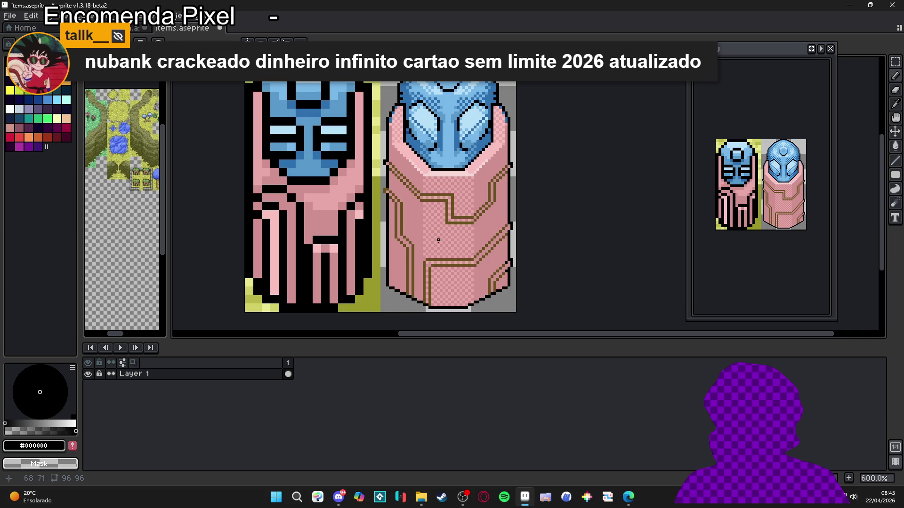
{"action": "left_click_drag", "start_coordinate": [407, 221], "coordinate": [409, 221]}
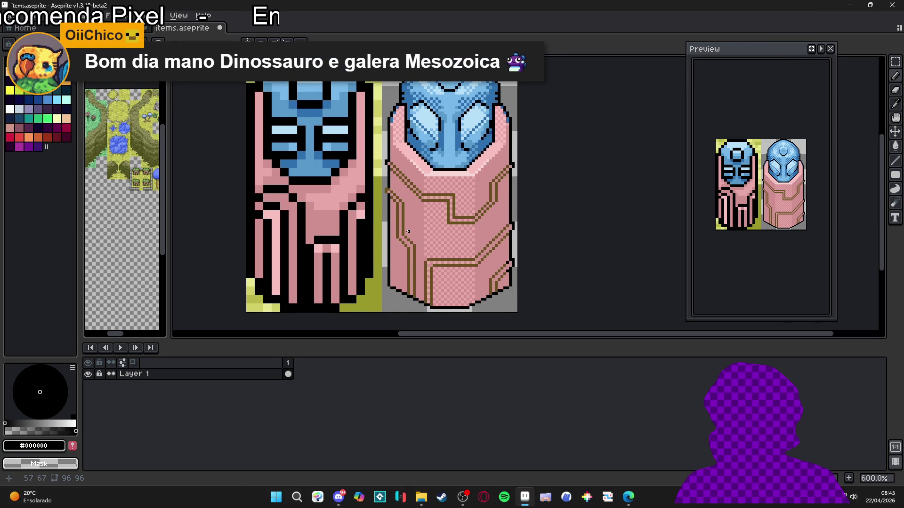
{"action": "left_click_drag", "start_coordinate": [390, 217], "coordinate": [402, 221]}
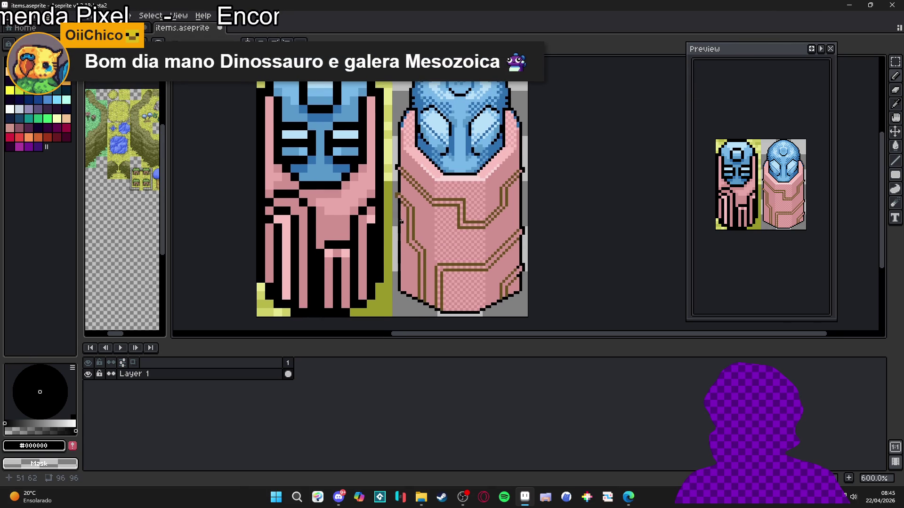
{"action": "key", "text": "ctrl+s"}
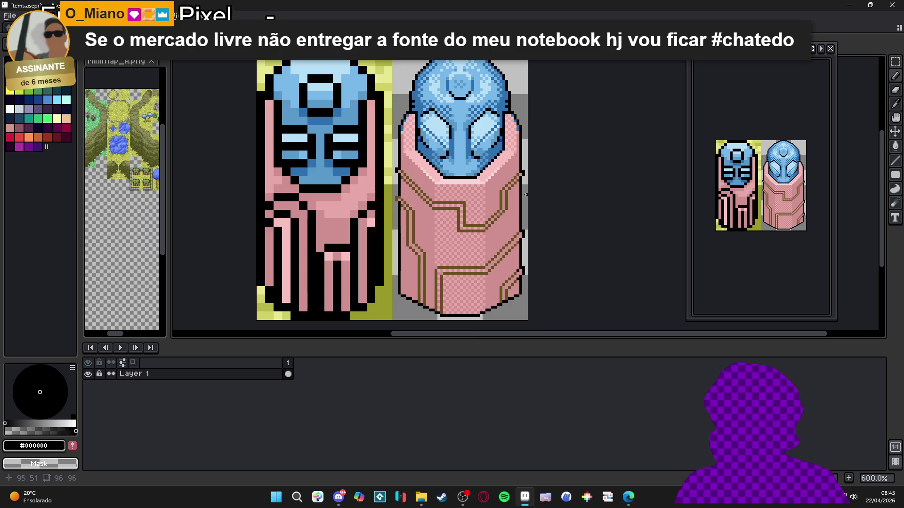
Draw a short brown diagonal on the robe and cover a stray brown pixel with pink.
{"action": "scroll", "coordinate": [515, 206], "scroll_direction": "up", "scroll_amount": 4}
{"action": "left_click", "coordinate": [518, 155], "text": "alt"}
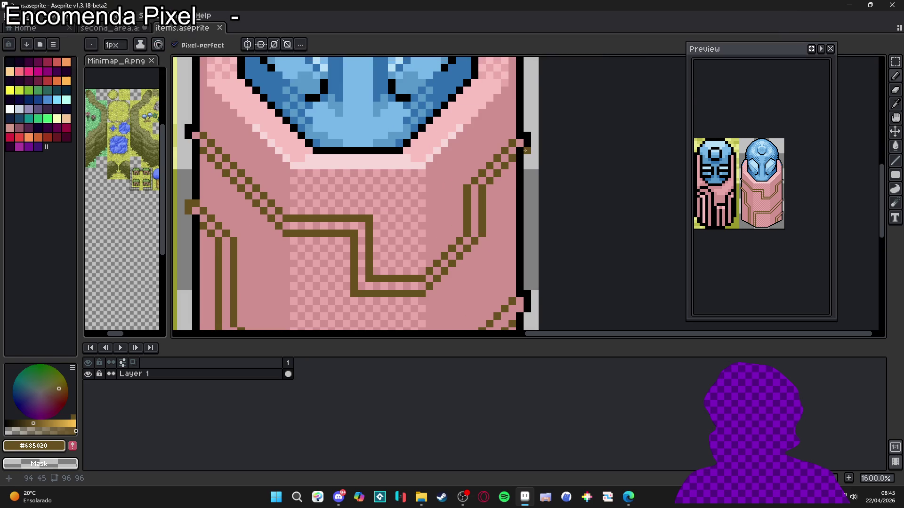
{"action": "left_click_drag", "start_coordinate": [504, 176], "coordinate": [491, 189]}
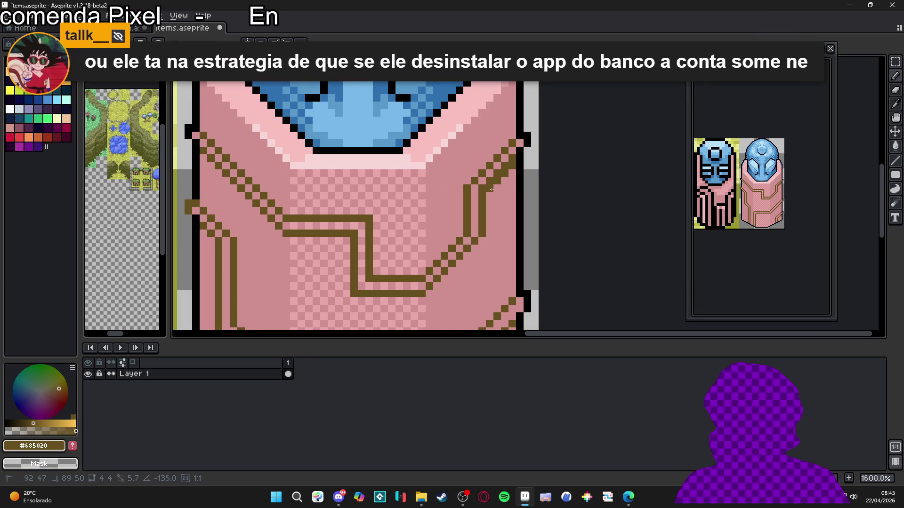
{"action": "left_click", "coordinate": [480, 192], "text": "alt"}
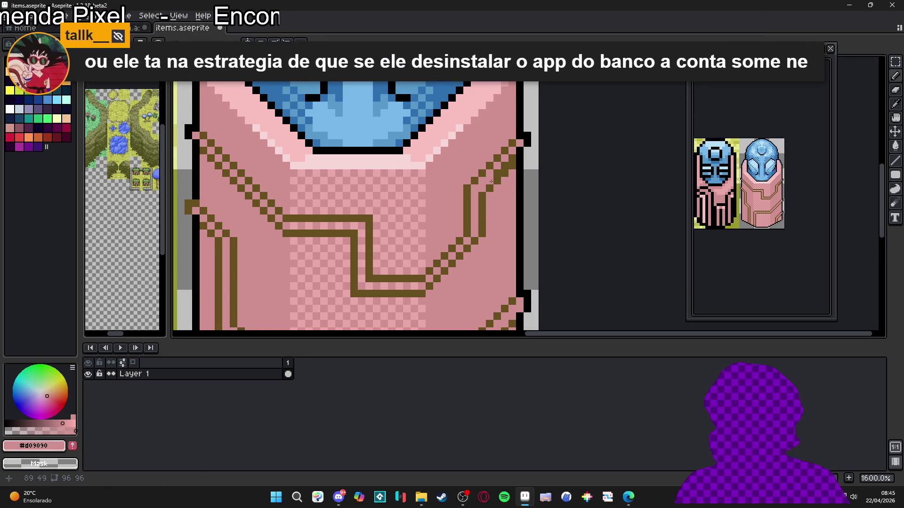
{"action": "left_click_drag", "start_coordinate": [491, 181], "coordinate": [488, 202]}
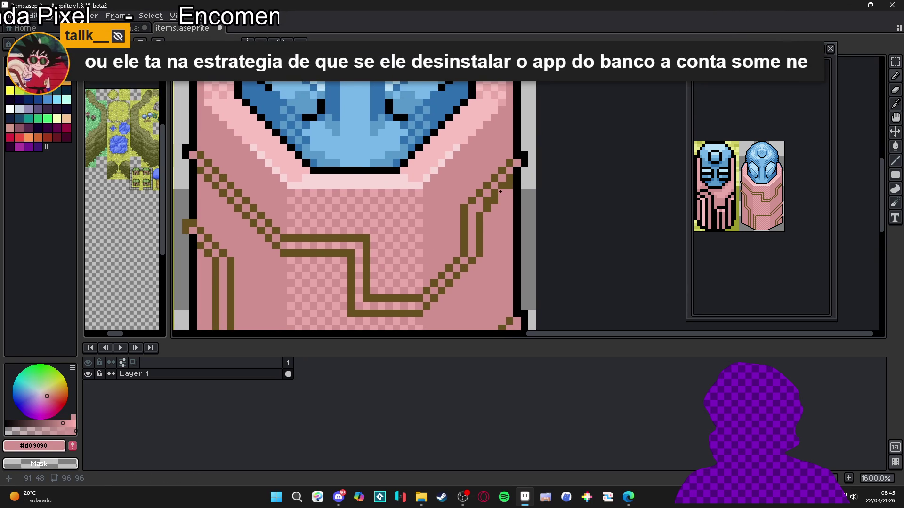
{"action": "left_click", "coordinate": [501, 185]}
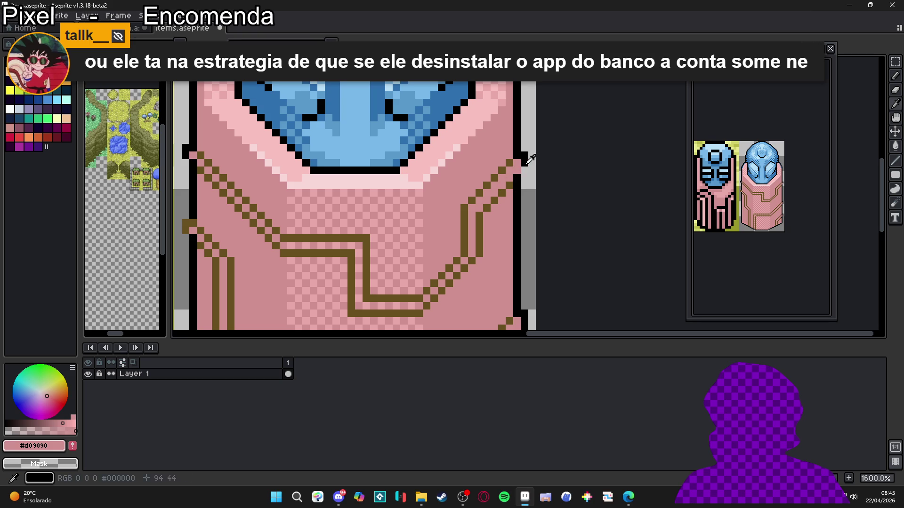
Thin the diagonal trim line with robe pink and start a 45° brown trim line.
{"action": "left_click", "coordinate": [529, 160], "text": "alt"}
{"action": "scroll", "coordinate": [369, 178], "scroll_direction": "down", "scroll_amount": 2}
{"action": "scroll", "coordinate": [369, 178], "scroll_direction": "up", "scroll_amount": 2}
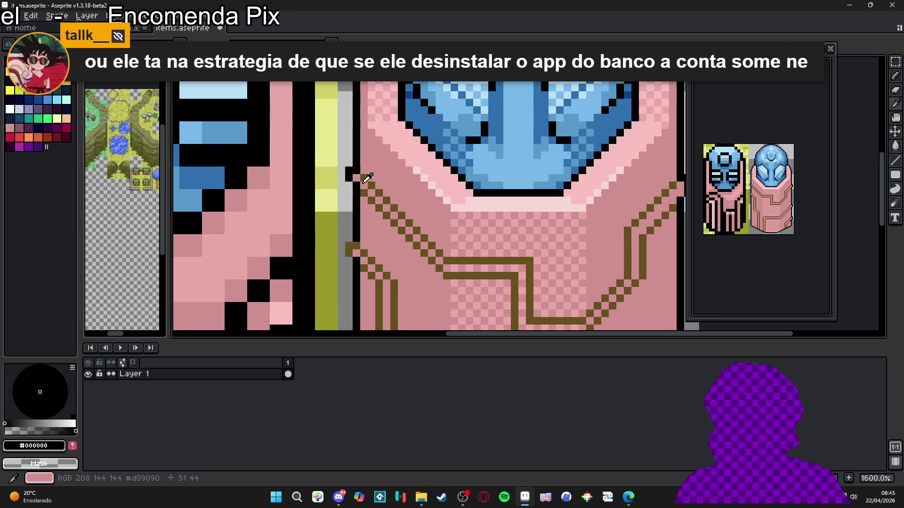
{"action": "left_click", "coordinate": [369, 178], "text": "alt"}
{"action": "left_click_drag", "start_coordinate": [368, 181], "coordinate": [447, 265]}
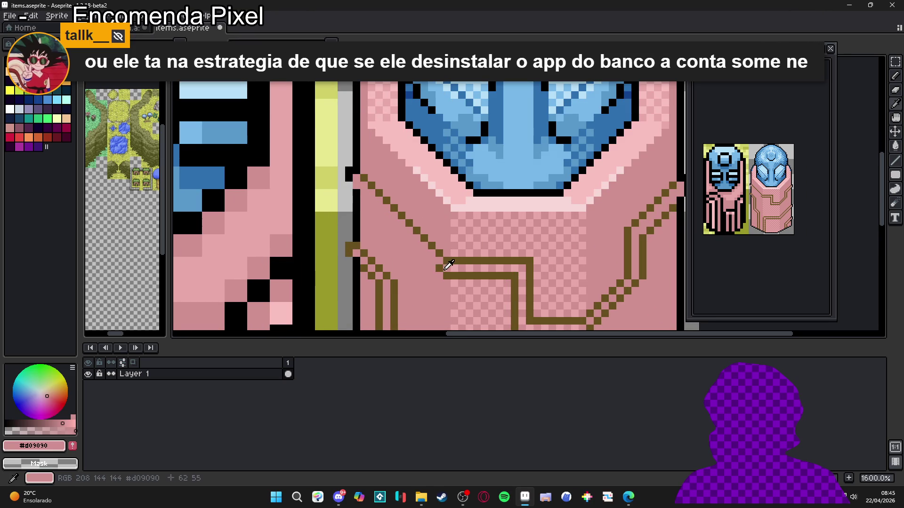
{"action": "left_click", "coordinate": [448, 265], "text": "alt"}
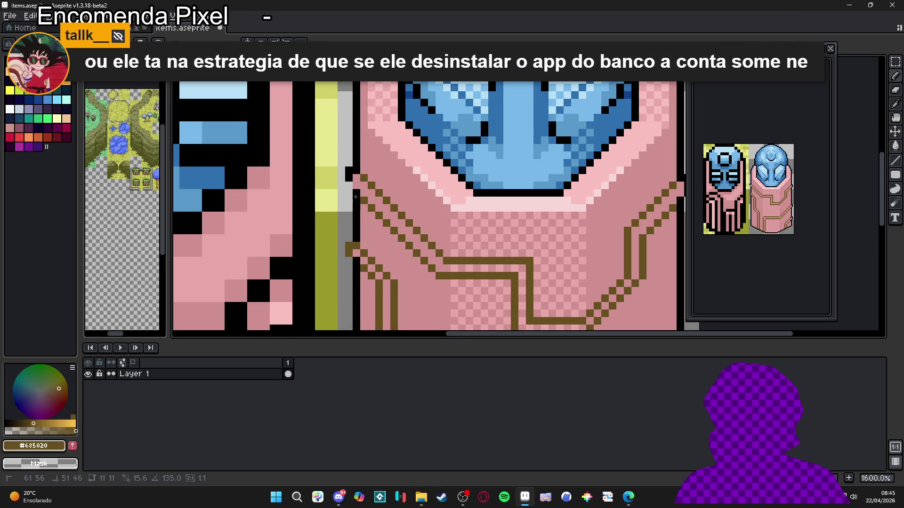
Cover the stray dark pixels at the robe's left edge with robe pink.
{"action": "left_click", "coordinate": [350, 175], "text": "alt"}
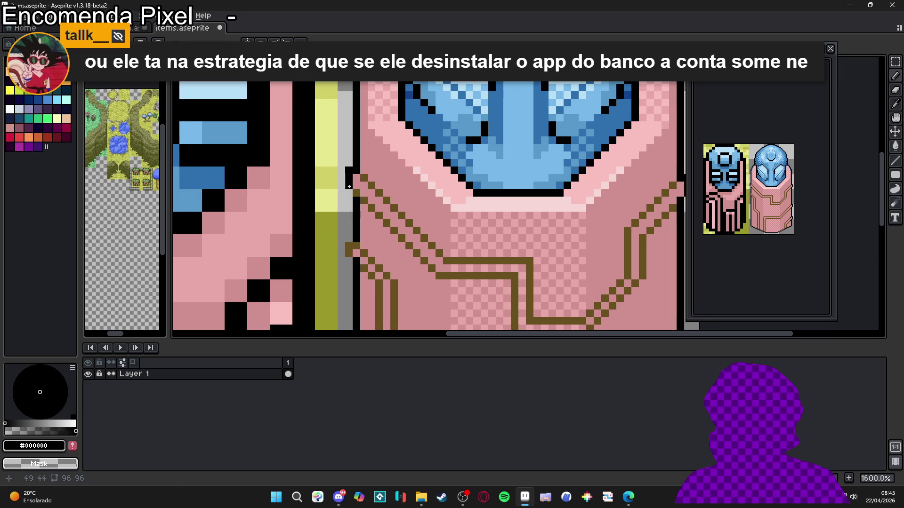
{"action": "scroll", "coordinate": [350, 185], "scroll_direction": "down", "scroll_amount": 3}
{"action": "scroll", "coordinate": [358, 202], "scroll_direction": "up", "scroll_amount": 3}
{"action": "left_click", "coordinate": [372, 216], "text": "alt"}
{"action": "left_click_drag", "start_coordinate": [345, 207], "coordinate": [367, 229]}
Turn the brown trim pixels along the robe's left outline black.
{"action": "left_click", "coordinate": [365, 233], "text": "alt"}
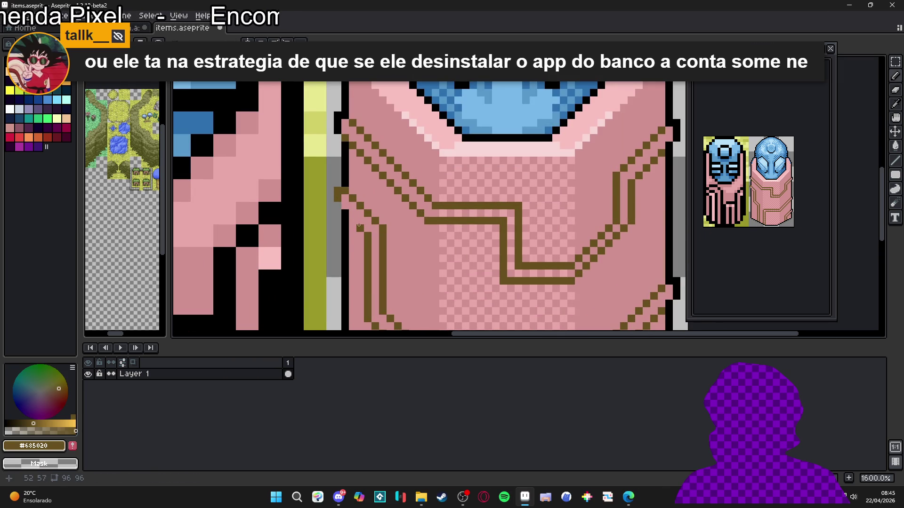
{"action": "scroll", "coordinate": [439, 234], "scroll_direction": "down", "scroll_amount": 4}
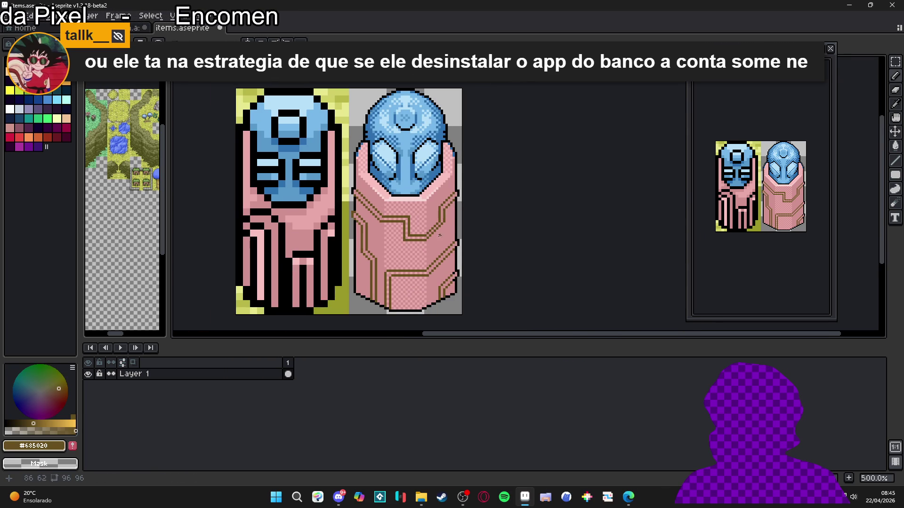
{"action": "scroll", "coordinate": [455, 234], "scroll_direction": "up", "scroll_amount": 2}
{"action": "scroll", "coordinate": [457, 296], "scroll_direction": "down", "scroll_amount": 2}
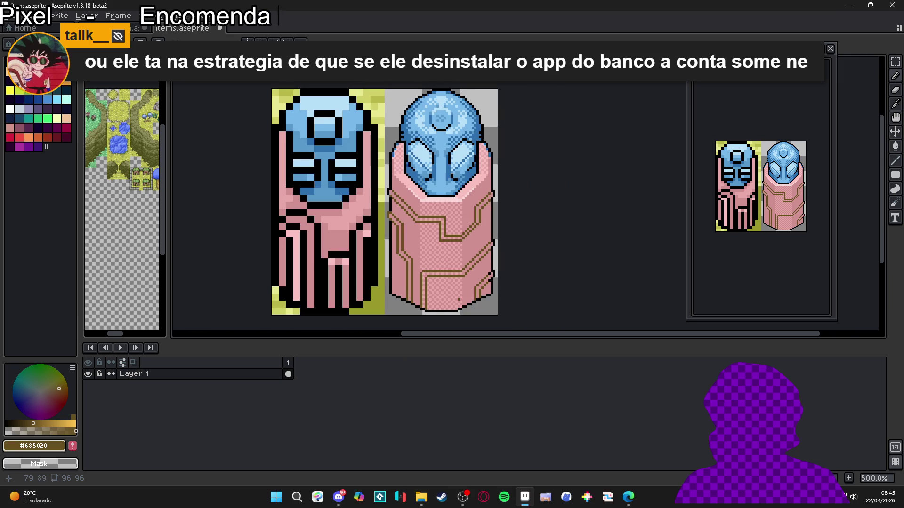
{"action": "scroll", "coordinate": [390, 216], "scroll_direction": "up", "scroll_amount": 5}
{"action": "left_click", "coordinate": [418, 192], "text": "alt"}
{"action": "left_click", "coordinate": [419, 222]}
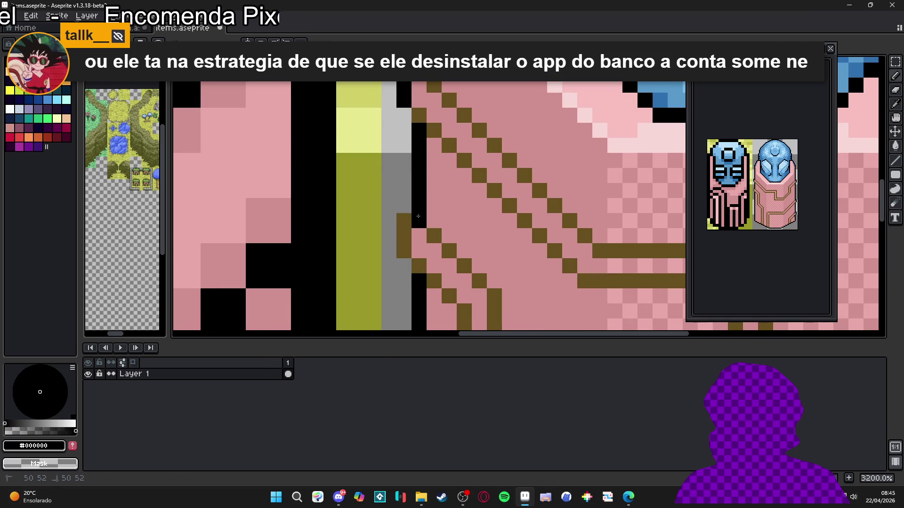
{"action": "left_click", "coordinate": [404, 221]}
{"action": "left_click", "coordinate": [434, 236]}
{"action": "left_click", "coordinate": [404, 236]}
{"action": "left_click", "coordinate": [404, 251]}
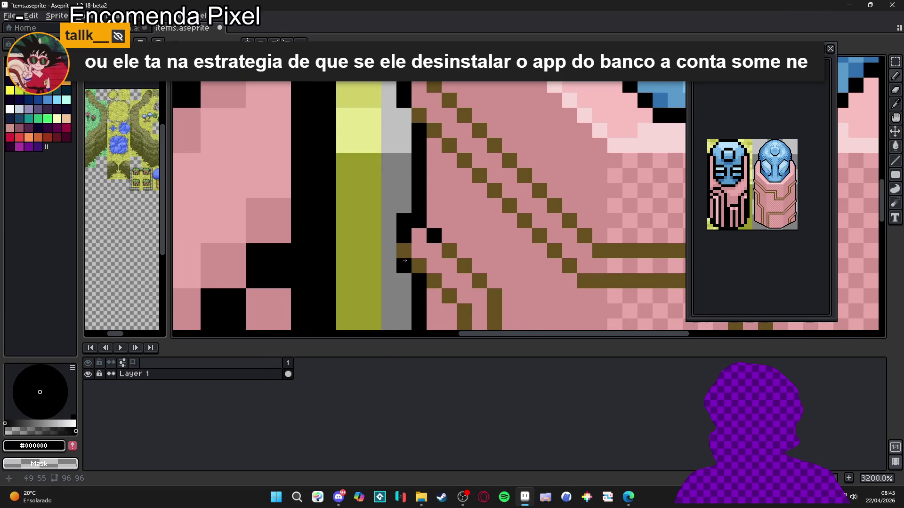
{"action": "left_click", "coordinate": [434, 281]}
Pick the pale pink #f8e0c0 highlight colour from the canvas.
{"action": "scroll", "coordinate": [447, 251], "scroll_direction": "down", "scroll_amount": 1}
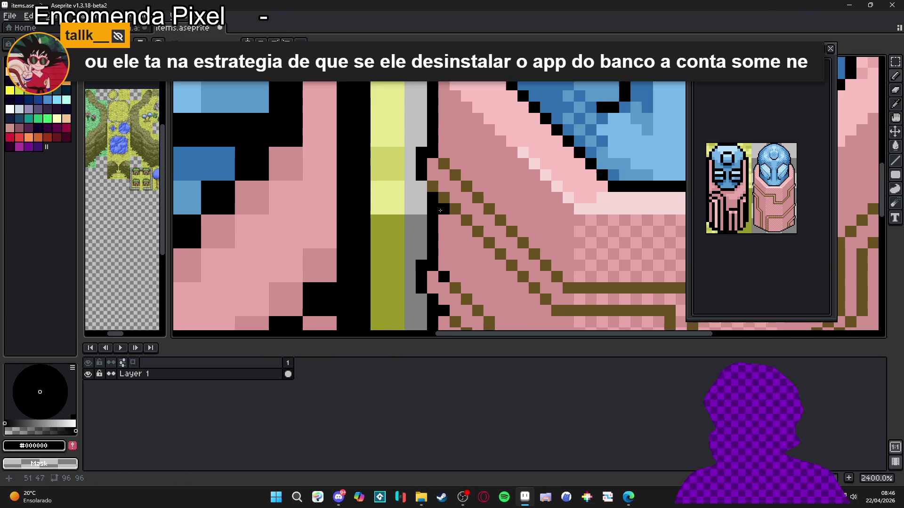
{"action": "scroll", "coordinate": [443, 168], "scroll_direction": "down", "scroll_amount": 3}
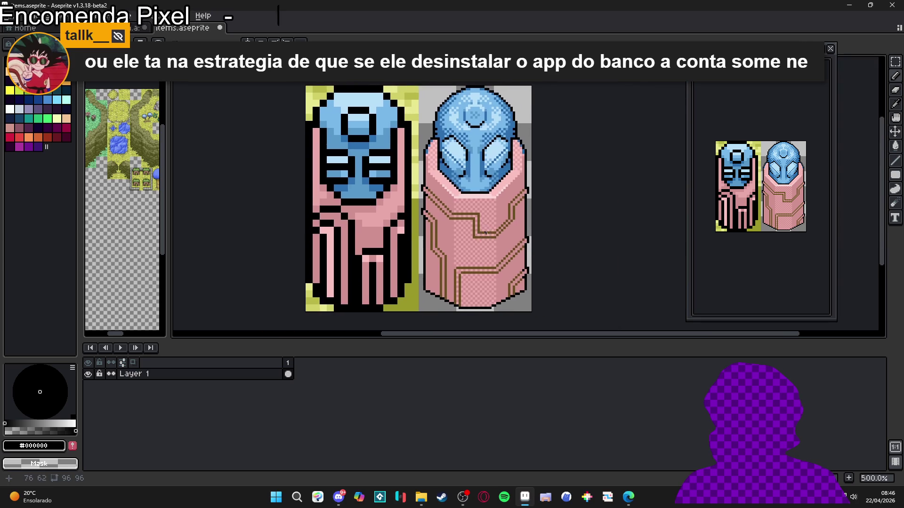
{"action": "scroll", "coordinate": [542, 198], "scroll_direction": "up", "scroll_amount": 1}
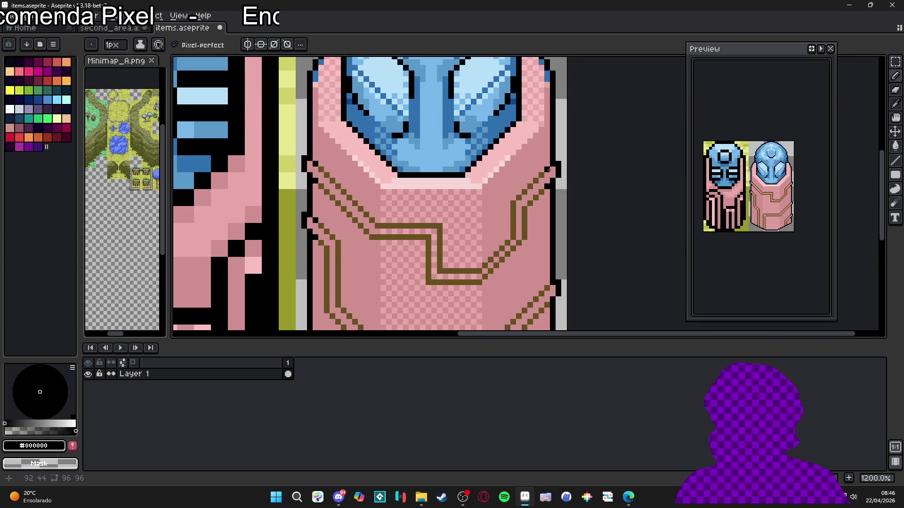
{"action": "scroll", "coordinate": [549, 187], "scroll_direction": "down", "scroll_amount": 4}
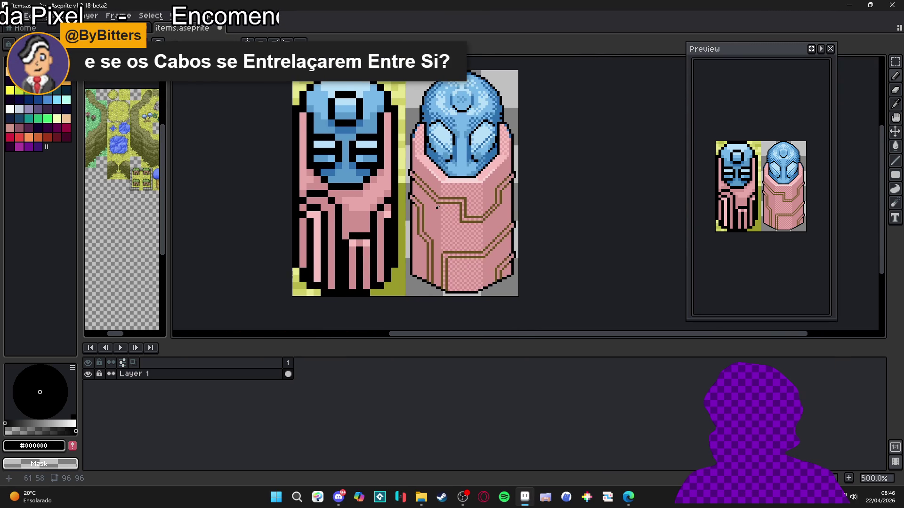
{"action": "scroll", "coordinate": [428, 201], "scroll_direction": "up", "scroll_amount": 5}
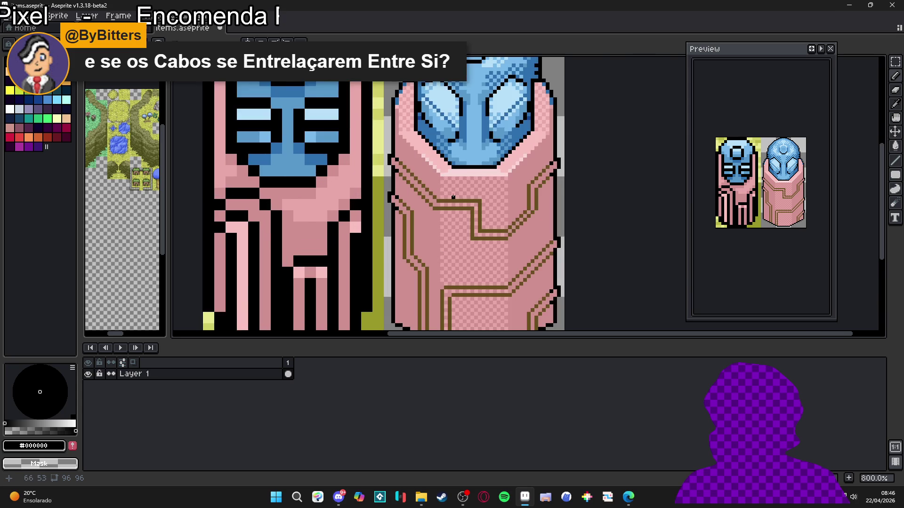
{"action": "left_click", "coordinate": [374, 165], "text": "alt"}
Draw light-pink highlight lines across the robe, including one over the brown wire and a horizontal line.
{"action": "left_click", "coordinate": [415, 227], "text": "shift"}
{"action": "left_click", "coordinate": [426, 234]}
{"action": "left_click", "coordinate": [509, 234], "text": "shift"}
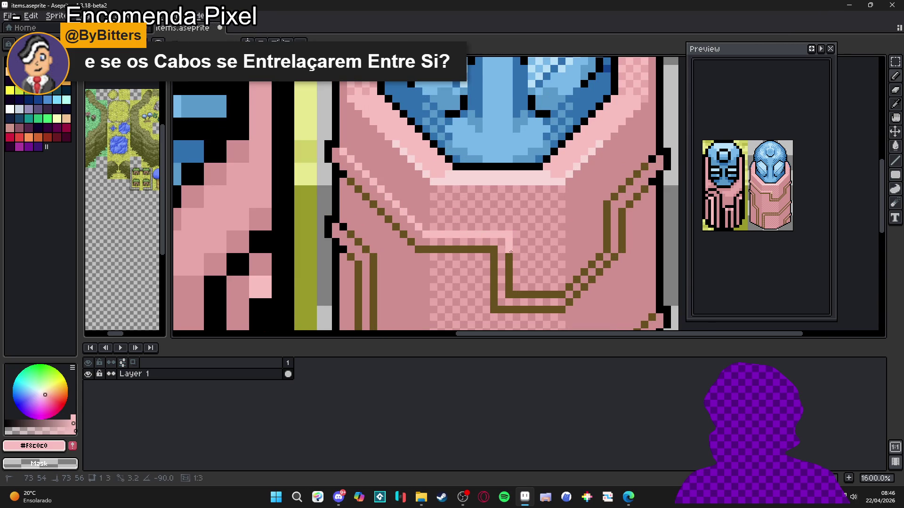
{"action": "mouse_move", "coordinate": [512, 293]}
{"action": "left_mouse_down"}
{"action": "mouse_move", "coordinate": [560, 295]}
{"action": "mouse_move", "coordinate": [603, 253]}
{"action": "mouse_move", "coordinate": [612, 200]}
{"action": "mouse_move", "coordinate": [653, 159]}
{"action": "left_mouse_up"}
{"action": "scroll", "coordinate": [653, 159], "scroll_direction": "down", "scroll_amount": 1}
{"action": "mouse_move", "coordinate": [442, 302]}
{"action": "left_mouse_down"}
{"action": "mouse_move", "coordinate": [419, 207]}
{"action": "mouse_move", "coordinate": [449, 258]}
{"action": "left_mouse_up"}
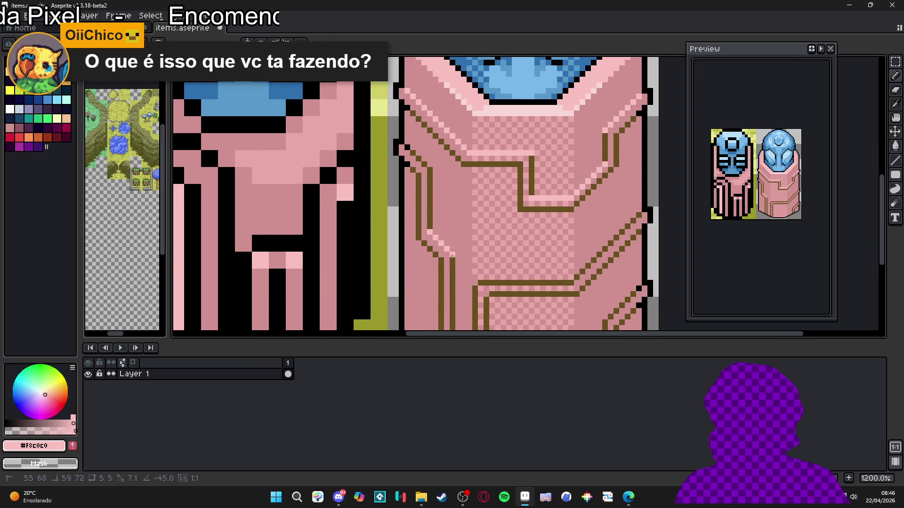
{"action": "scroll", "coordinate": [430, 253], "scroll_direction": "down", "scroll_amount": 2}
{"action": "left_click", "coordinate": [422, 243]}
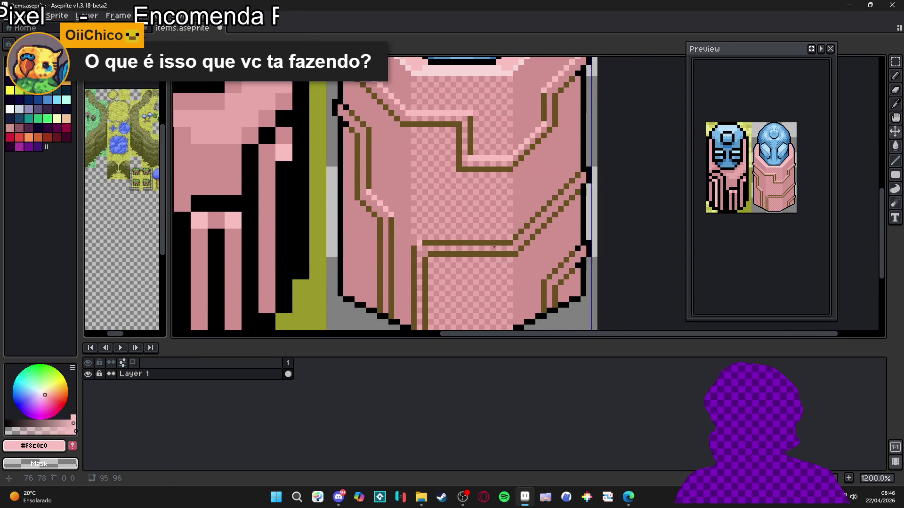
{"action": "left_click", "coordinate": [511, 244], "text": "shift"}
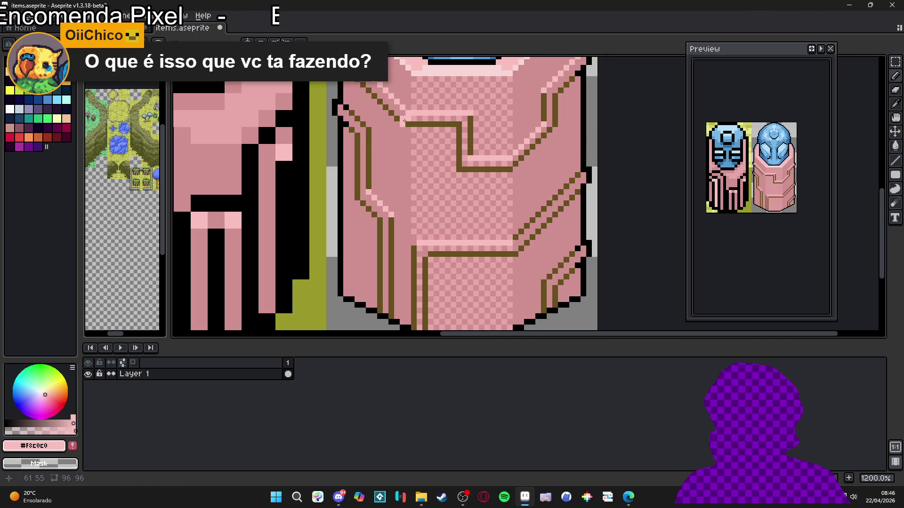
Repaint the upper and lower horizontal trim segments light pink.
{"action": "left_click_drag", "start_coordinate": [404, 125], "coordinate": [458, 120]}
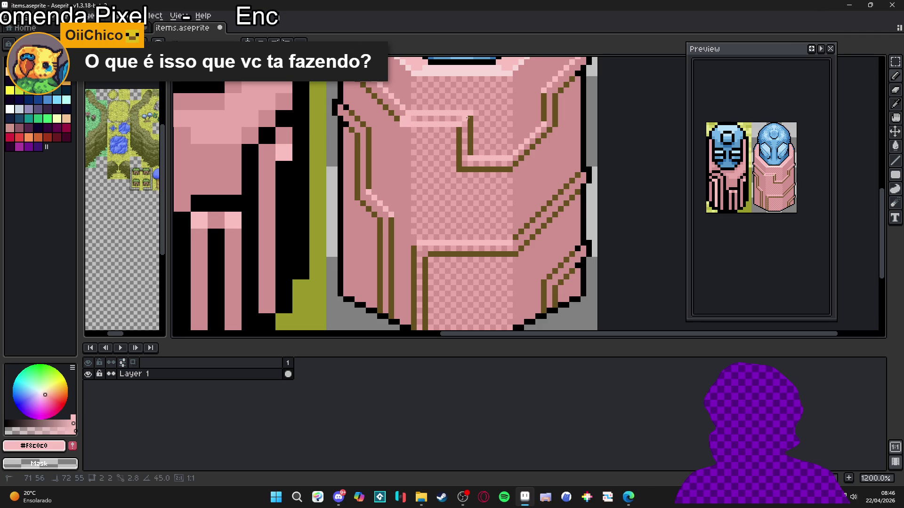
{"action": "left_click", "coordinate": [458, 119], "text": "shift"}
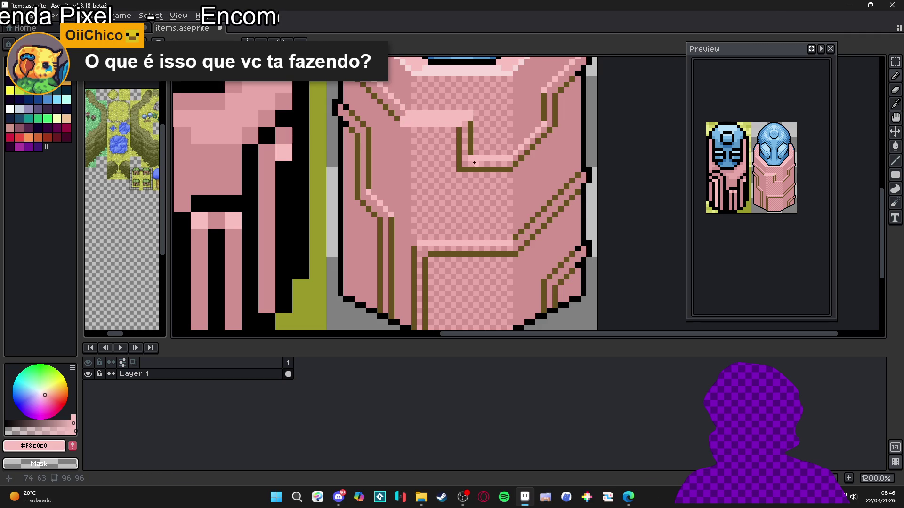
{"action": "left_click_drag", "start_coordinate": [460, 168], "coordinate": [510, 170]}
{"action": "left_click", "coordinate": [552, 125], "text": "shift"}
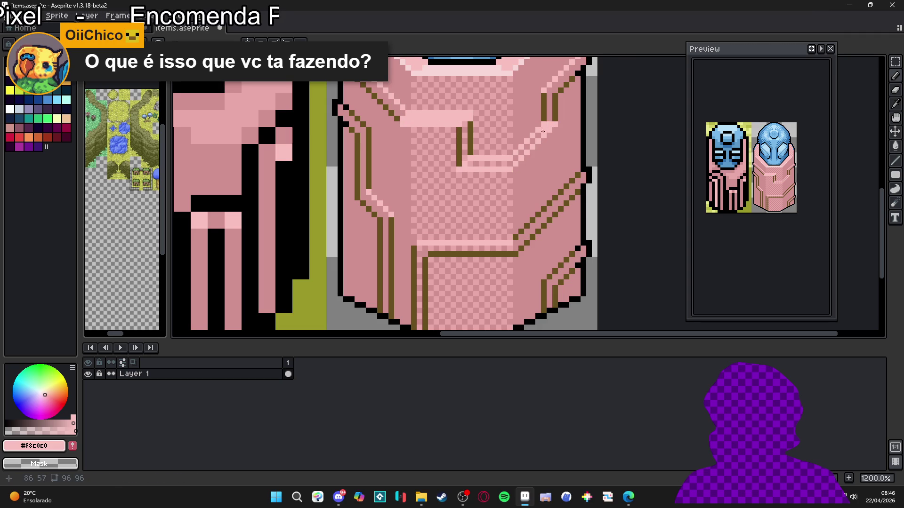
Cover the brown diagonal below the blue head with light-pink lines.
{"action": "left_click_drag", "start_coordinate": [472, 165], "coordinate": [428, 232]}
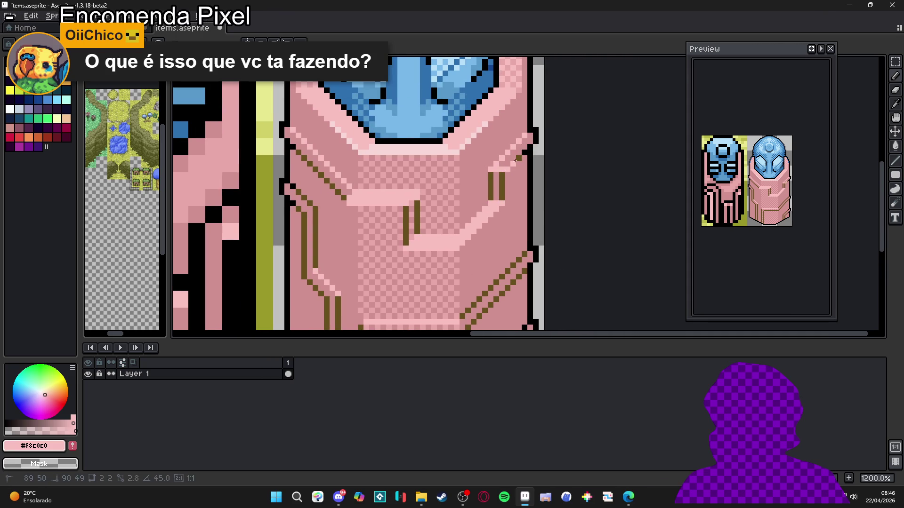
{"action": "scroll", "coordinate": [482, 181], "scroll_direction": "down", "scroll_amount": 3}
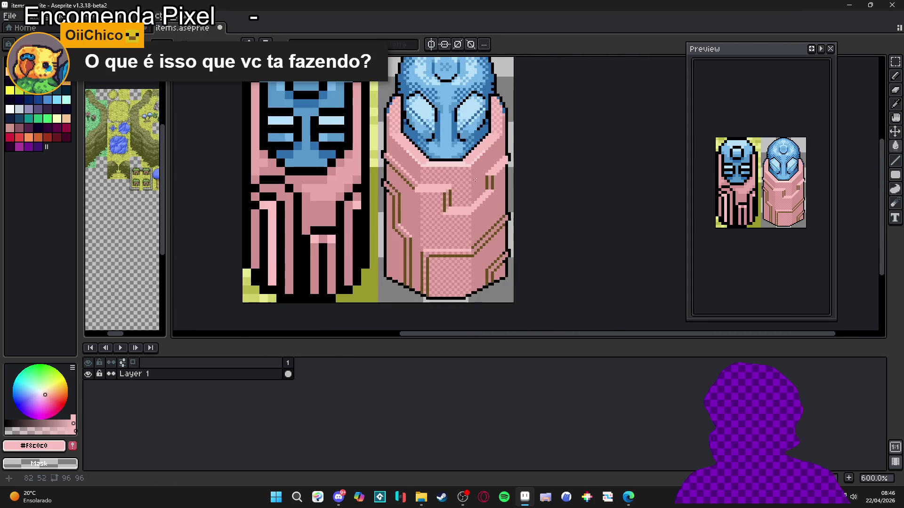
{"action": "scroll", "coordinate": [409, 171], "scroll_direction": "up", "scroll_amount": 3}
{"action": "scroll", "coordinate": [411, 195], "scroll_direction": "down", "scroll_amount": 3}
{"action": "scroll", "coordinate": [417, 203], "scroll_direction": "up", "scroll_amount": 3}
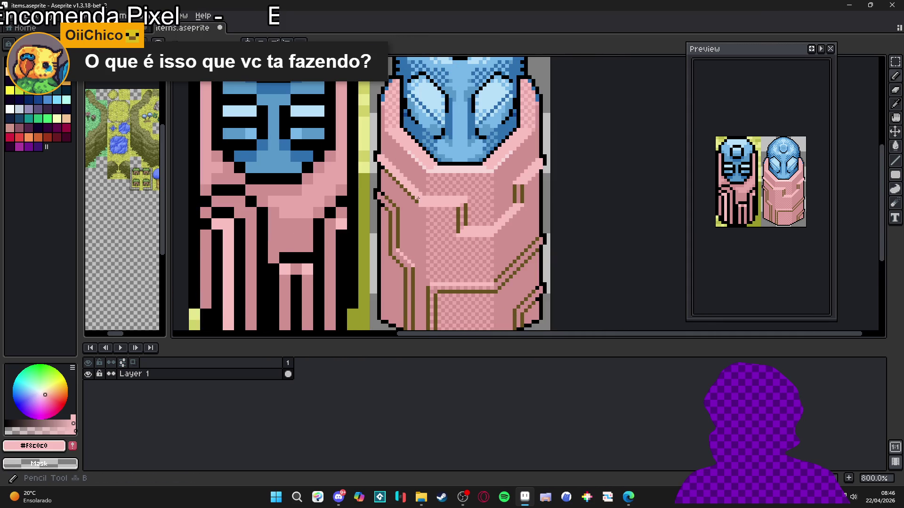
{"action": "left_click_drag", "start_coordinate": [415, 202], "coordinate": [361, 149]}
{"action": "scroll", "coordinate": [361, 149], "scroll_direction": "down", "scroll_amount": 2}
{"action": "scroll", "coordinate": [389, 188], "scroll_direction": "up", "scroll_amount": 5}
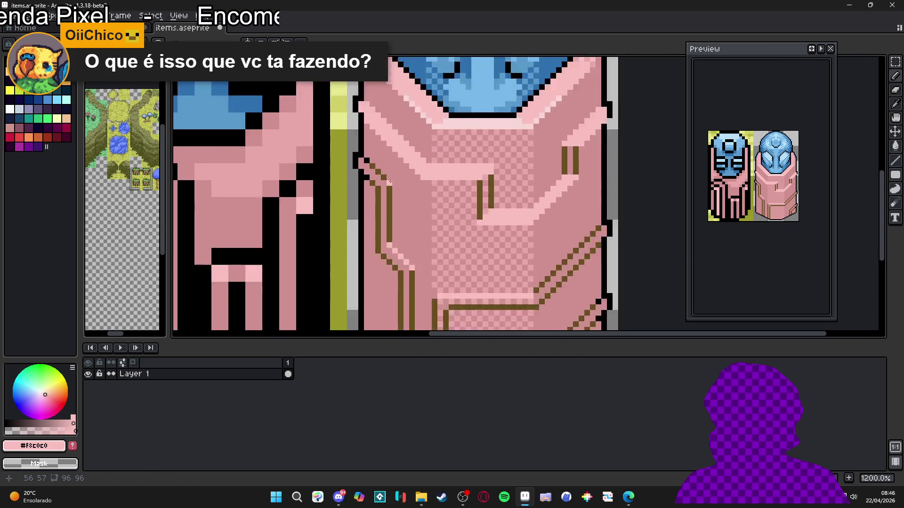
{"action": "mouse_move", "coordinate": [389, 187]}
{"action": "left_mouse_down"}
{"action": "mouse_move", "coordinate": [338, 130]}
{"action": "mouse_move", "coordinate": [344, 165]}
{"action": "left_mouse_up"}
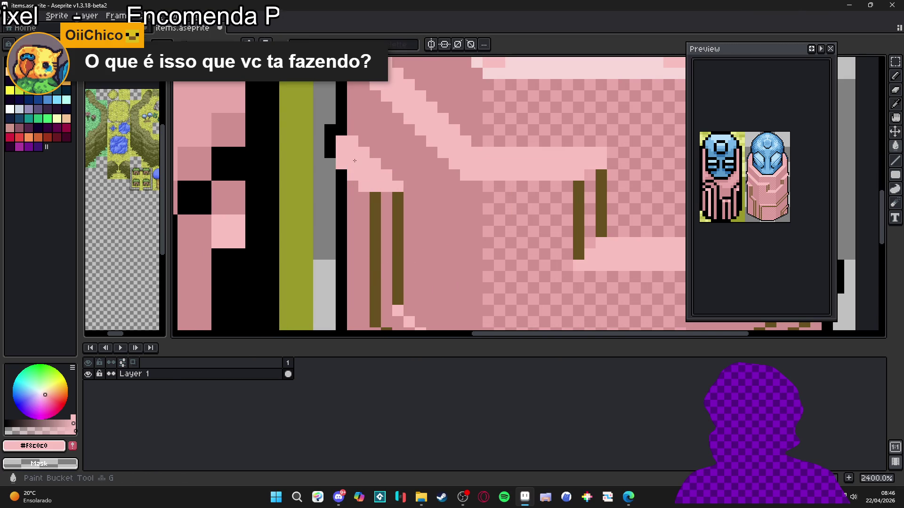
Turn the brown horizontal trim and its end pixel light pink.
{"action": "scroll", "coordinate": [374, 184], "scroll_direction": "down", "scroll_amount": 6}
{"action": "scroll", "coordinate": [374, 185], "scroll_direction": "up", "scroll_amount": 3}
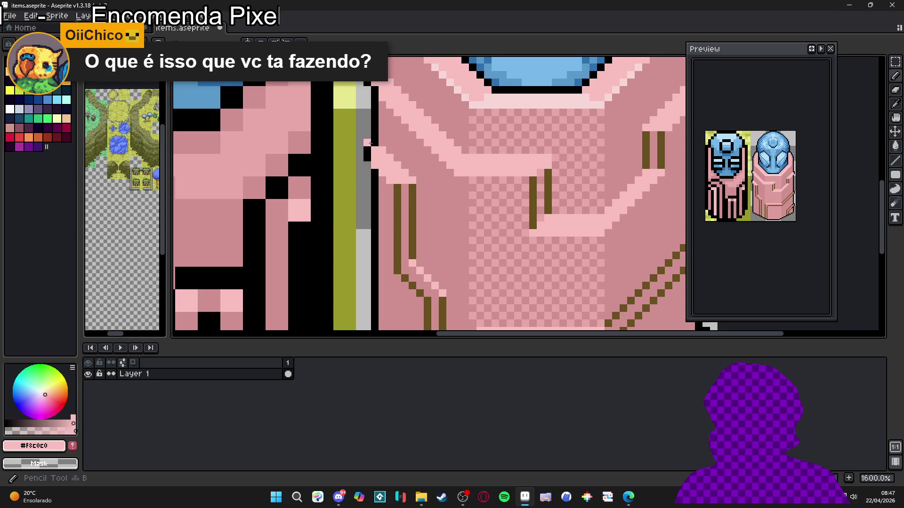
{"action": "scroll", "coordinate": [366, 157], "scroll_direction": "down", "scroll_amount": 3}
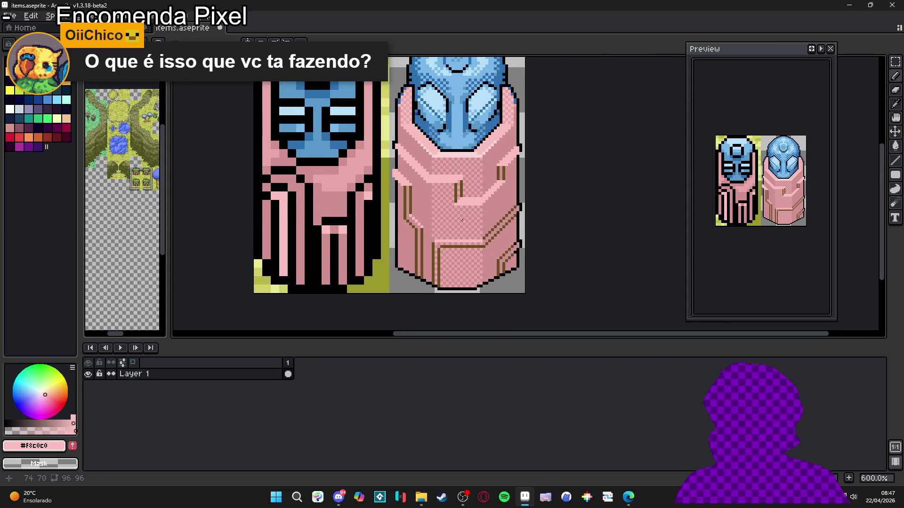
{"action": "scroll", "coordinate": [481, 241], "scroll_direction": "up", "scroll_amount": 3}
{"action": "left_click", "coordinate": [482, 244]}
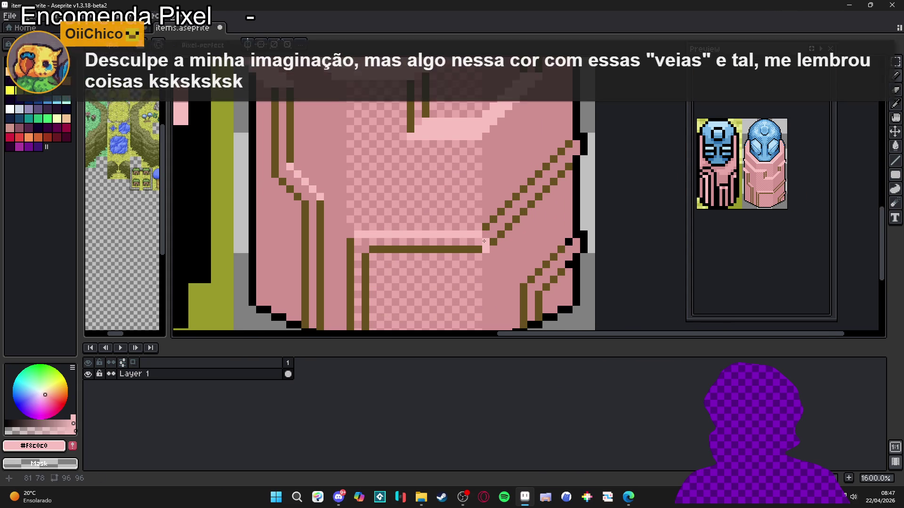
{"action": "mouse_move", "coordinate": [479, 248]}
{"action": "left_mouse_down"}
{"action": "mouse_move", "coordinate": [360, 245]}
{"action": "mouse_move", "coordinate": [482, 242]}
{"action": "left_mouse_up"}
Fill the diagonal highlight bands along the trim lines with light pink.
{"action": "scroll", "coordinate": [444, 248], "scroll_direction": "down", "scroll_amount": 3}
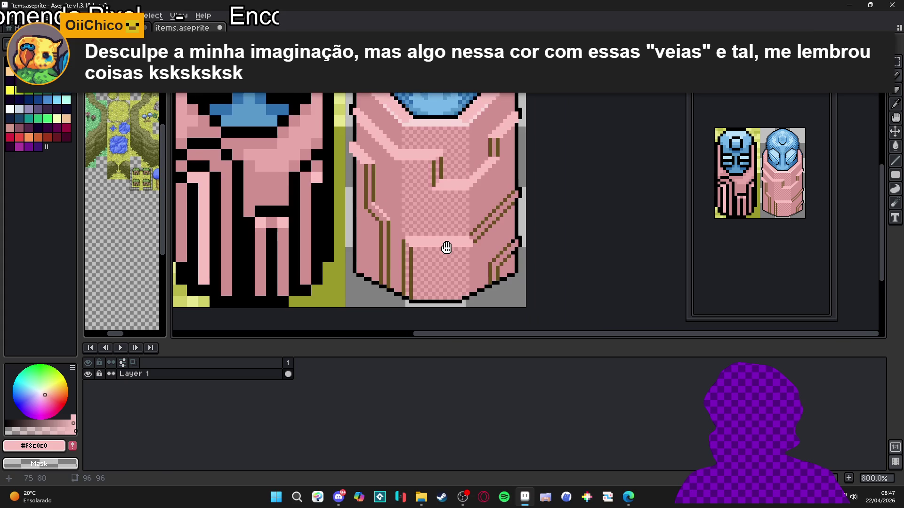
{"action": "scroll", "coordinate": [381, 213], "scroll_direction": "up", "scroll_amount": 3}
{"action": "left_click", "coordinate": [364, 194]}
{"action": "left_click", "coordinate": [358, 195]}
{"action": "mouse_move", "coordinate": [372, 209]}
{"action": "left_mouse_down"}
{"action": "mouse_move", "coordinate": [380, 218]}
{"action": "mouse_move", "coordinate": [372, 194]}
{"action": "left_mouse_up"}
{"action": "scroll", "coordinate": [390, 216], "scroll_direction": "down", "scroll_amount": 2}
{"action": "scroll", "coordinate": [412, 224], "scroll_direction": "up", "scroll_amount": 2}
{"action": "mouse_move", "coordinate": [534, 216]}
{"action": "left_mouse_down"}
{"action": "mouse_move", "coordinate": [480, 268]}
{"action": "mouse_move", "coordinate": [534, 227]}
{"action": "mouse_move", "coordinate": [499, 256]}
{"action": "left_mouse_up"}
Zoom and pan across the robe to inspect the new highlight bands.
{"action": "scroll", "coordinate": [507, 241], "scroll_direction": "down", "scroll_amount": 3}
{"action": "scroll", "coordinate": [507, 242], "scroll_direction": "up", "scroll_amount": 2}
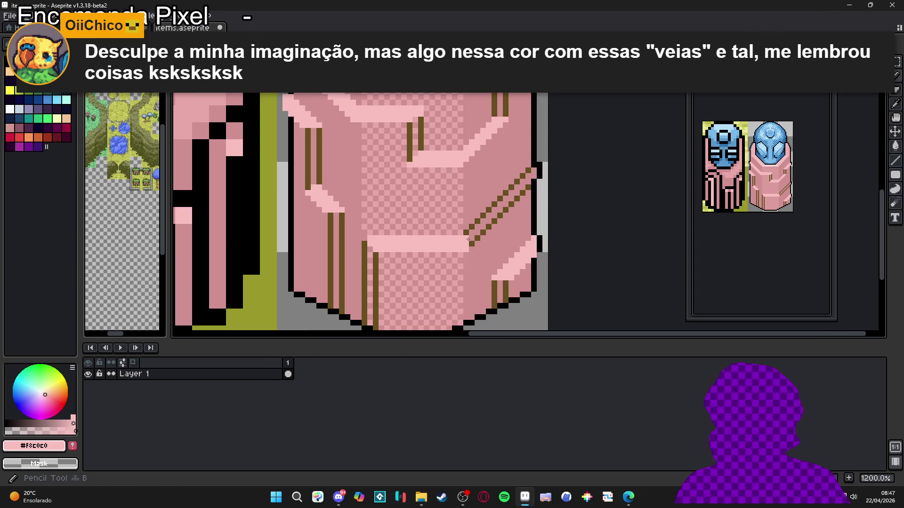
{"action": "left_click_drag", "start_coordinate": [457, 202], "coordinate": [457, 211]}
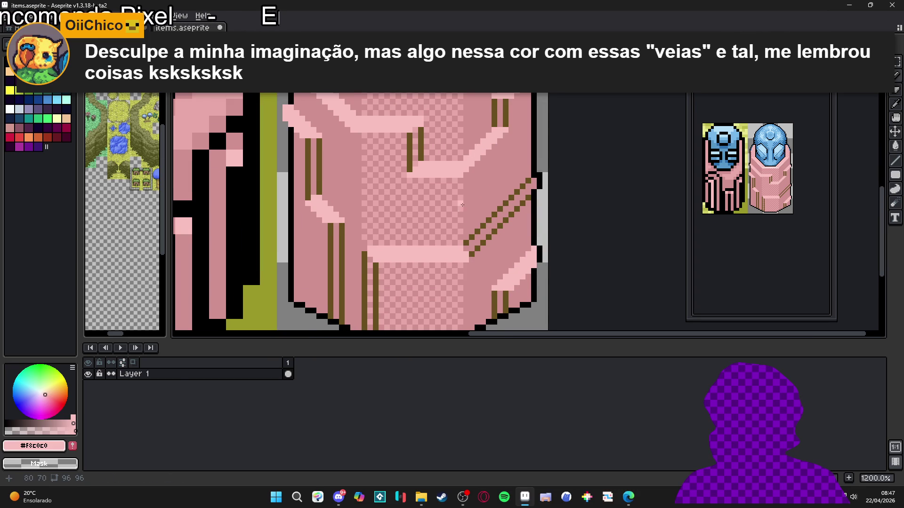
{"action": "scroll", "coordinate": [485, 162], "scroll_direction": "up", "scroll_amount": 3}
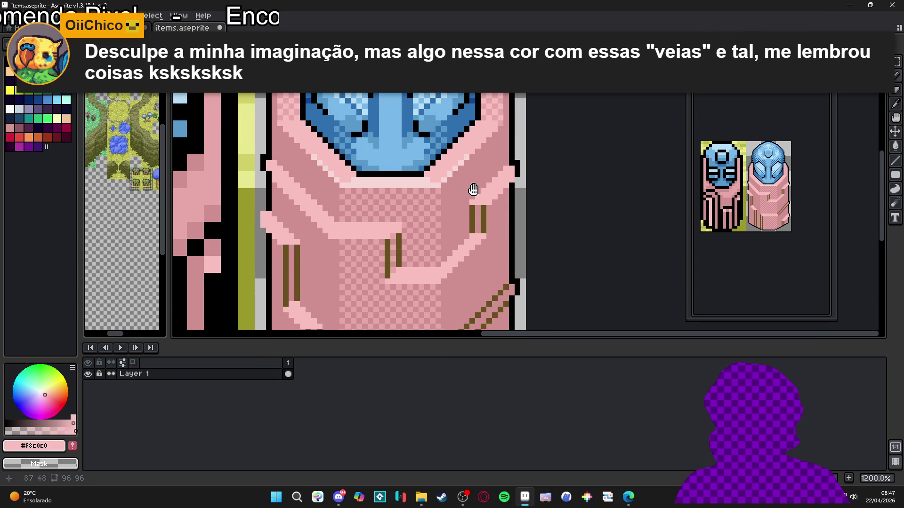
{"action": "scroll", "coordinate": [473, 254], "scroll_direction": "up", "scroll_amount": 1}
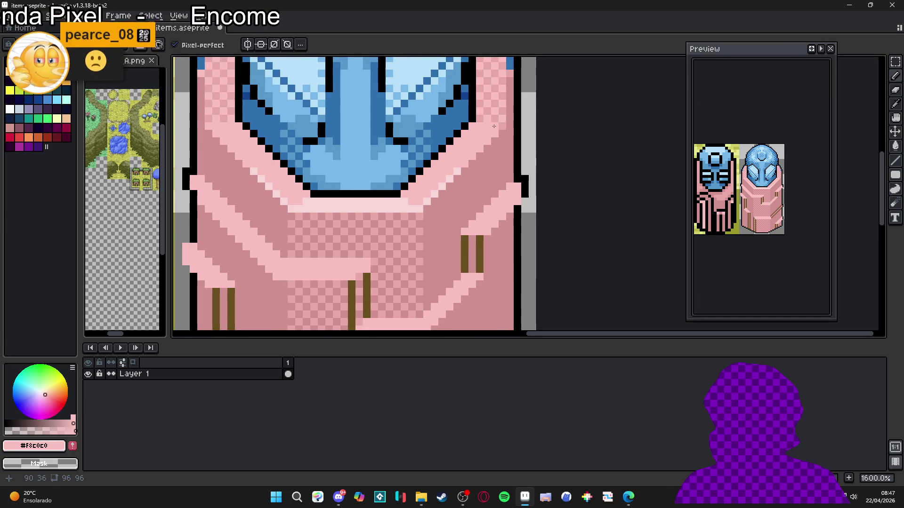
{"action": "left_click_drag", "start_coordinate": [429, 219], "coordinate": [434, 219]}
{"action": "scroll", "coordinate": [433, 271], "scroll_direction": "up", "scroll_amount": 2}
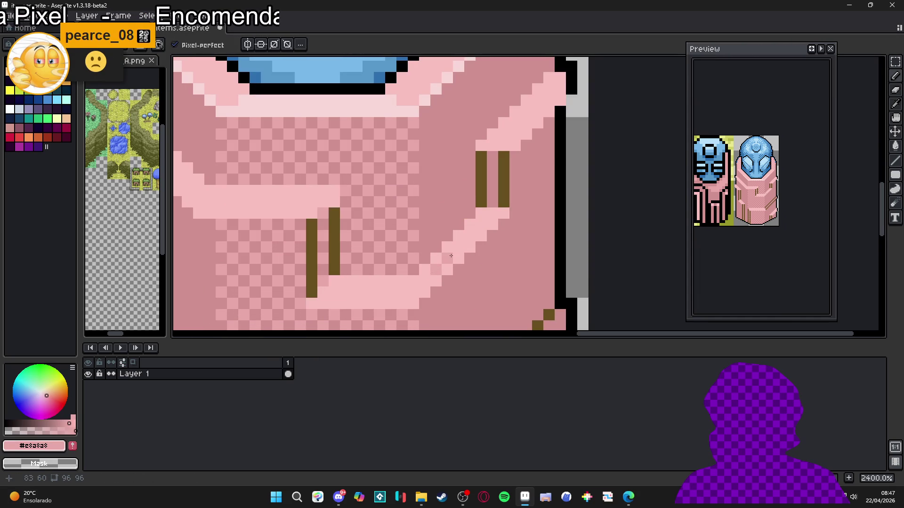
Try a light-pink highlight line on the robe with a darker pink, then undo it.
{"action": "scroll", "coordinate": [476, 231], "scroll_direction": "down", "scroll_amount": 5}
{"action": "scroll", "coordinate": [435, 235], "scroll_direction": "up", "scroll_amount": 3}
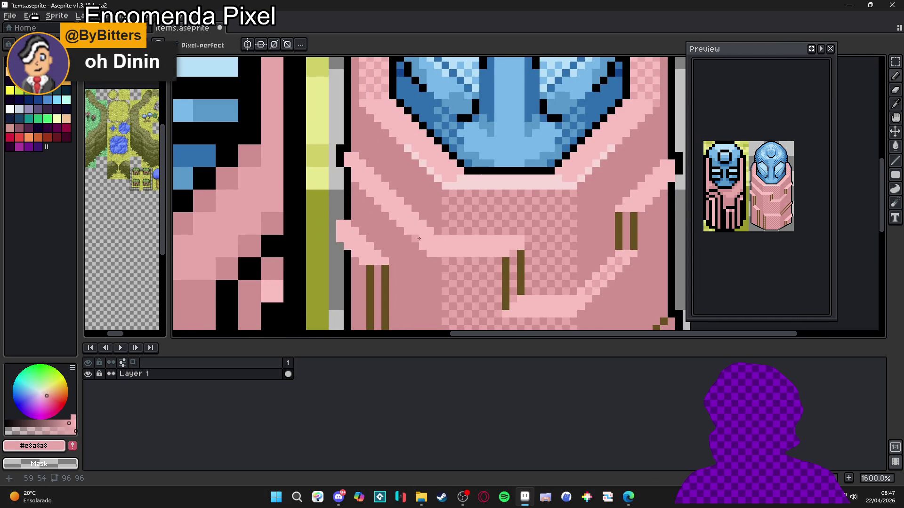
{"action": "scroll", "coordinate": [506, 247], "scroll_direction": "down", "scroll_amount": 1}
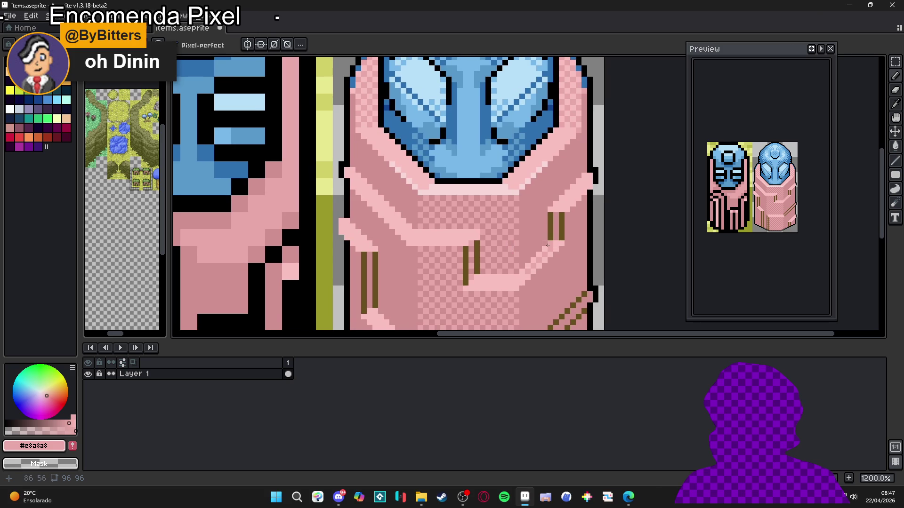
{"action": "scroll", "coordinate": [407, 223], "scroll_direction": "up", "scroll_amount": 1}
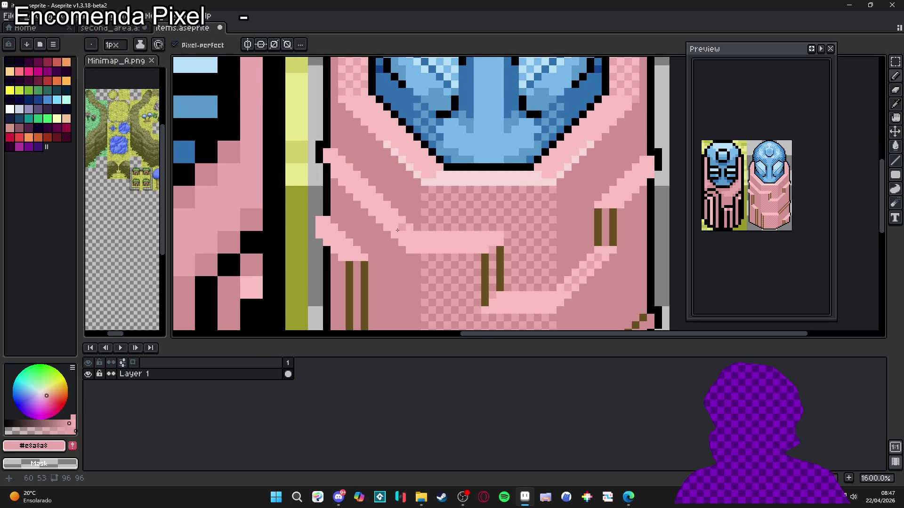
{"action": "scroll", "coordinate": [489, 222], "scroll_direction": "down", "scroll_amount": 1}
{"action": "scroll", "coordinate": [489, 222], "scroll_direction": "down", "scroll_amount": 2}
{"action": "scroll", "coordinate": [484, 238], "scroll_direction": "up", "scroll_amount": 3}
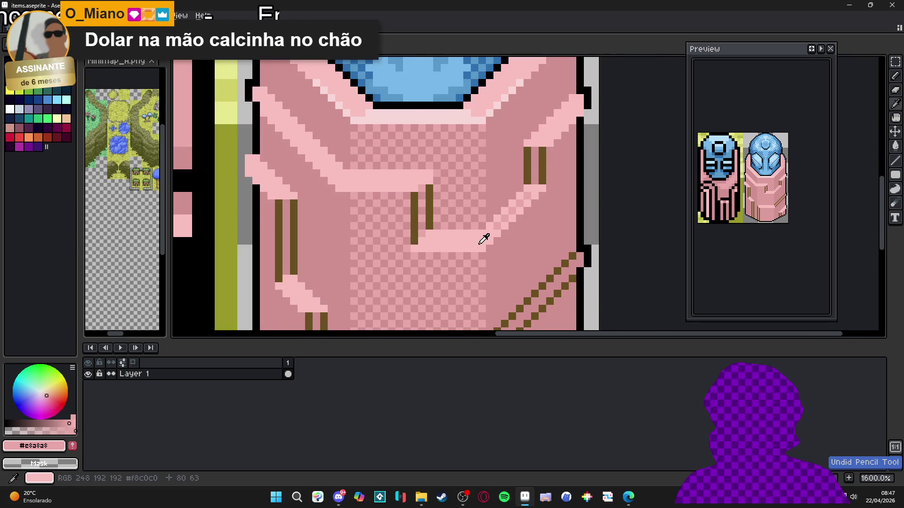
{"action": "left_click", "coordinate": [486, 242], "text": "alt"}
{"action": "left_click", "coordinate": [546, 193], "text": "shift"}
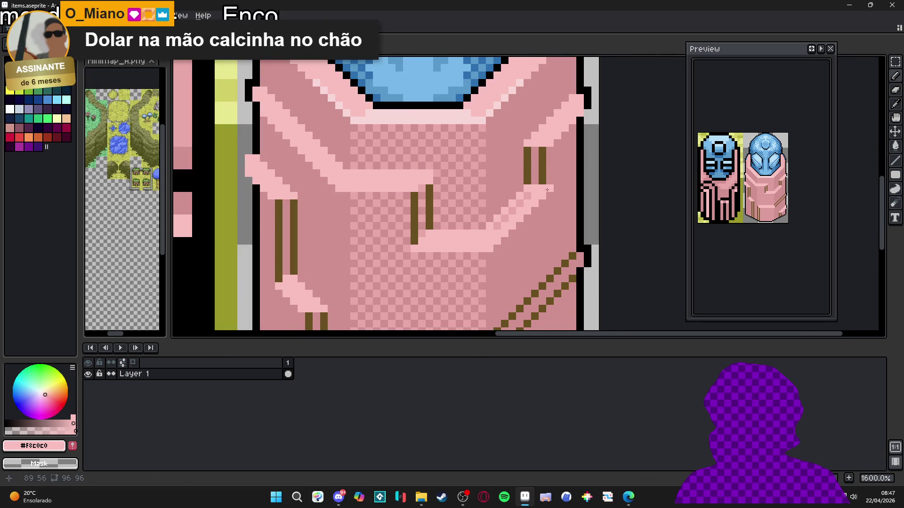
{"action": "left_click", "coordinate": [529, 205], "text": "alt"}
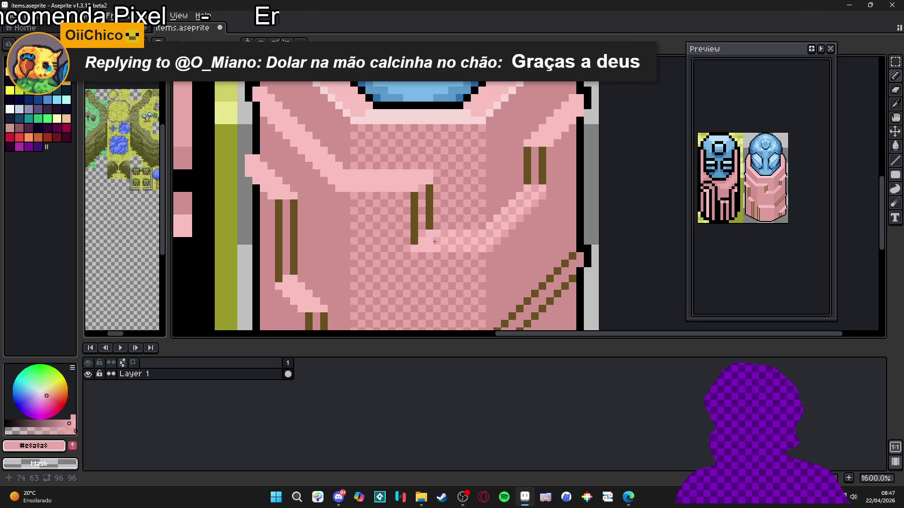
{"action": "scroll", "coordinate": [426, 247], "scroll_direction": "down", "scroll_amount": 4}
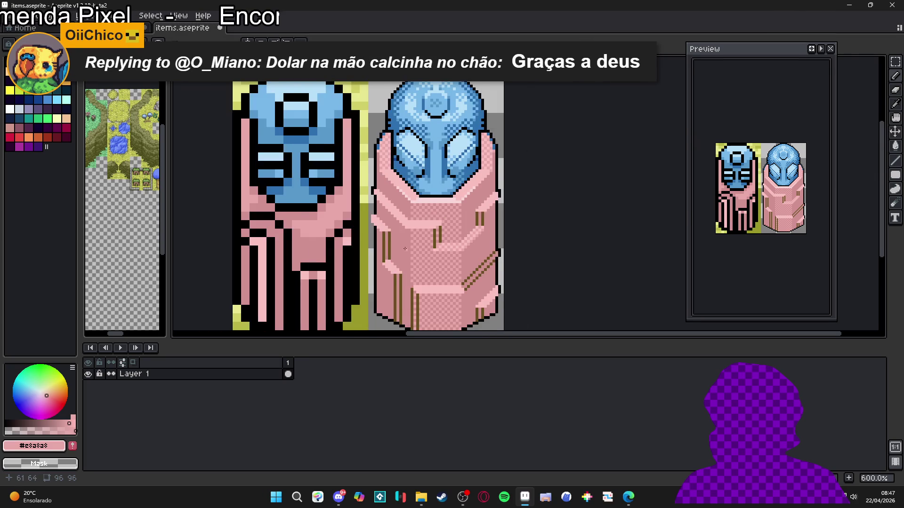
{"action": "key", "text": "ctrl+z"}
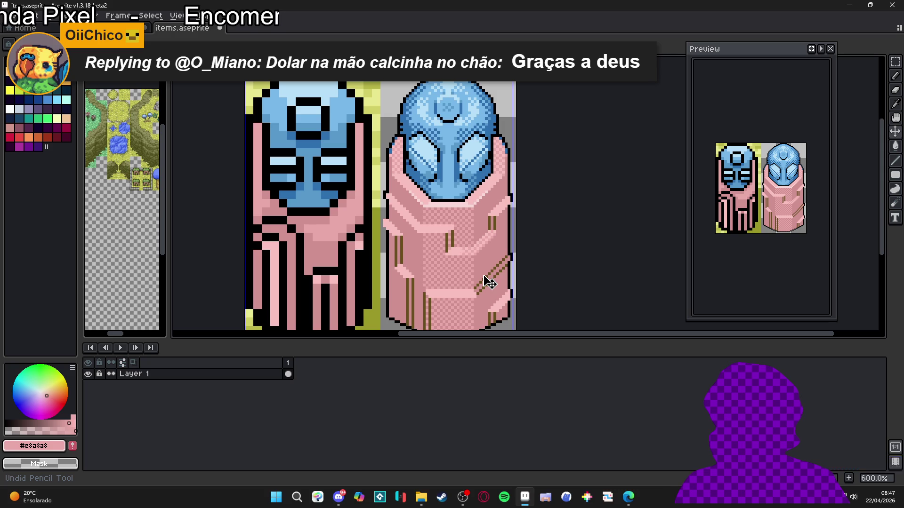
Centre both figures and save items.aseprite.
{"action": "scroll", "coordinate": [438, 240], "scroll_direction": "up", "scroll_amount": 4}
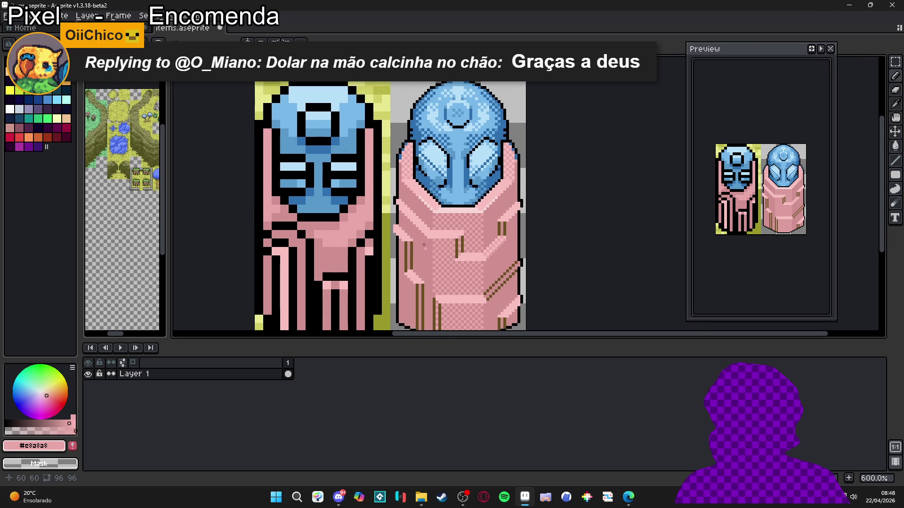
{"action": "scroll", "coordinate": [439, 238], "scroll_direction": "down", "scroll_amount": 4}
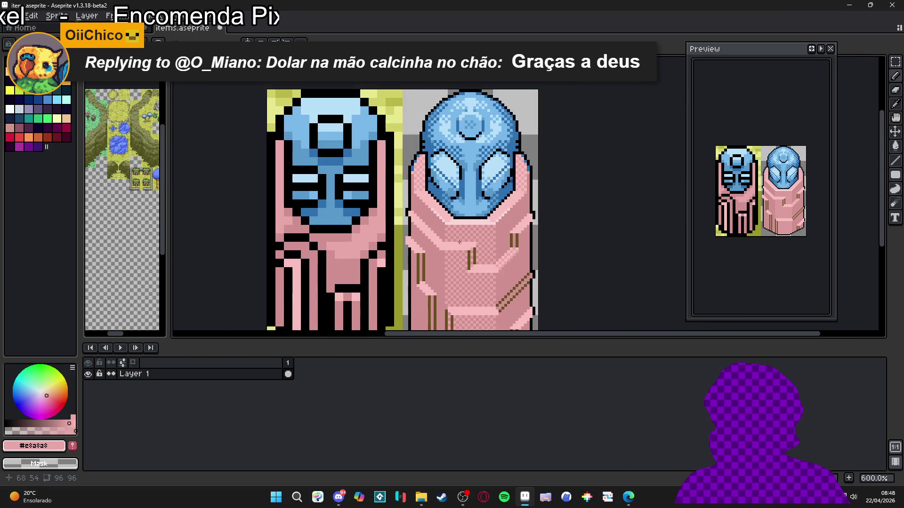
{"action": "scroll", "coordinate": [445, 238], "scroll_direction": "up", "scroll_amount": 4}
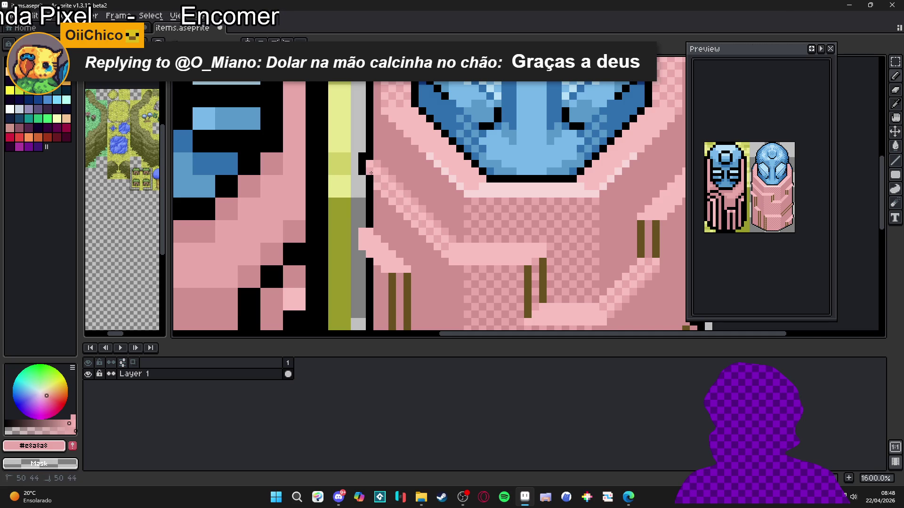
{"action": "scroll", "coordinate": [371, 174], "scroll_direction": "down", "scroll_amount": 5}
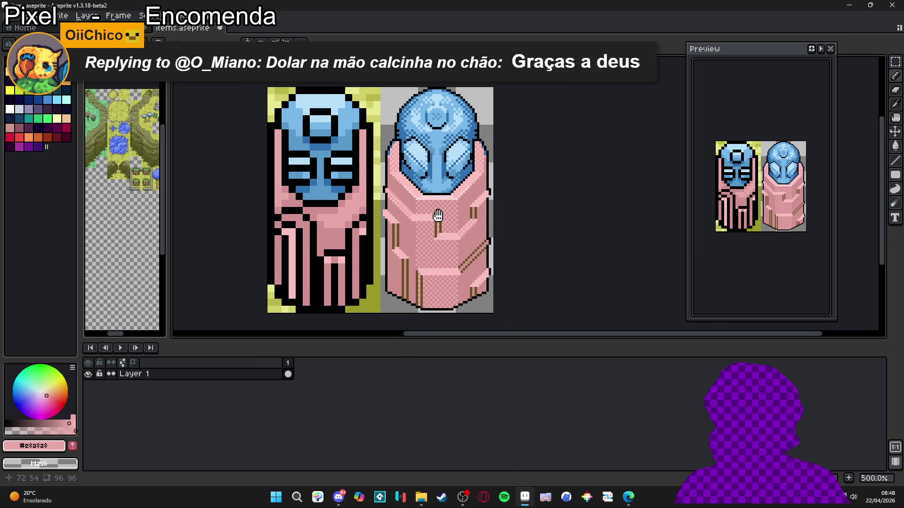
{"action": "left_click_drag", "start_coordinate": [464, 232], "coordinate": [457, 234]}
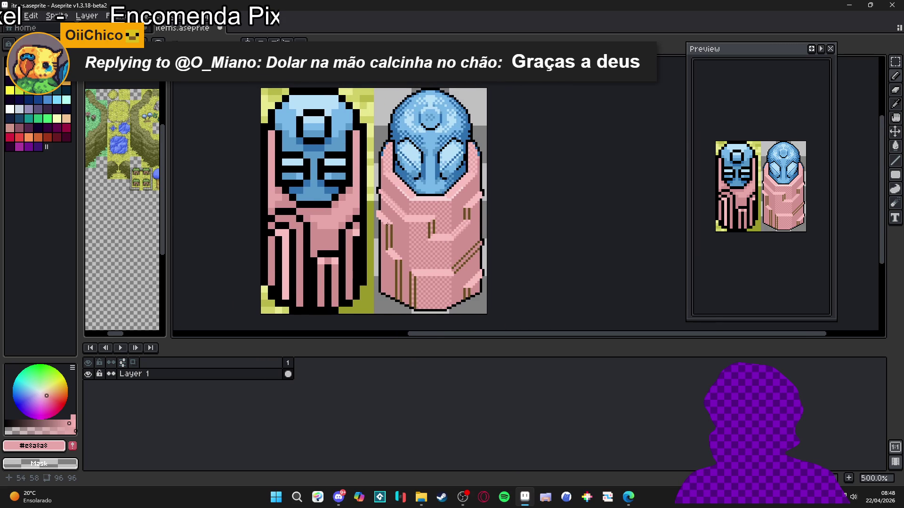
{"action": "scroll", "coordinate": [389, 227], "scroll_direction": "up", "scroll_amount": 5}
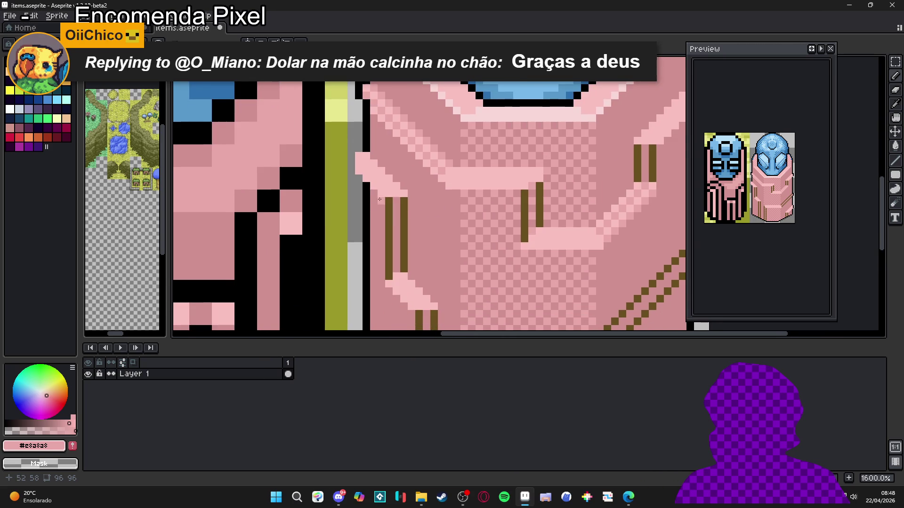
{"action": "scroll", "coordinate": [381, 199], "scroll_direction": "left", "scroll_amount": 1}
{"action": "key", "text": "ctrl+s"}
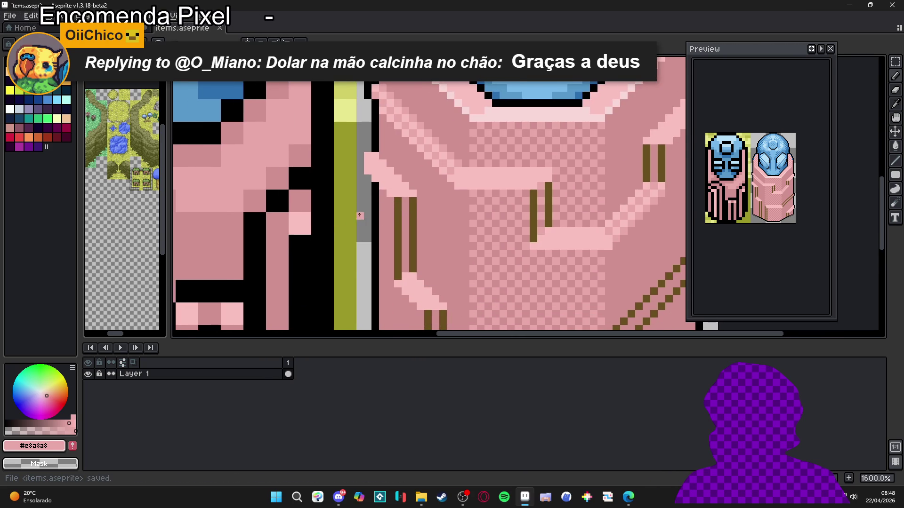
{"action": "scroll", "coordinate": [367, 193], "scroll_direction": "up", "scroll_amount": 1}
Checker-dither darker pink down the upper highlight steps, undoing one stray stroke.
{"action": "left_click", "coordinate": [372, 145]}
{"action": "left_click", "coordinate": [358, 127]}
{"action": "left_click", "coordinate": [387, 158]}
{"action": "left_click", "coordinate": [373, 173]}
{"action": "left_click", "coordinate": [403, 172]}
{"action": "left_click", "coordinate": [389, 188]}
{"action": "left_click", "coordinate": [418, 188]}
{"action": "left_click", "coordinate": [408, 204]}
{"action": "left_click", "coordinate": [432, 203]}
{"action": "scroll", "coordinate": [555, 244], "scroll_direction": "down", "scroll_amount": 4}
{"action": "scroll", "coordinate": [492, 247], "scroll_direction": "down", "scroll_amount": 1}
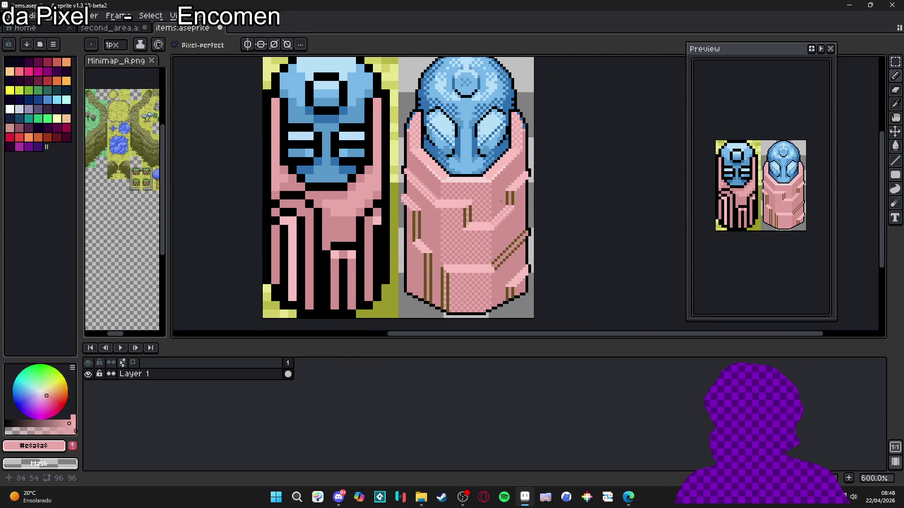
{"action": "scroll", "coordinate": [508, 193], "scroll_direction": "up", "scroll_amount": 5}
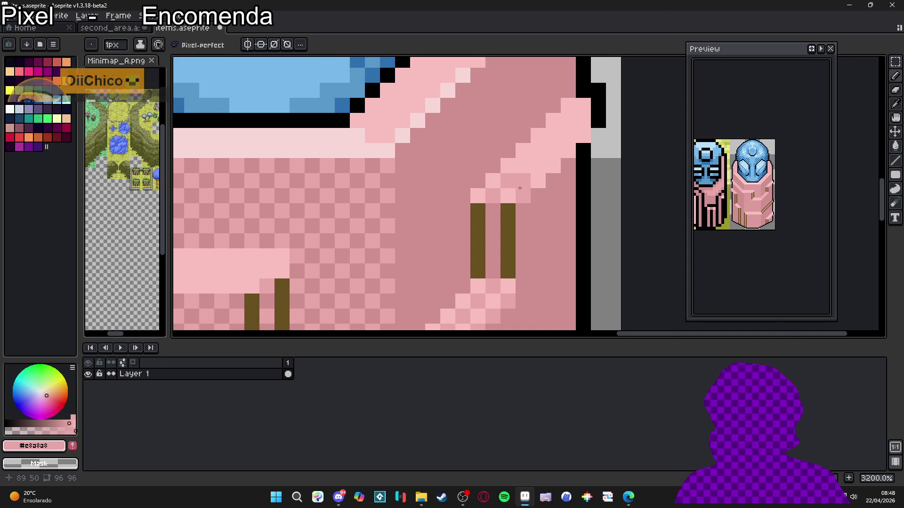
{"action": "key", "text": "ctrl+z"}
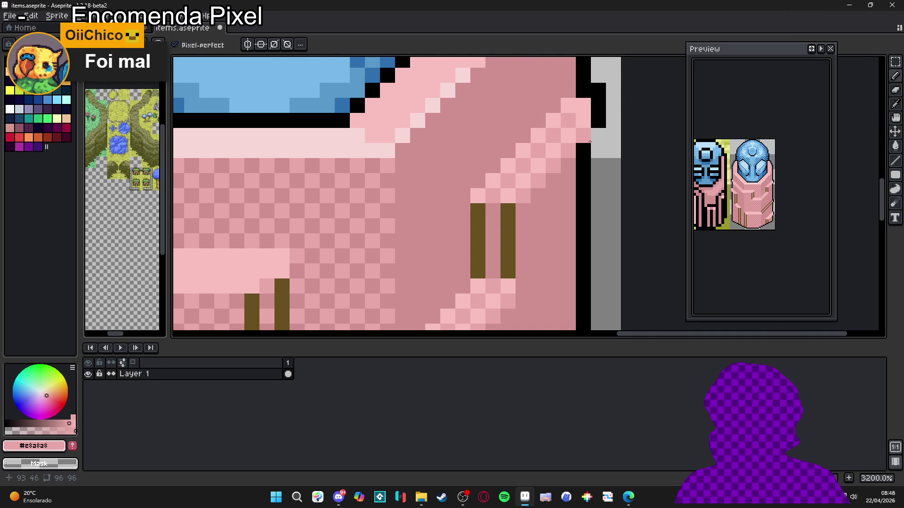
Darken a run of pixels along the diagonal highlight edge in darker pink.
{"action": "scroll", "coordinate": [559, 200], "scroll_direction": "down", "scroll_amount": 5}
{"action": "scroll", "coordinate": [559, 199], "scroll_direction": "down", "scroll_amount": 3}
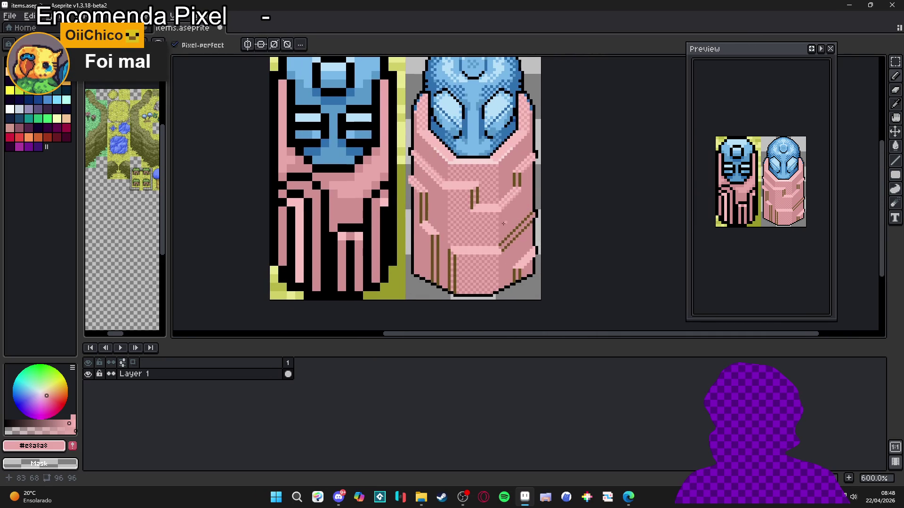
{"action": "scroll", "coordinate": [421, 236], "scroll_direction": "left", "scroll_amount": 2}
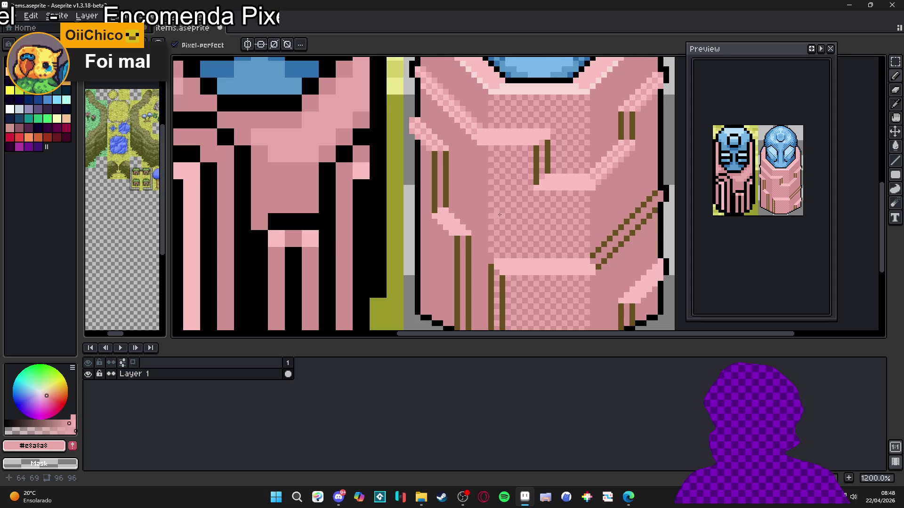
{"action": "scroll", "coordinate": [482, 240], "scroll_direction": "down", "scroll_amount": 3}
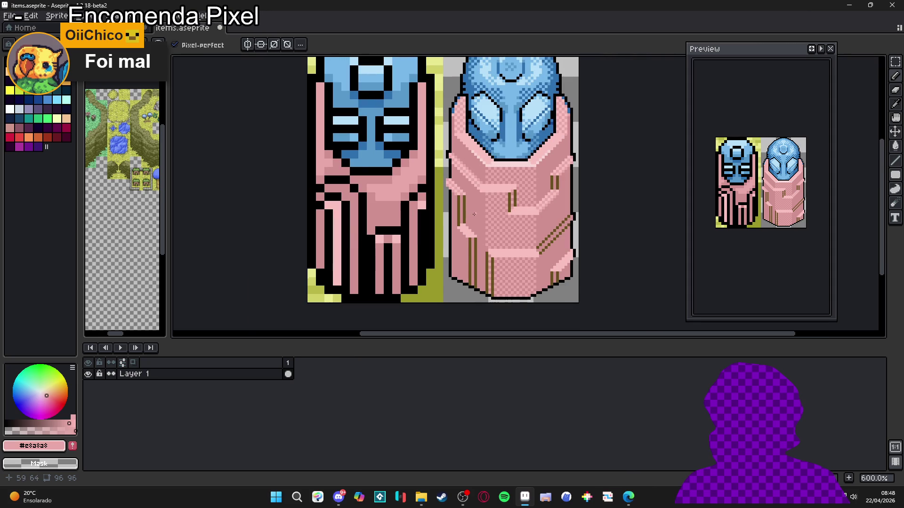
{"action": "scroll", "coordinate": [474, 214], "scroll_direction": "up", "scroll_amount": 5}
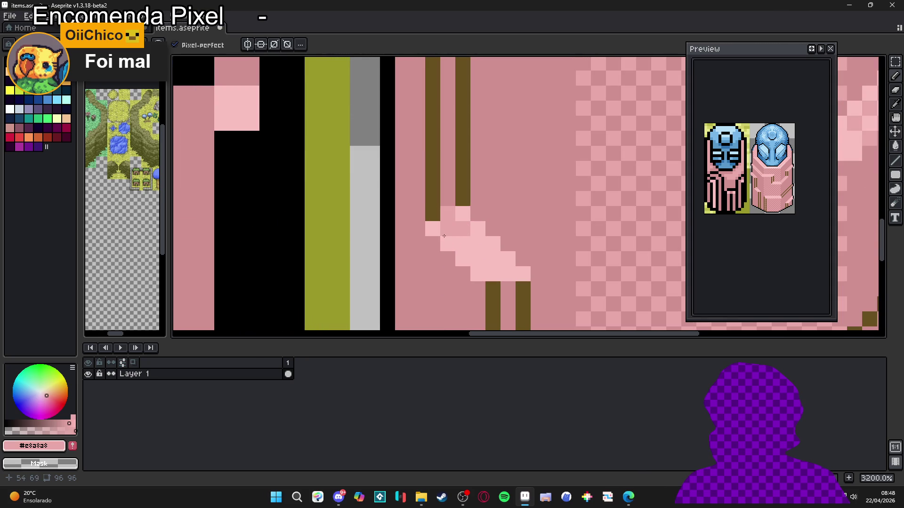
{"action": "left_click", "coordinate": [477, 236]}
{"action": "mouse_move", "coordinate": [476, 237]}
{"action": "left_mouse_down"}
{"action": "mouse_move", "coordinate": [462, 259]}
{"action": "mouse_move", "coordinate": [493, 259]}
{"action": "mouse_move", "coordinate": [479, 275]}
{"action": "mouse_move", "coordinate": [506, 271]}
{"action": "left_mouse_up"}
Checker-dither the lower-right highlight staircase in darker pink.
{"action": "scroll", "coordinate": [507, 271], "scroll_direction": "down", "scroll_amount": 4}
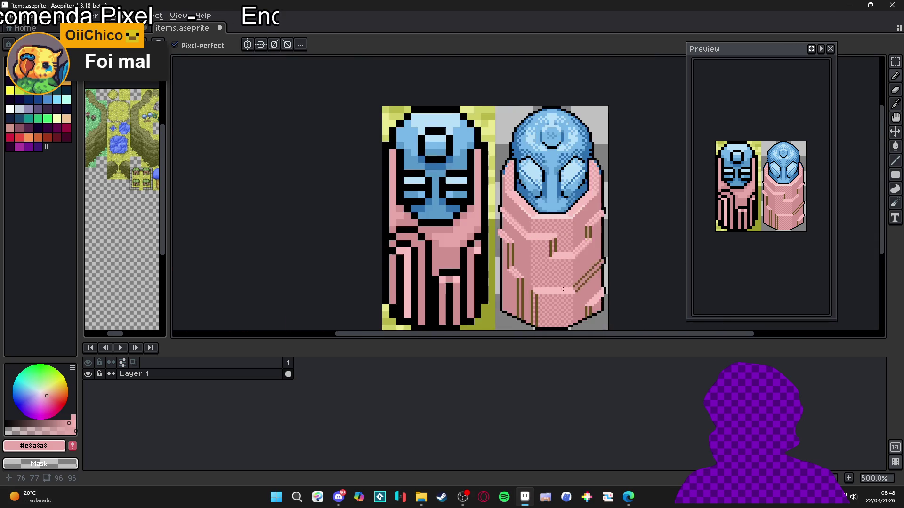
{"action": "scroll", "coordinate": [579, 247], "scroll_direction": "up", "scroll_amount": 4}
{"action": "left_click", "coordinate": [565, 260]}
{"action": "left_click", "coordinate": [581, 276]}
{"action": "left_click", "coordinate": [551, 276]}
{"action": "left_click", "coordinate": [565, 291]}
{"action": "left_click", "coordinate": [535, 291]}
{"action": "mouse_move", "coordinate": [538, 289]}
{"action": "left_mouse_down"}
{"action": "mouse_move", "coordinate": [537, 216]}
{"action": "mouse_move", "coordinate": [525, 260]}
{"action": "mouse_move", "coordinate": [490, 264]}
{"action": "left_mouse_up"}
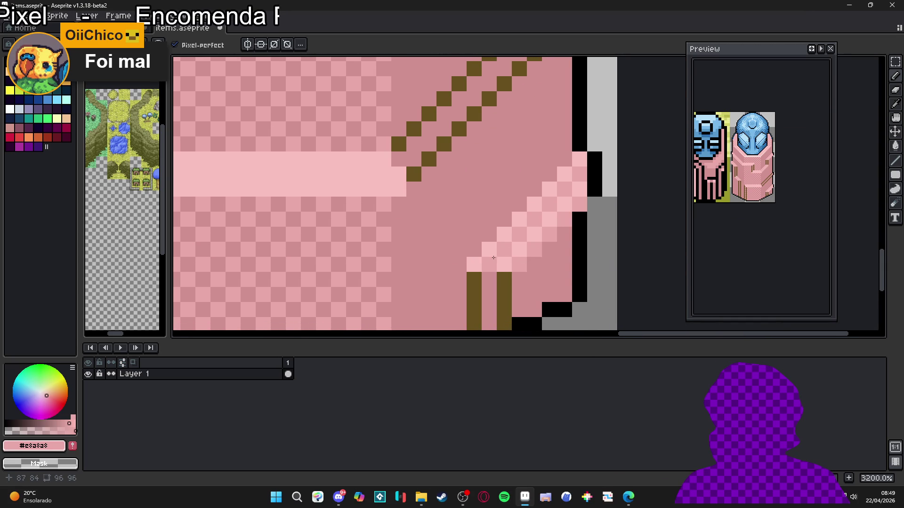
{"action": "scroll", "coordinate": [490, 265], "scroll_direction": "down", "scroll_amount": 5}
{"action": "left_click", "coordinate": [14, 16]}
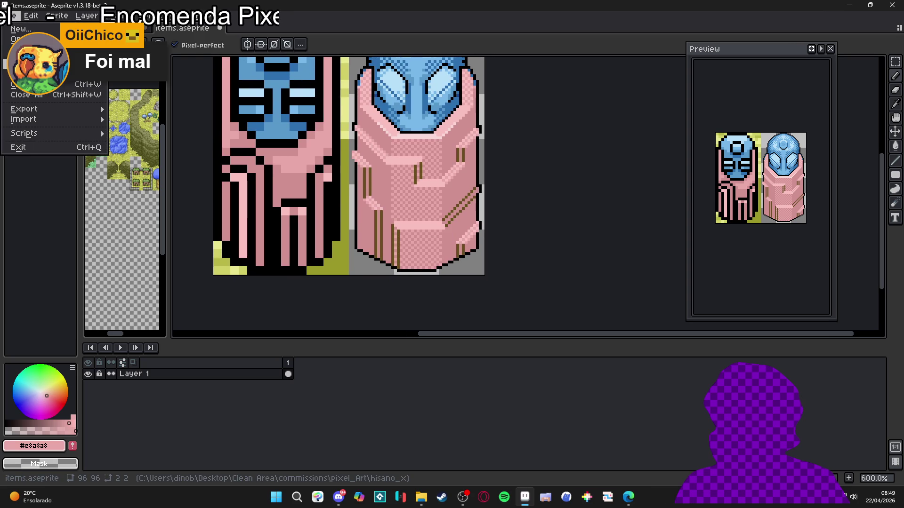
In Save As, browse the folder list to confirm items.aseprite is in hisano_x, then cancel.
{"action": "left_click", "coordinate": [24, 71]}
{"action": "left_click", "coordinate": [659, 85]}
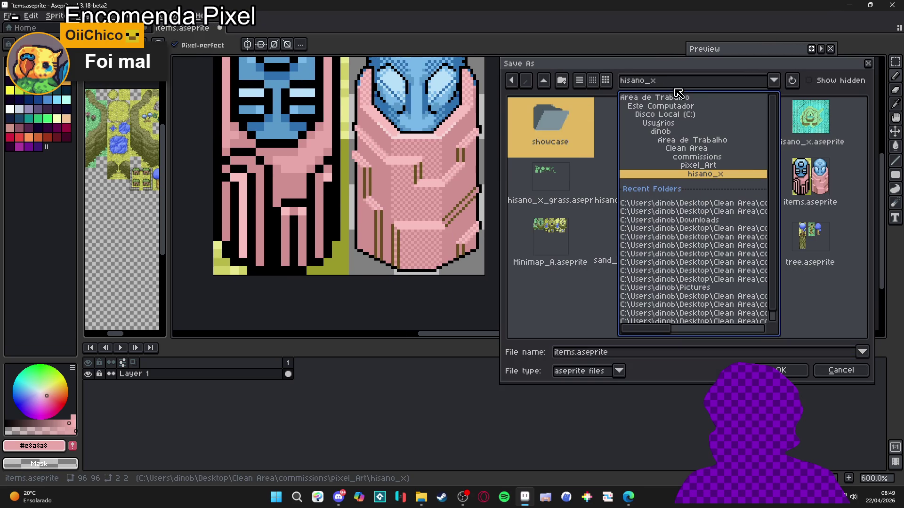
{"action": "left_click", "coordinate": [564, 301]}
{"action": "left_click", "coordinate": [737, 84]}
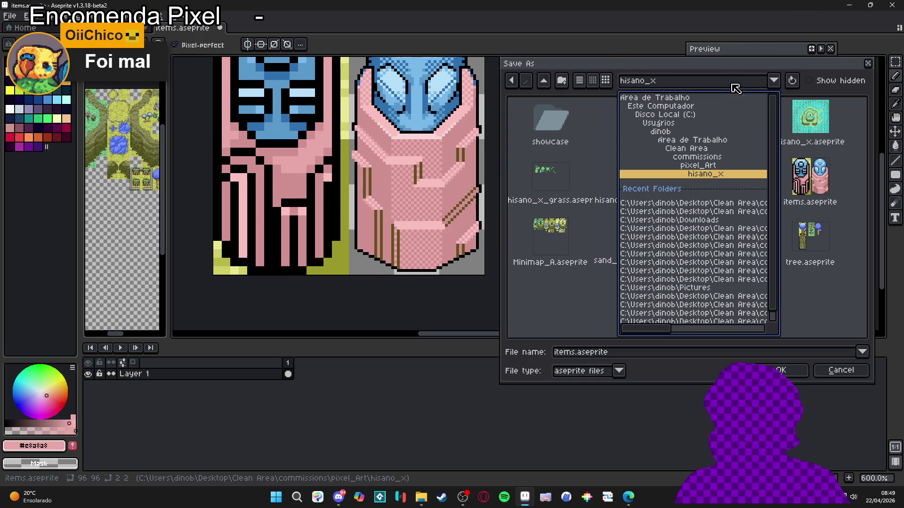
{"action": "left_click", "coordinate": [541, 308]}
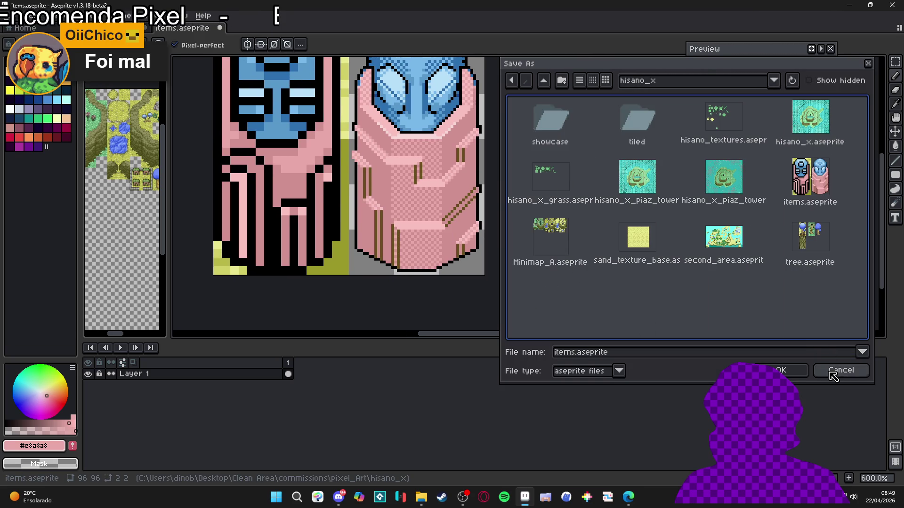
{"action": "left_click", "coordinate": [840, 370]}
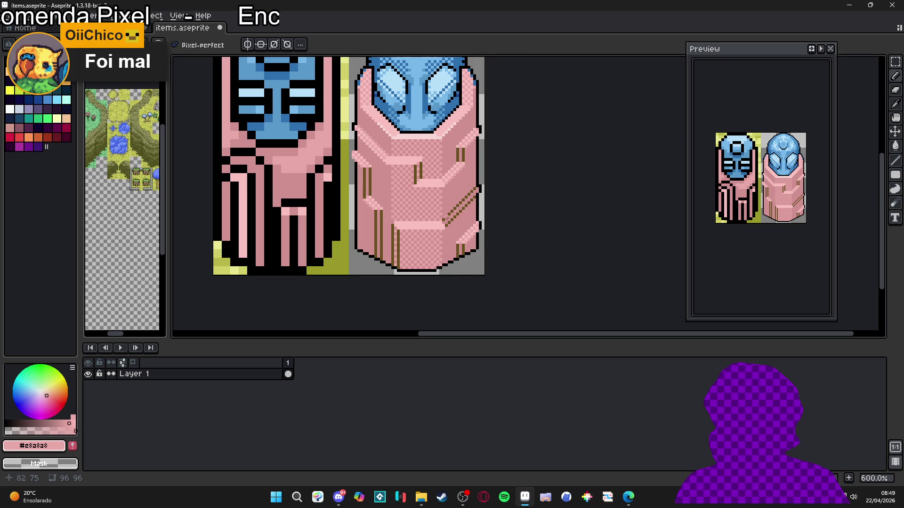
Eyedrop the robe's light pink and paint over the upper brown diagonal trim line.
{"action": "scroll", "coordinate": [446, 217], "scroll_direction": "up", "scroll_amount": 1}
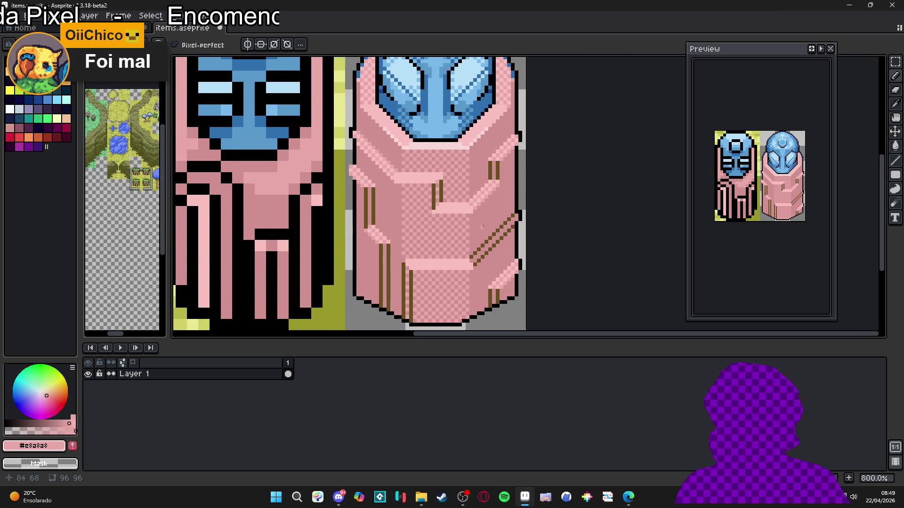
{"action": "scroll", "coordinate": [494, 223], "scroll_direction": "up", "scroll_amount": 3}
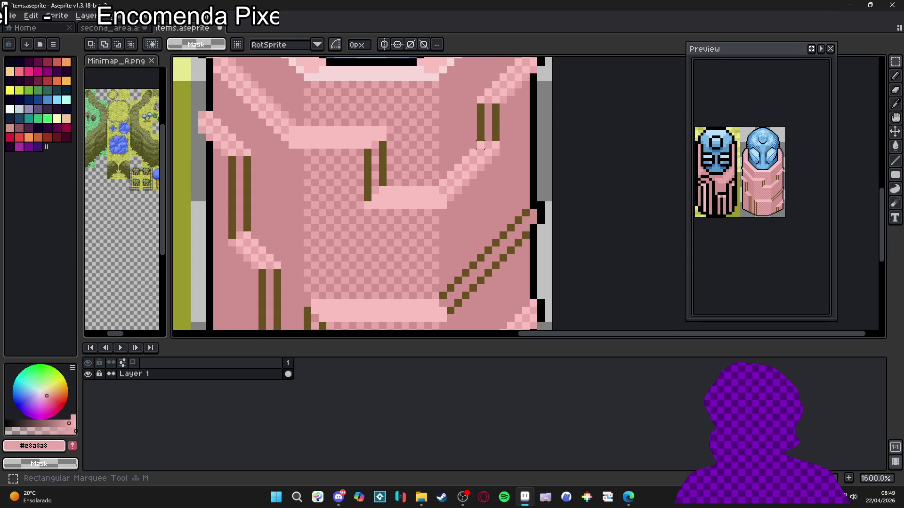
{"action": "mouse_move", "coordinate": [518, 213]}
{"action": "left_mouse_down"}
{"action": "mouse_move", "coordinate": [530, 219]}
{"action": "mouse_move", "coordinate": [454, 301]}
{"action": "left_mouse_up"}
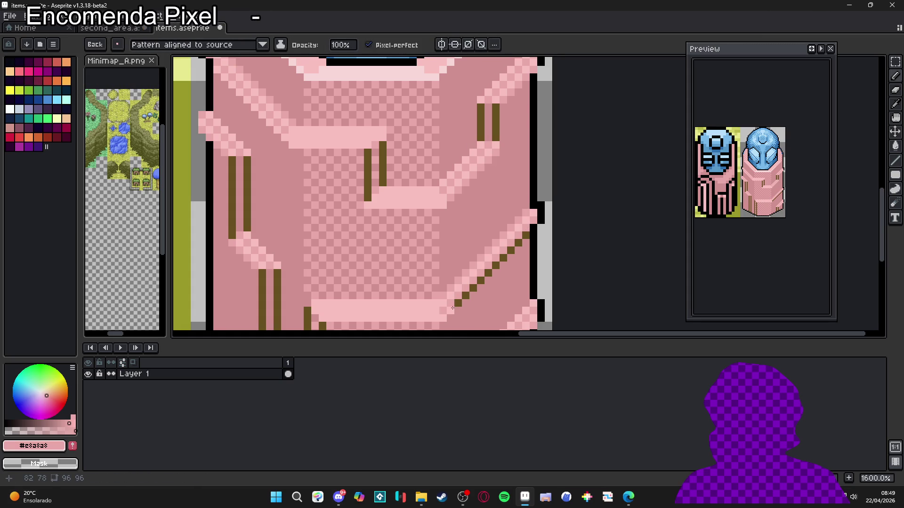
{"action": "left_click", "coordinate": [521, 226], "text": "alt"}
{"action": "left_click_drag", "start_coordinate": [523, 221], "coordinate": [449, 308]}
{"action": "scroll", "coordinate": [480, 308], "scroll_direction": "down", "scroll_amount": 4}
{"action": "scroll", "coordinate": [480, 308], "scroll_direction": "down", "scroll_amount": 2}
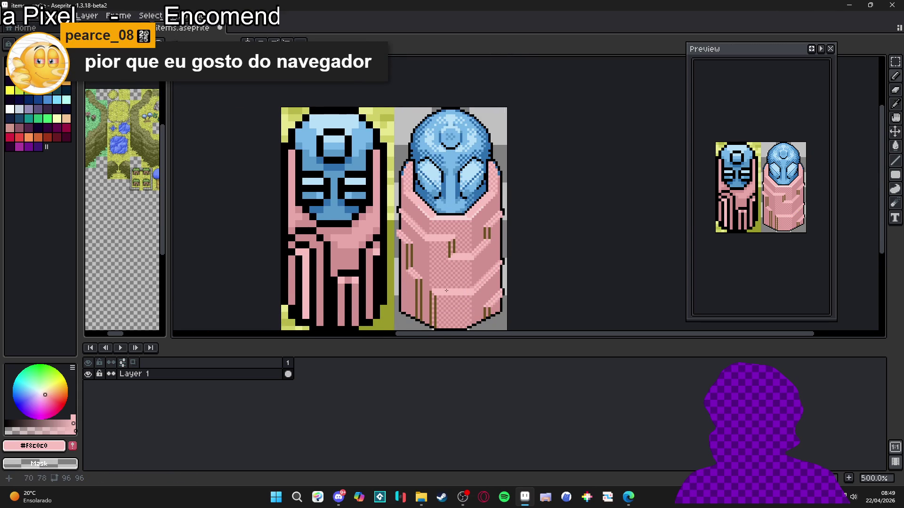
{"action": "scroll", "coordinate": [447, 250], "scroll_direction": "up", "scroll_amount": 4}
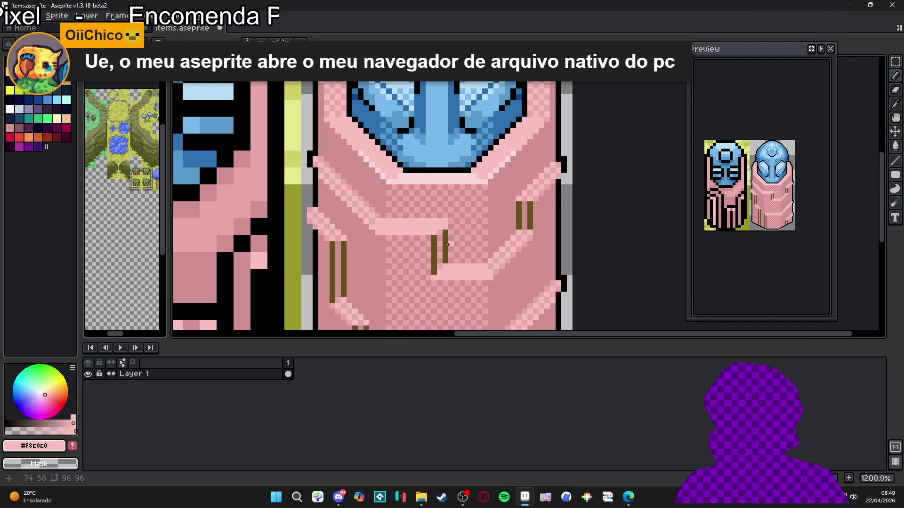
{"action": "left_click", "coordinate": [352, 102], "text": "alt"}
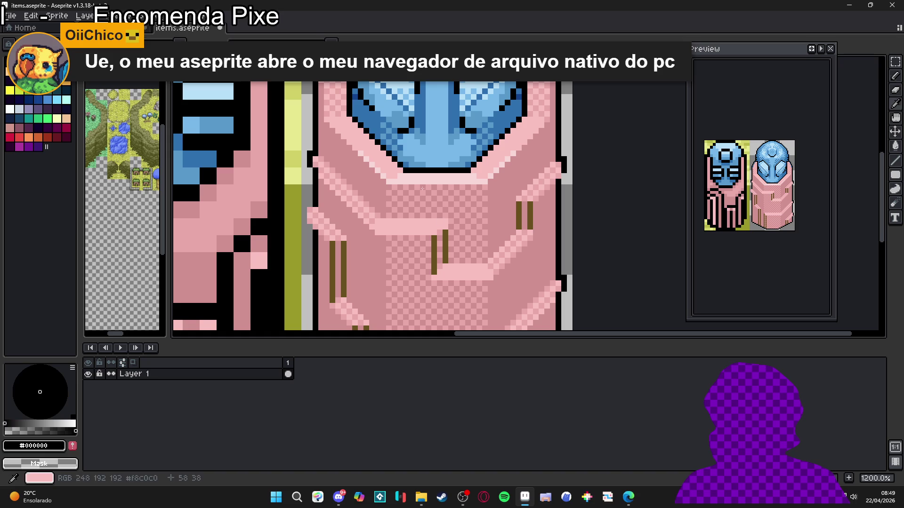
Pick up the dark blue from the artwork and save items.aseprite.
{"action": "left_click", "coordinate": [366, 125], "text": "alt"}
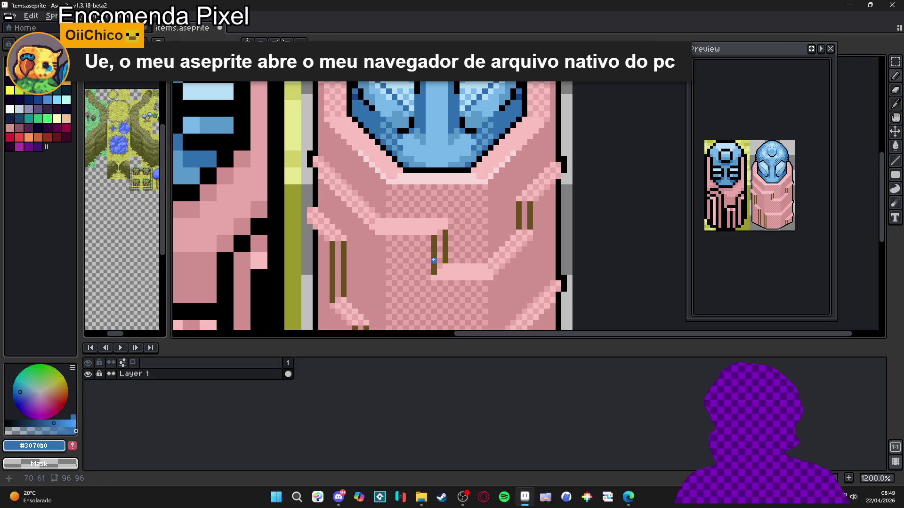
{"action": "scroll", "coordinate": [430, 273], "scroll_direction": "up", "scroll_amount": 1}
{"action": "key", "text": "ctrl+s"}
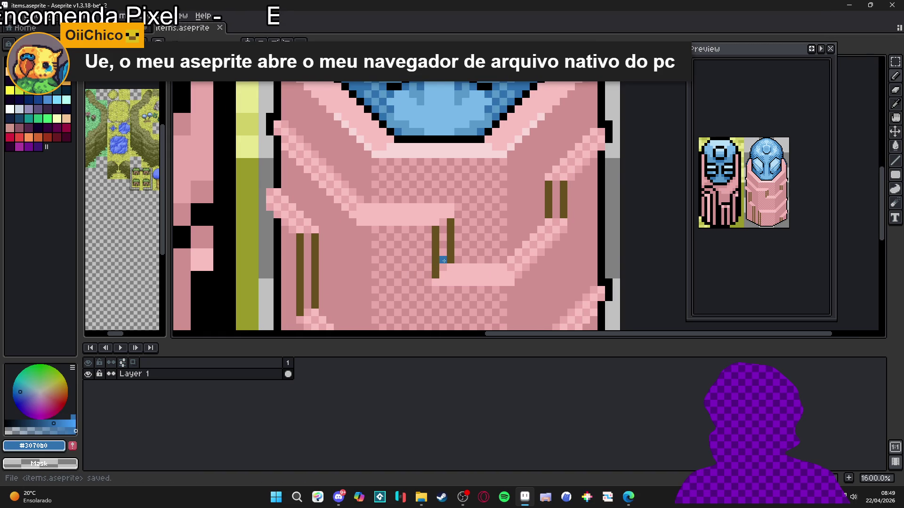
Paint blue strokes over the middle and left brown trim columns, undoing the last one.
{"action": "left_click_drag", "start_coordinate": [442, 222], "coordinate": [443, 269]}
{"action": "left_click_drag", "start_coordinate": [435, 232], "coordinate": [436, 274]}
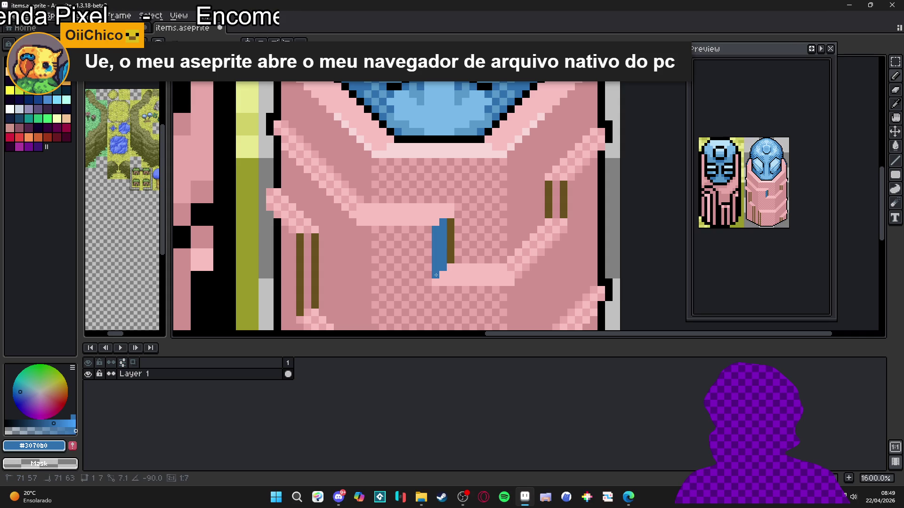
{"action": "left_click", "coordinate": [449, 216]}
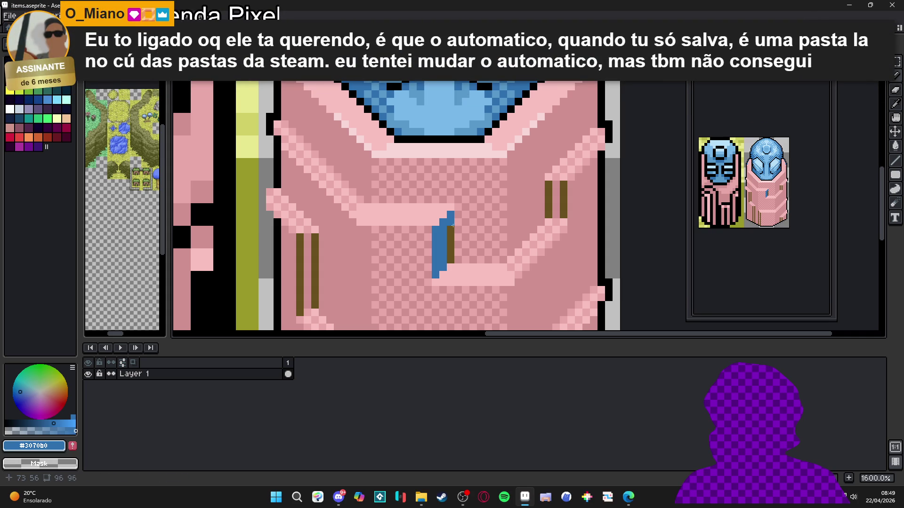
{"action": "left_click", "coordinate": [452, 258], "text": "shift"}
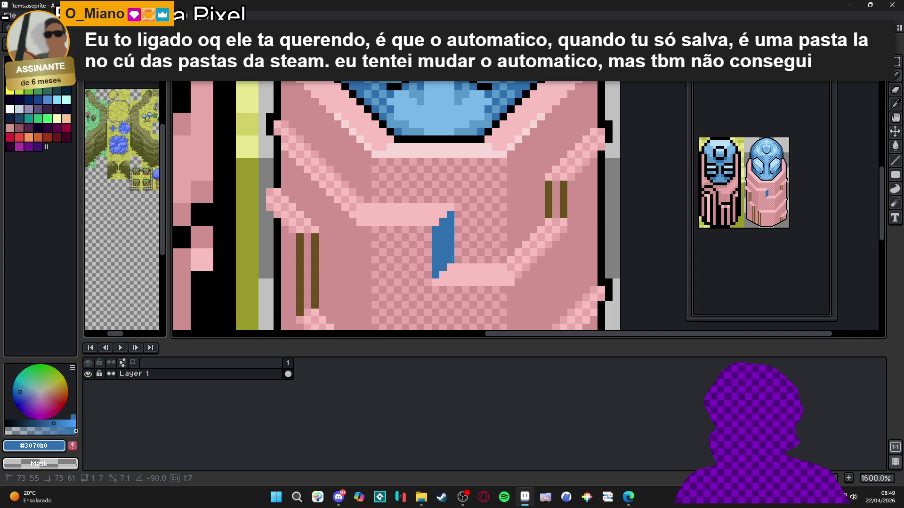
{"action": "scroll", "coordinate": [302, 237], "scroll_direction": "down", "scroll_amount": 2}
{"action": "left_click_drag", "start_coordinate": [300, 197], "coordinate": [301, 269]}
{"action": "left_click_drag", "start_coordinate": [314, 213], "coordinate": [316, 268]}
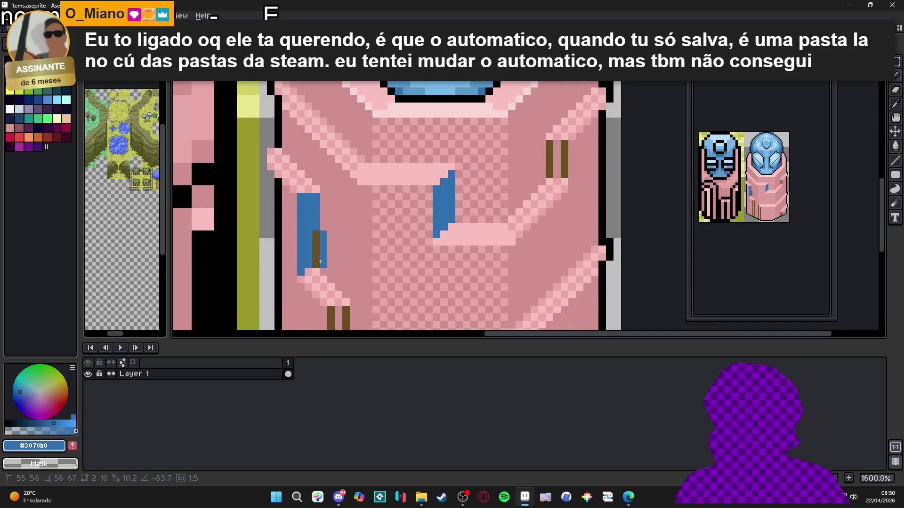
{"action": "scroll", "coordinate": [339, 234], "scroll_direction": "down", "scroll_amount": 1}
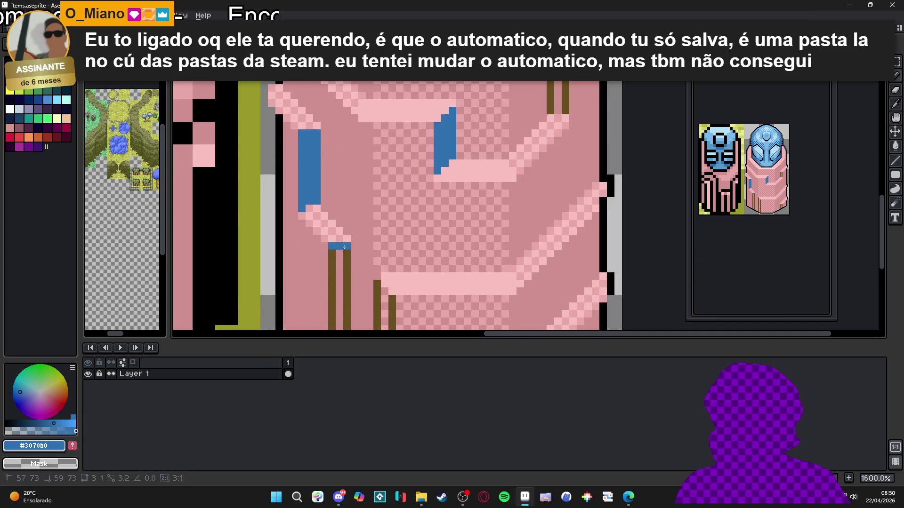
{"action": "scroll", "coordinate": [339, 249], "scroll_direction": "down", "scroll_amount": 3}
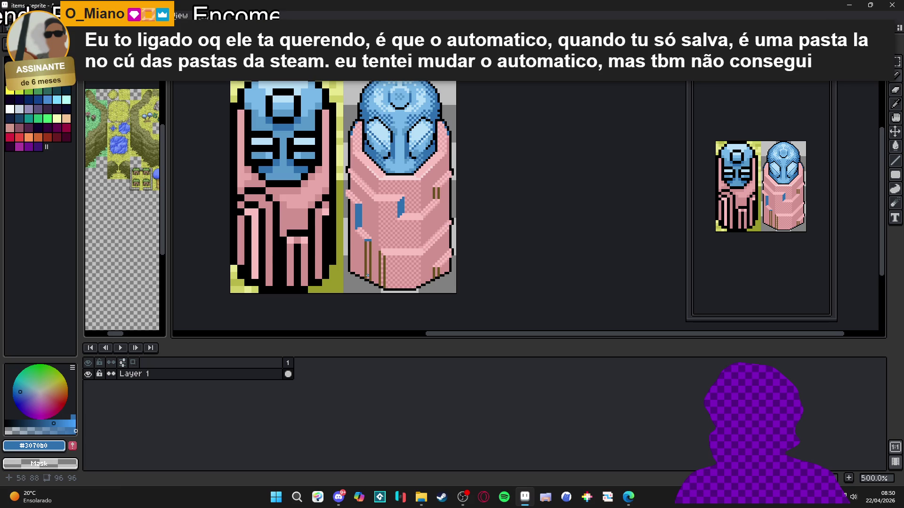
{"action": "scroll", "coordinate": [368, 276], "scroll_direction": "up", "scroll_amount": 4}
{"action": "key", "text": "ctrl+z"}
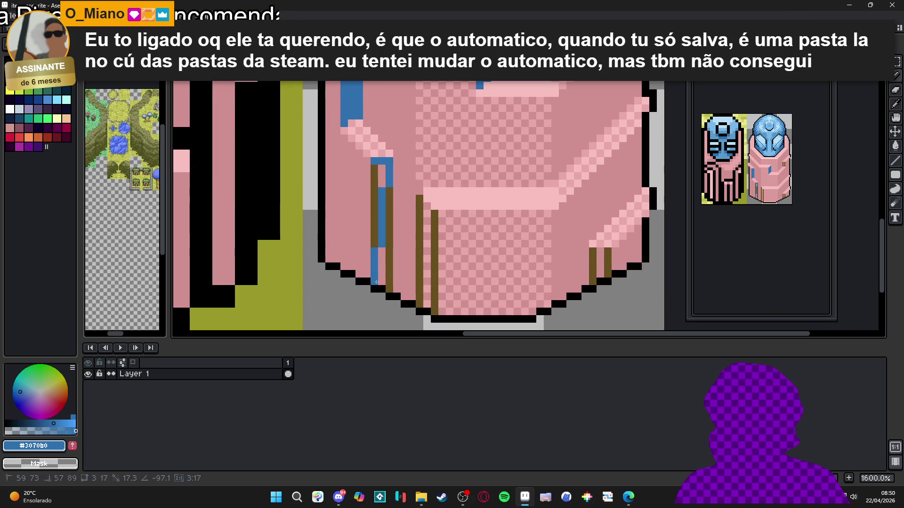
Turn the left brown trim columns blue down to the robe's bottom edge.
{"action": "left_click_drag", "start_coordinate": [384, 283], "coordinate": [374, 171]}
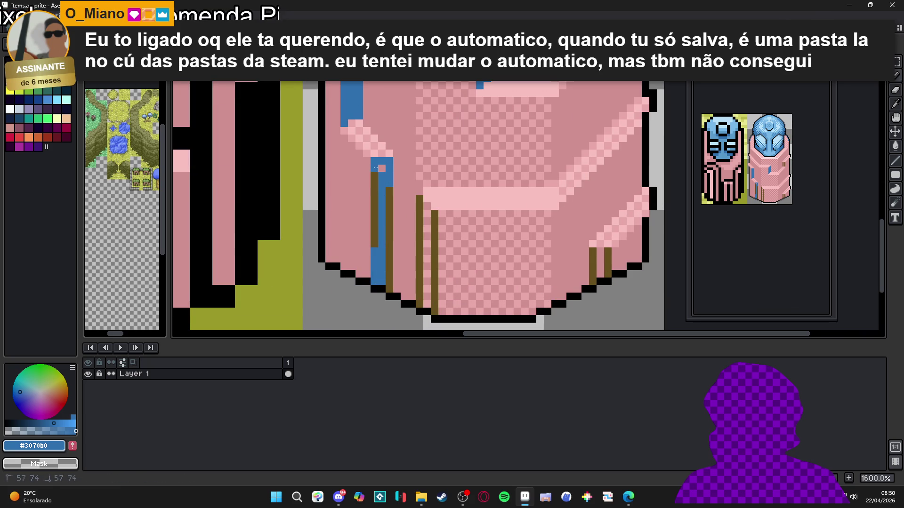
{"action": "left_click_drag", "start_coordinate": [389, 286], "coordinate": [388, 176]}
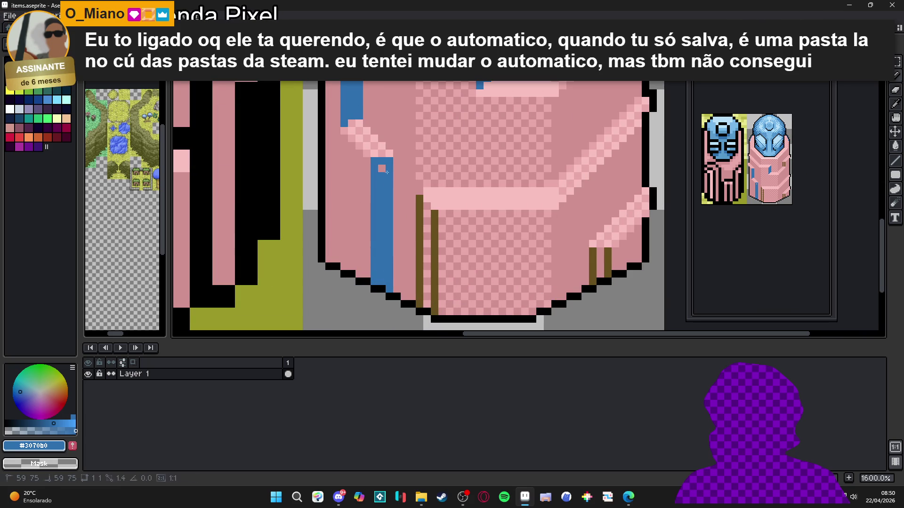
{"action": "left_click_drag", "start_coordinate": [418, 201], "coordinate": [420, 306]}
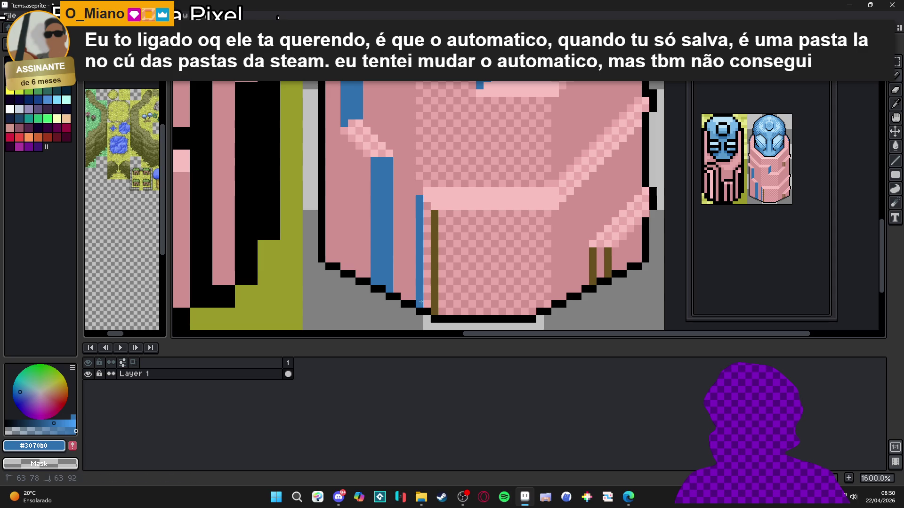
{"action": "mouse_move", "coordinate": [427, 209]}
{"action": "left_mouse_down"}
{"action": "mouse_move", "coordinate": [426, 301]}
{"action": "mouse_move", "coordinate": [435, 206]}
{"action": "left_mouse_up"}
{"action": "left_click", "coordinate": [426, 303]}
Recolour the short lower-right and upper-right brown trim pairs blue.
{"action": "scroll", "coordinate": [451, 239], "scroll_direction": "right", "scroll_amount": 2}
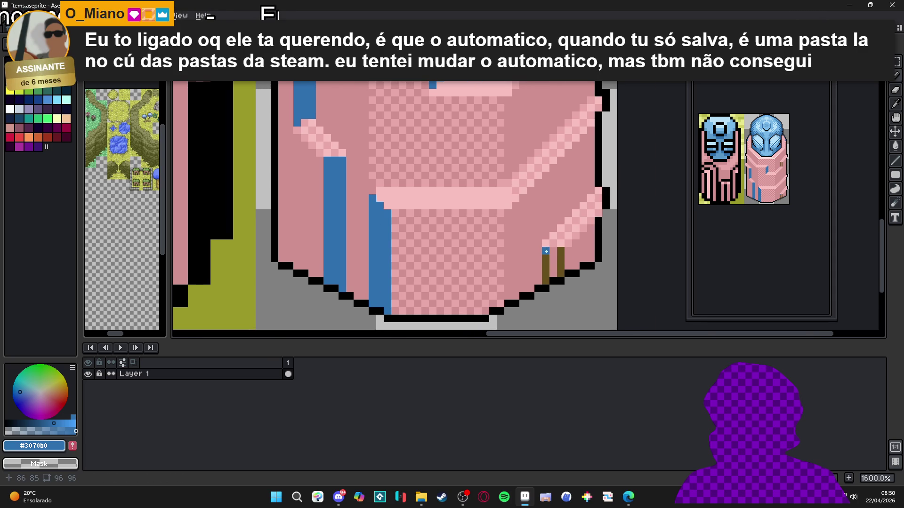
{"action": "mouse_move", "coordinate": [560, 250]}
{"action": "left_mouse_down"}
{"action": "mouse_move", "coordinate": [560, 281]}
{"action": "mouse_move", "coordinate": [546, 280]}
{"action": "mouse_move", "coordinate": [553, 259]}
{"action": "left_mouse_up"}
{"action": "left_click", "coordinate": [553, 266]}
{"action": "scroll", "coordinate": [550, 268], "scroll_direction": "down", "scroll_amount": 3}
{"action": "scroll", "coordinate": [546, 153], "scroll_direction": "up", "scroll_amount": 3}
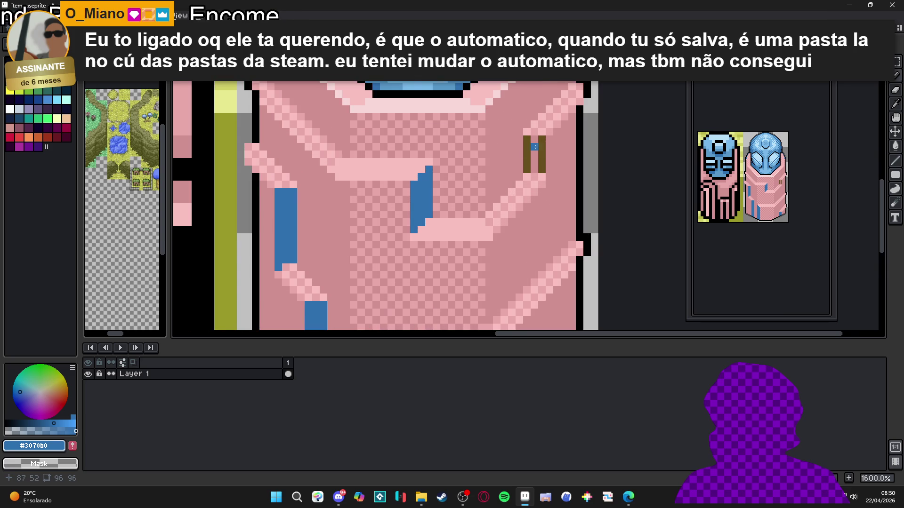
{"action": "mouse_move", "coordinate": [526, 139]}
{"action": "left_mouse_down"}
{"action": "mouse_move", "coordinate": [527, 169]}
{"action": "mouse_move", "coordinate": [544, 168]}
{"action": "left_mouse_up"}
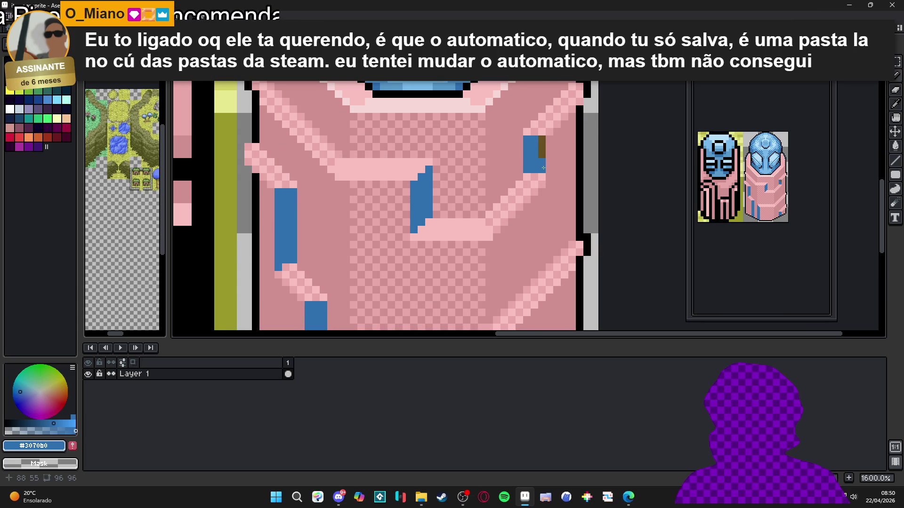
{"action": "scroll", "coordinate": [536, 156], "scroll_direction": "down", "scroll_amount": 5}
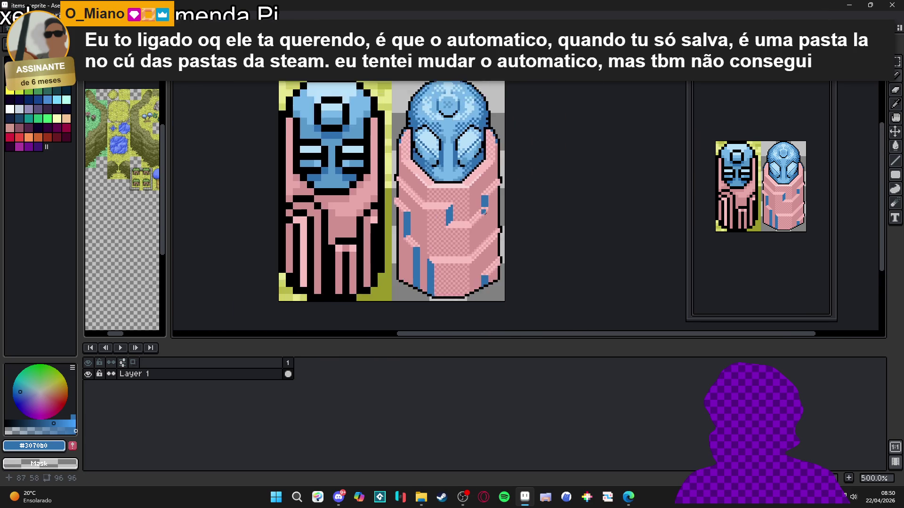
{"action": "scroll", "coordinate": [428, 211], "scroll_direction": "up", "scroll_amount": 1}
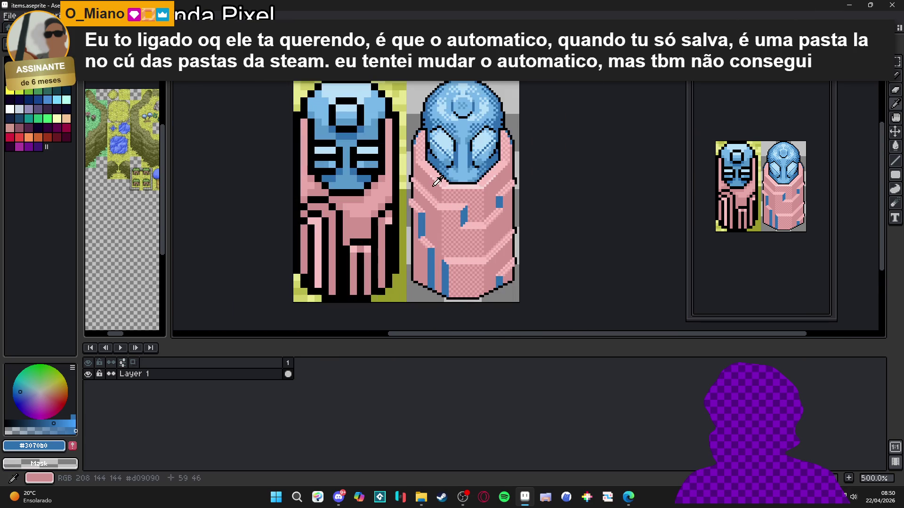
Sample the robe's darker pink and the helmet's light blue, then swap back to dark blue.
{"action": "left_click", "coordinate": [404, 196], "text": "alt"}
{"action": "scroll", "coordinate": [404, 196], "scroll_direction": "up", "scroll_amount": 5}
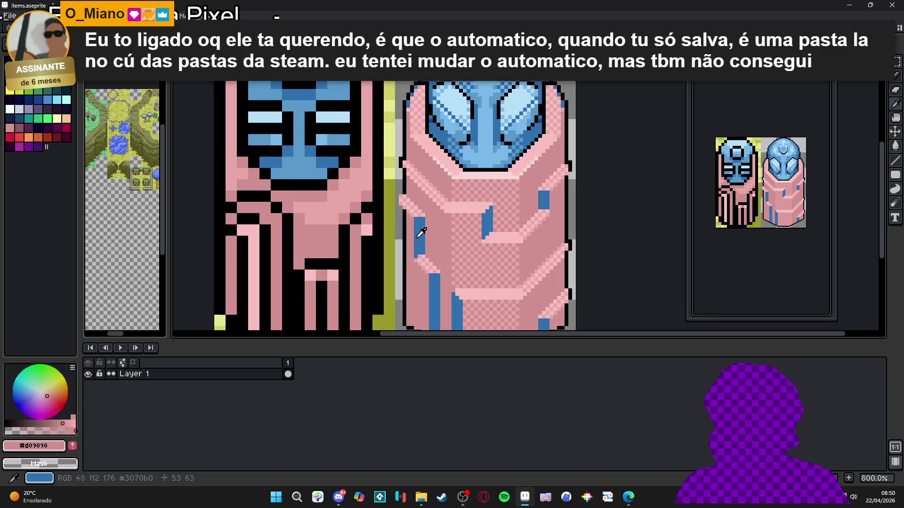
{"action": "left_click", "coordinate": [486, 149], "text": "alt"}
{"action": "left_click", "coordinate": [431, 187], "text": "alt"}
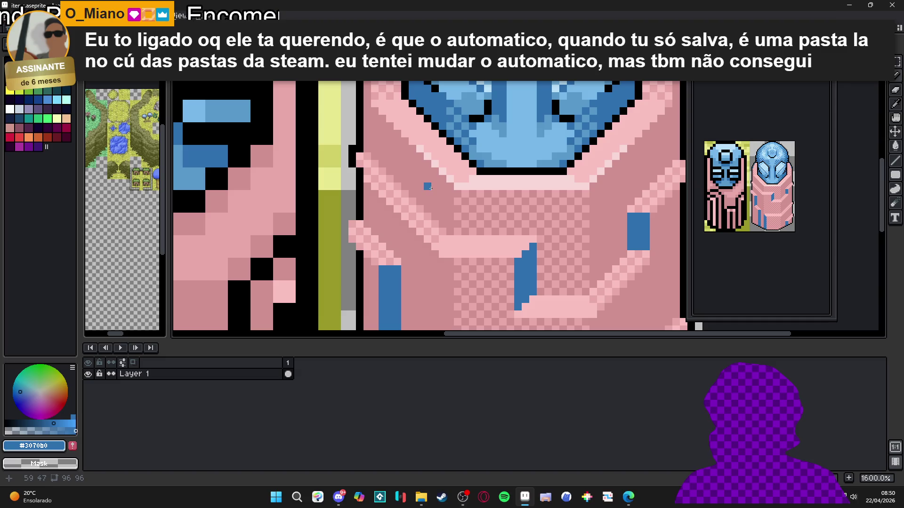
{"action": "key", "text": "x"}
Dot a small dark-blue pixel cluster on the upper robe, undoing the misplaced and final strokes.
{"action": "left_click", "coordinate": [427, 179]}
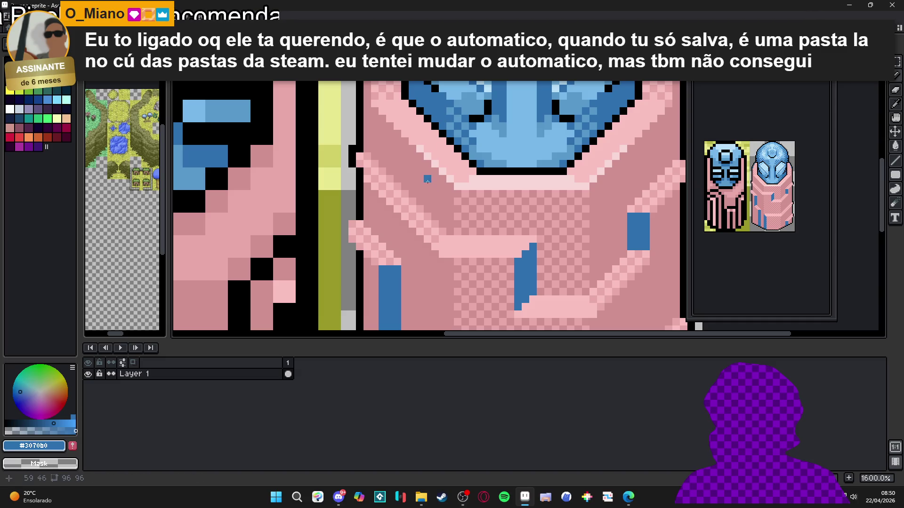
{"action": "key", "text": "ctrl+z"}
{"action": "left_click", "coordinate": [435, 186]}
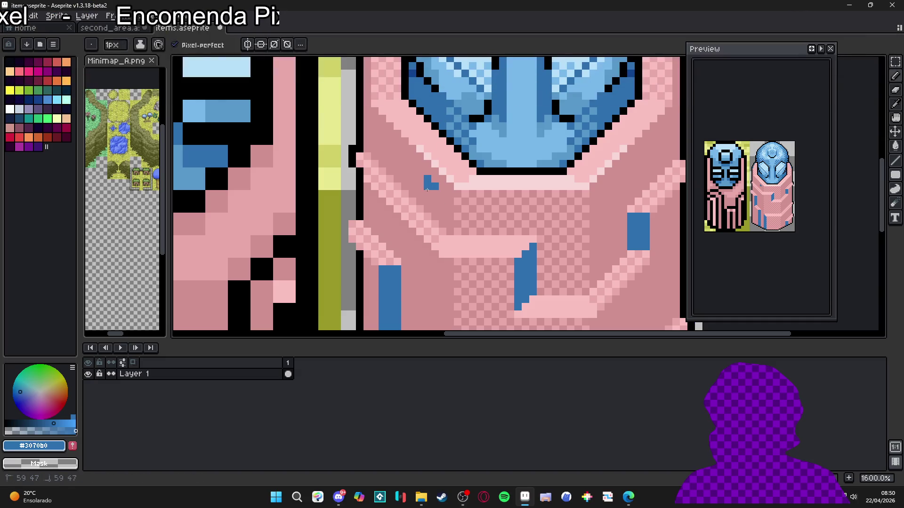
{"action": "left_click_drag", "start_coordinate": [426, 193], "coordinate": [420, 188]}
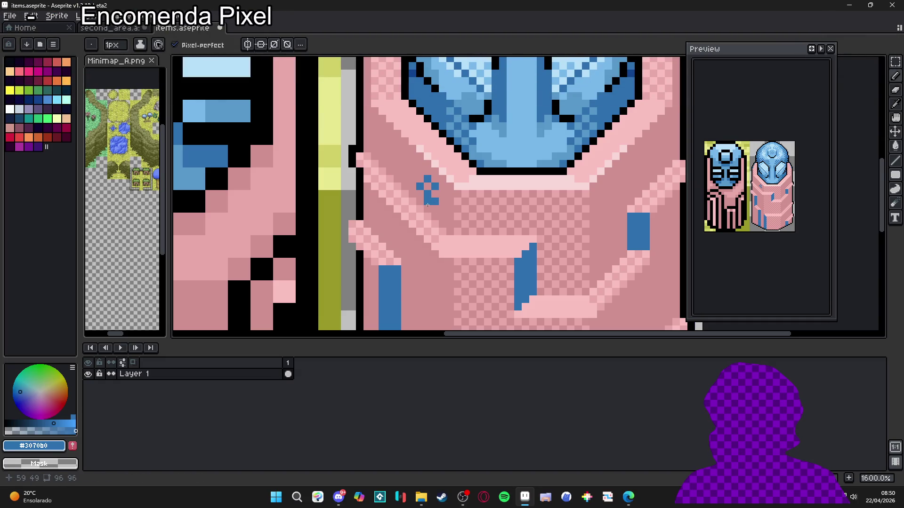
{"action": "scroll", "coordinate": [432, 209], "scroll_direction": "down", "scroll_amount": 4}
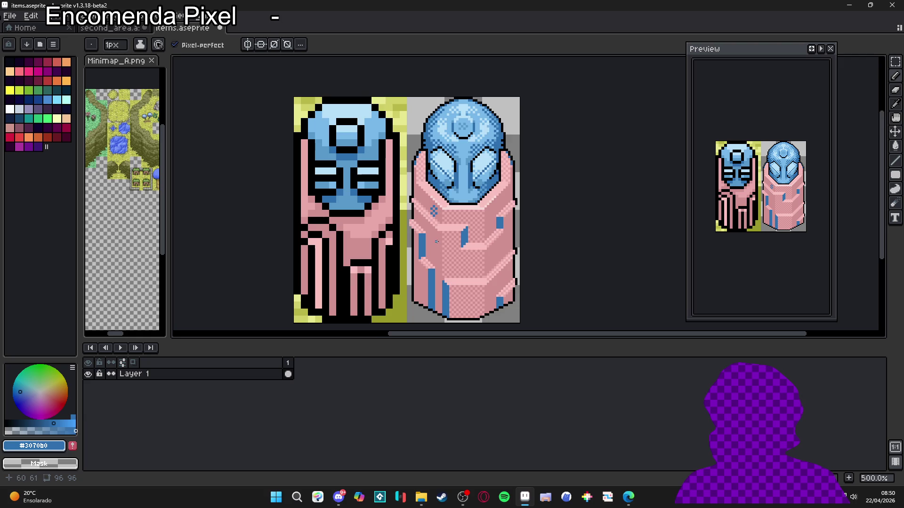
{"action": "scroll", "coordinate": [436, 242], "scroll_direction": "up", "scroll_amount": 2}
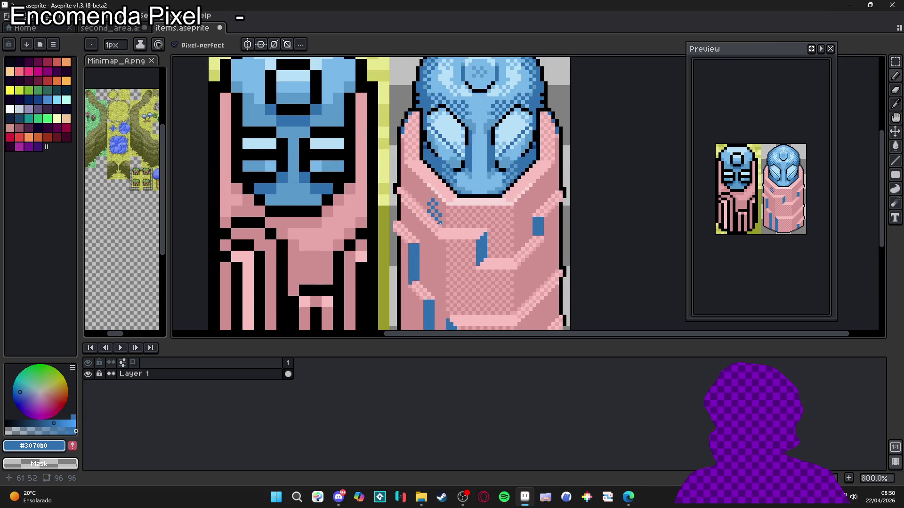
{"action": "scroll", "coordinate": [438, 218], "scroll_direction": "down", "scroll_amount": 4}
{"action": "key", "text": "ctrl+z"}
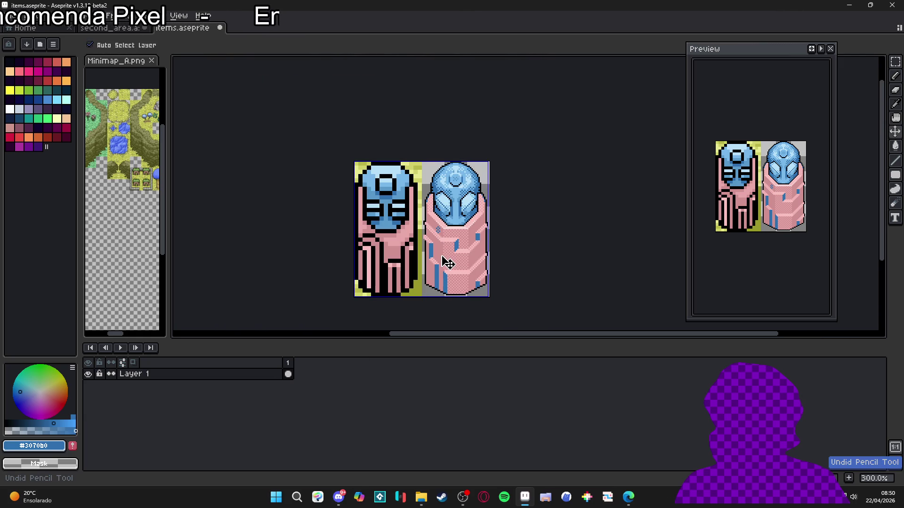
Save items.aseprite with the new blue accent strokes.
{"action": "key", "text": "ctrl+s"}
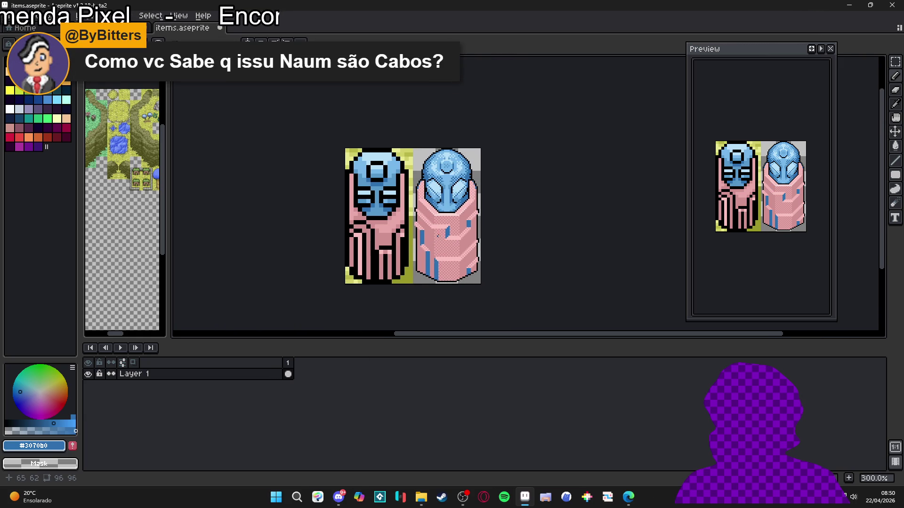
{"action": "scroll", "coordinate": [464, 262], "scroll_direction": "down", "scroll_amount": 1}
{"action": "scroll", "coordinate": [463, 253], "scroll_direction": "up", "scroll_amount": 7}
Eyedrop black and extend the robe's left black outline by three pixels.
{"action": "left_click", "coordinate": [399, 230], "text": "alt"}
{"action": "left_click", "coordinate": [398, 231]}
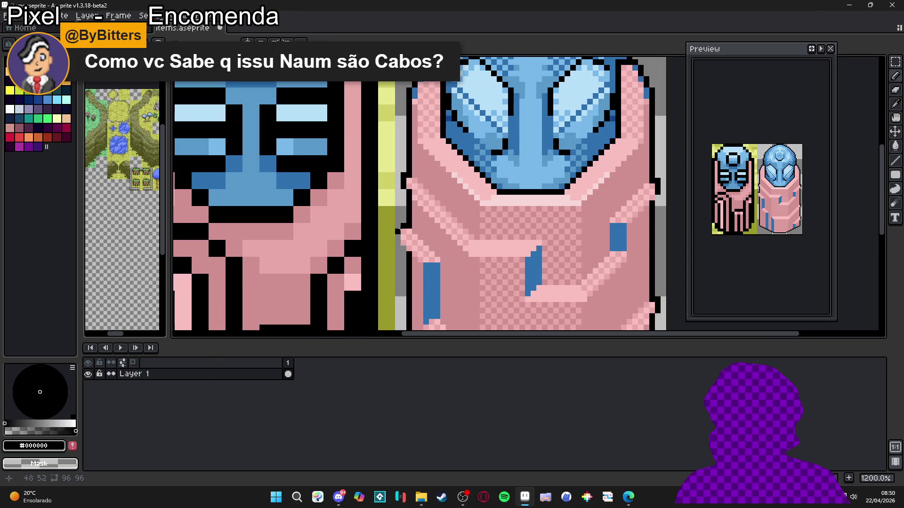
{"action": "left_click_drag", "start_coordinate": [399, 237], "coordinate": [400, 244]}
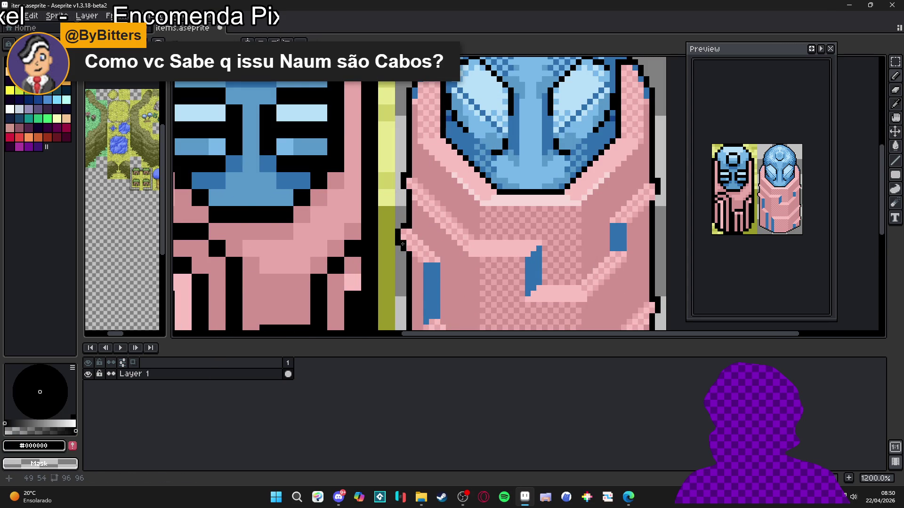
{"action": "scroll", "coordinate": [402, 248], "scroll_direction": "down", "scroll_amount": 4}
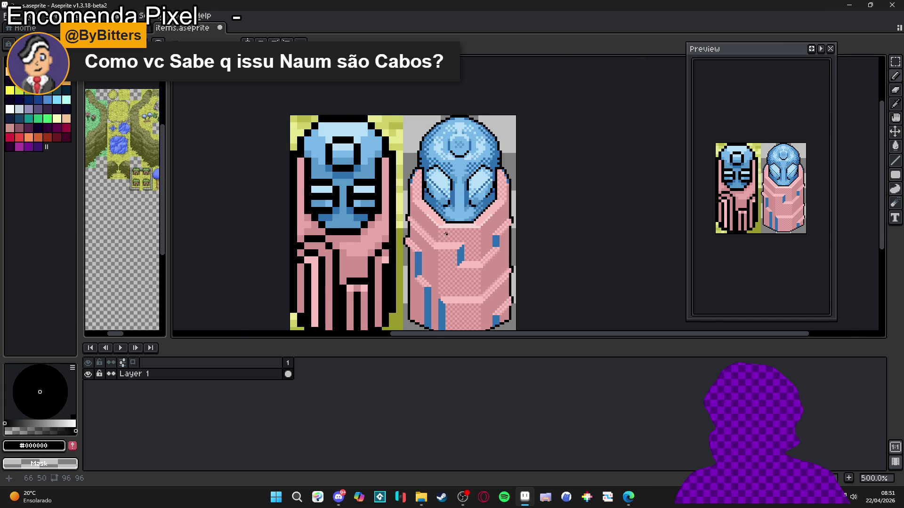
{"action": "scroll", "coordinate": [451, 236], "scroll_direction": "up", "scroll_amount": 5}
Sample the robe's light pink #F8C0C0, outline black and darker pink #d09090.
{"action": "left_click", "coordinate": [380, 210], "text": "alt"}
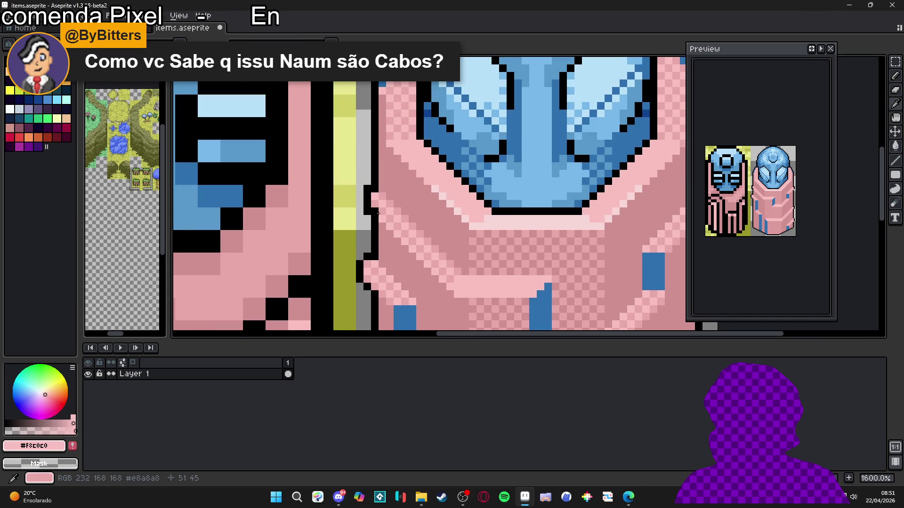
{"action": "scroll", "coordinate": [376, 215], "scroll_direction": "down", "scroll_amount": 1}
{"action": "scroll", "coordinate": [517, 256], "scroll_direction": "right", "scroll_amount": 3}
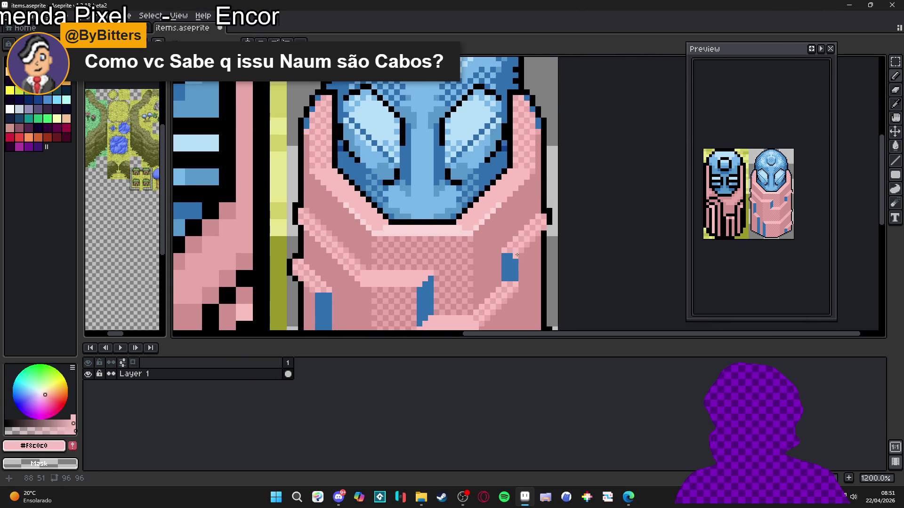
{"action": "scroll", "coordinate": [562, 223], "scroll_direction": "down", "scroll_amount": 4}
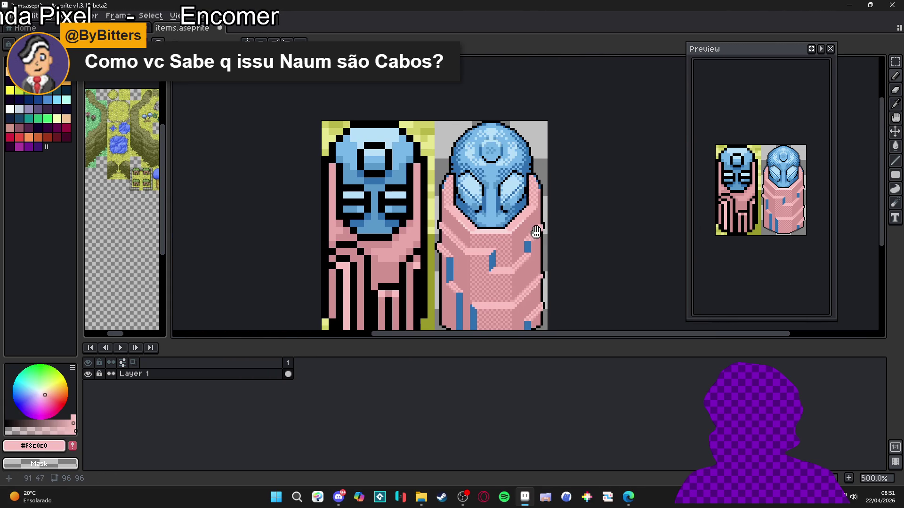
{"action": "scroll", "coordinate": [502, 208], "scroll_direction": "up", "scroll_amount": 1}
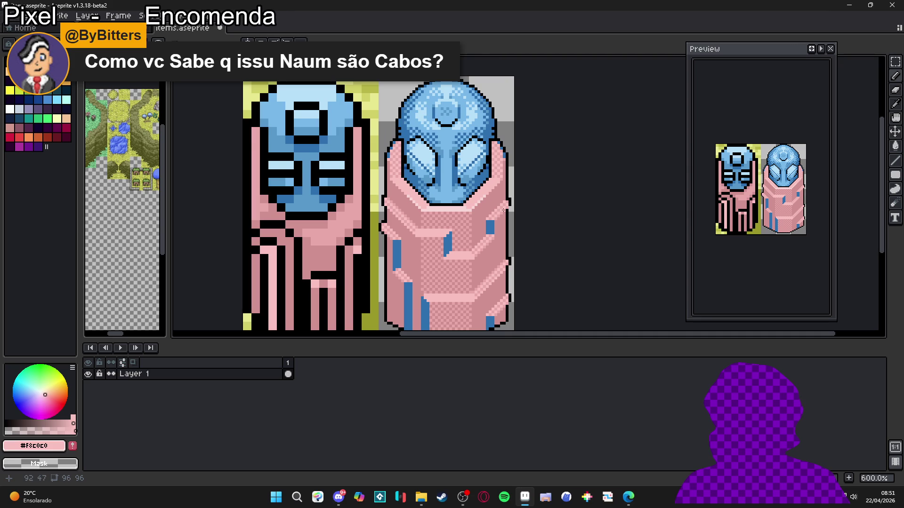
{"action": "scroll", "coordinate": [467, 248], "scroll_direction": "down", "scroll_amount": 1}
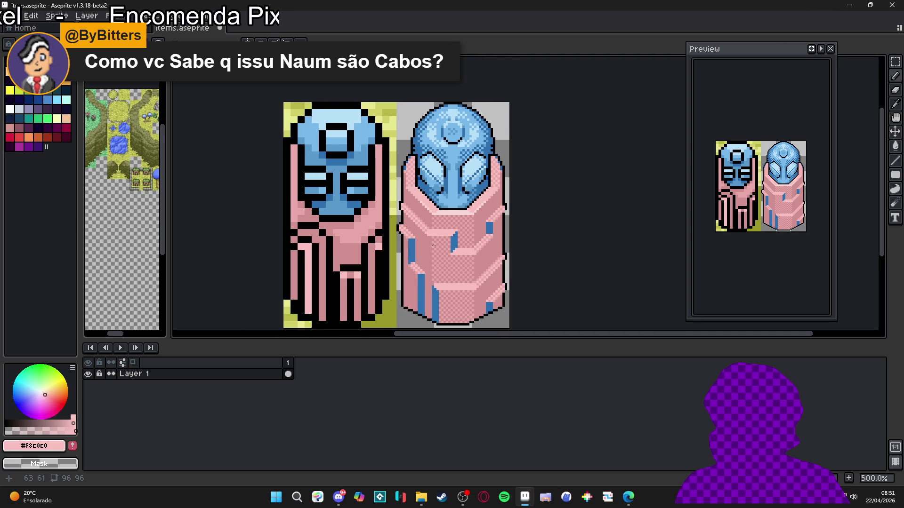
{"action": "scroll", "coordinate": [502, 237], "scroll_direction": "up", "scroll_amount": 5}
{"action": "left_click", "coordinate": [531, 188], "text": "alt"}
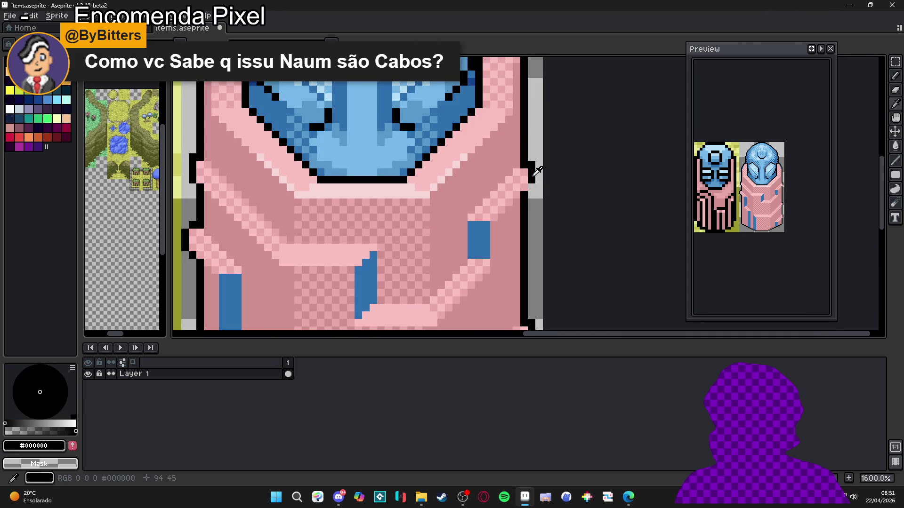
{"action": "left_click", "coordinate": [519, 194], "text": "alt"}
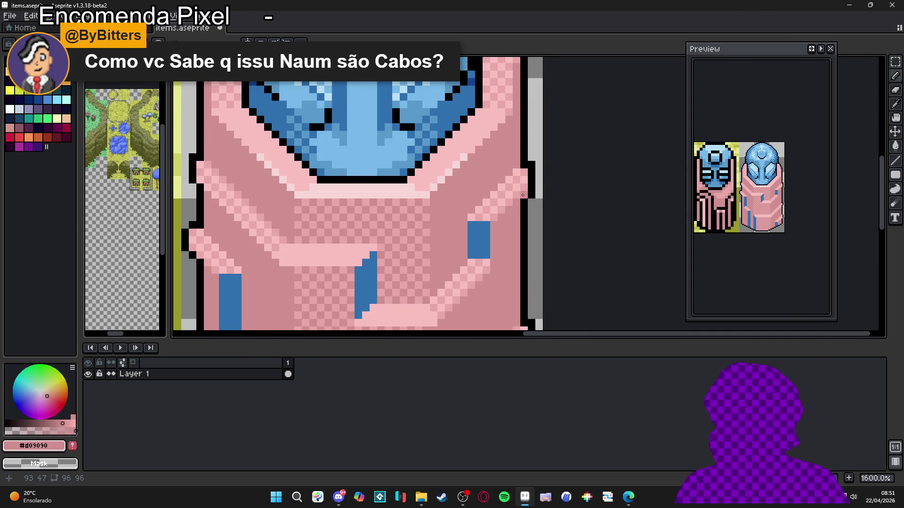
Reposition the view over the sprites and re-sample the outline black and light pink.
{"action": "scroll", "coordinate": [523, 194], "scroll_direction": "down", "scroll_amount": 4}
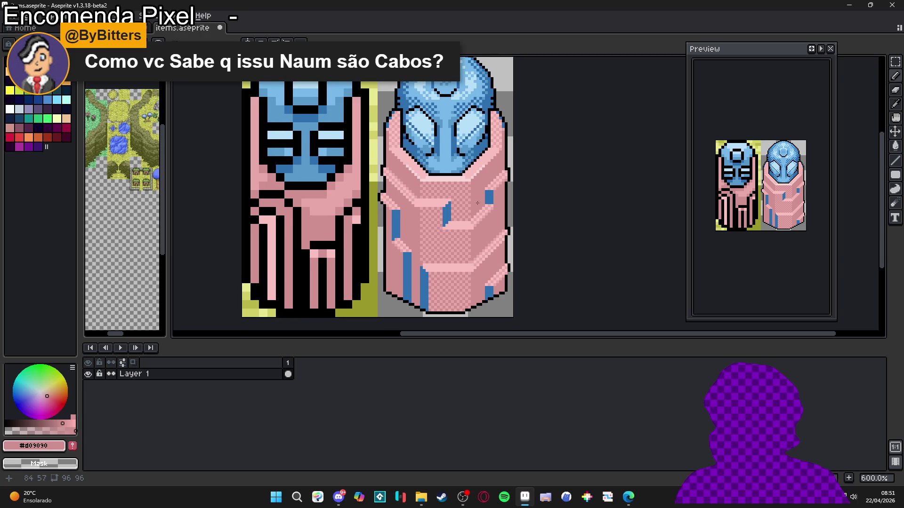
{"action": "scroll", "coordinate": [414, 176], "scroll_direction": "down", "scroll_amount": 1}
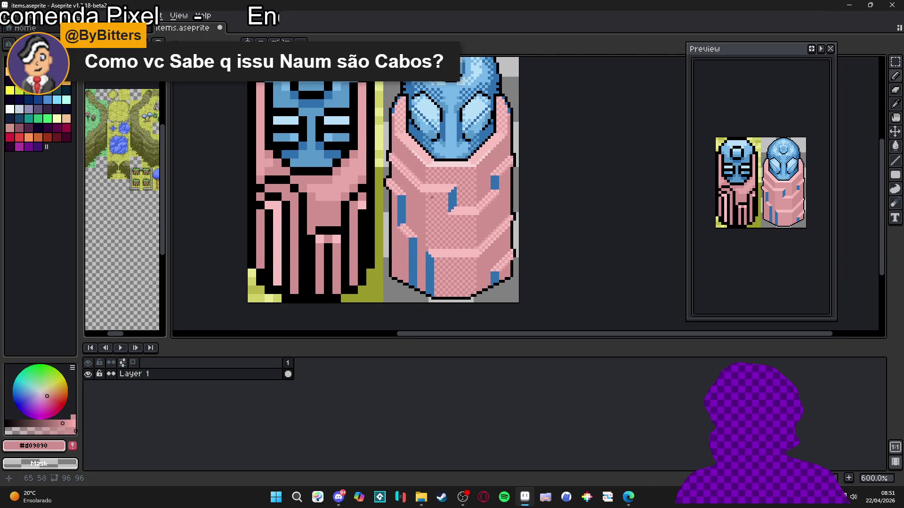
{"action": "scroll", "coordinate": [452, 186], "scroll_direction": "down", "scroll_amount": 1}
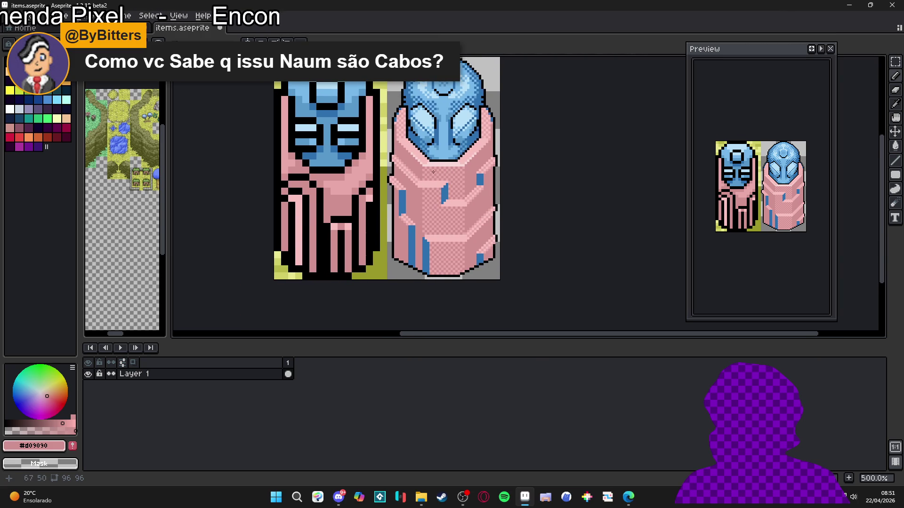
{"action": "scroll", "coordinate": [434, 176], "scroll_direction": "down", "scroll_amount": 1}
{"action": "scroll", "coordinate": [438, 154], "scroll_direction": "down", "scroll_amount": 1}
{"action": "scroll", "coordinate": [435, 170], "scroll_direction": "up", "scroll_amount": 1}
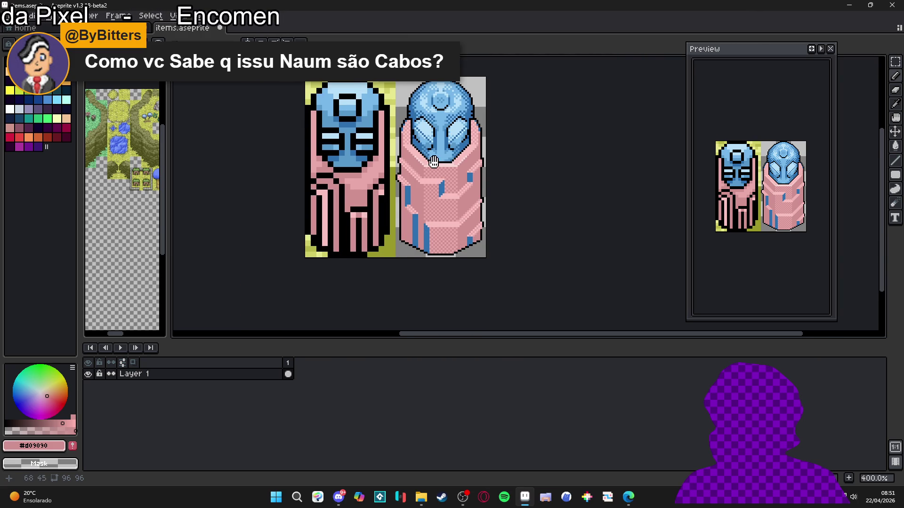
{"action": "scroll", "coordinate": [433, 177], "scroll_direction": "up", "scroll_amount": 3}
{"action": "scroll", "coordinate": [424, 193], "scroll_direction": "up", "scroll_amount": 2}
{"action": "scroll", "coordinate": [414, 212], "scroll_direction": "down", "scroll_amount": 2}
{"action": "scroll", "coordinate": [405, 225], "scroll_direction": "up", "scroll_amount": 2}
{"action": "scroll", "coordinate": [405, 225], "scroll_direction": "down", "scroll_amount": 4}
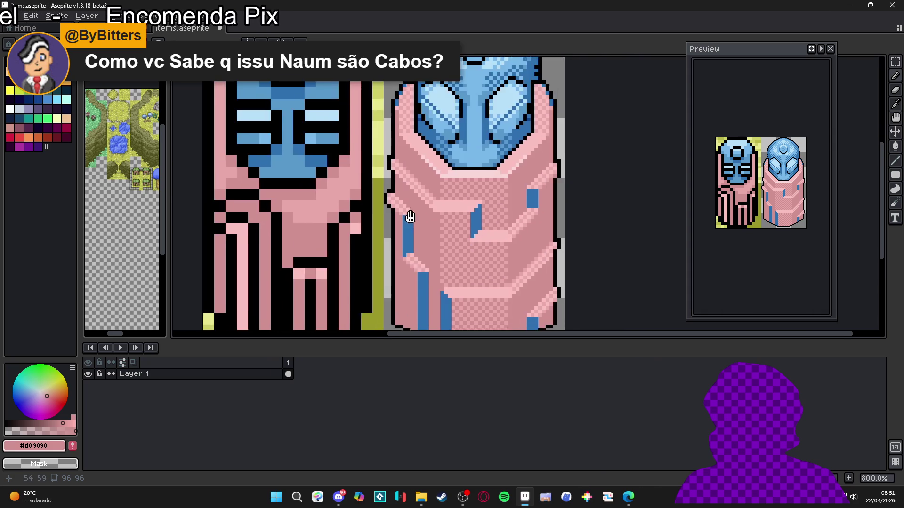
{"action": "scroll", "coordinate": [438, 202], "scroll_direction": "down", "scroll_amount": 1}
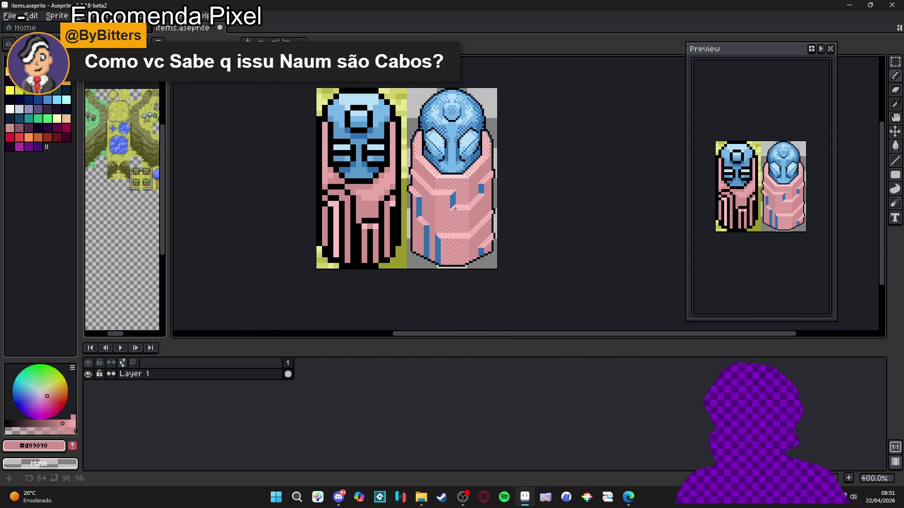
{"action": "left_click_drag", "start_coordinate": [470, 210], "coordinate": [465, 221]}
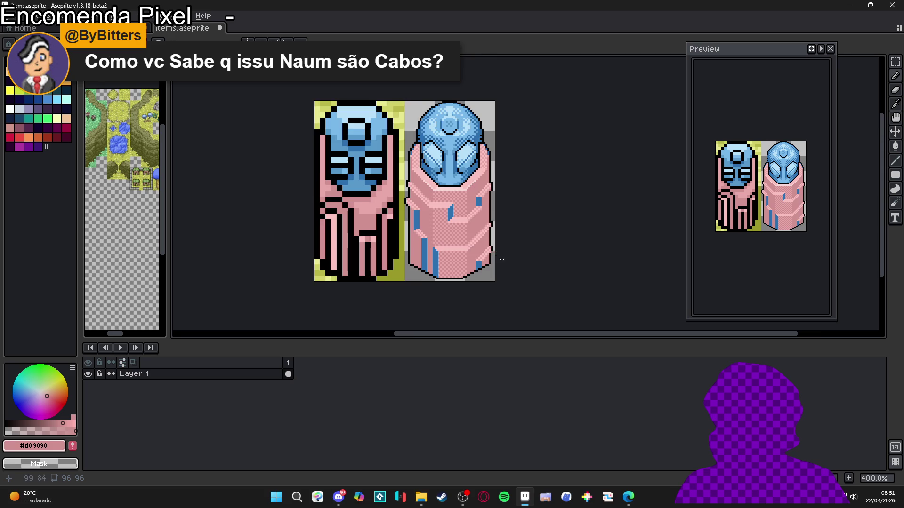
{"action": "scroll", "coordinate": [502, 259], "scroll_direction": "up", "scroll_amount": 5}
{"action": "left_click", "coordinate": [535, 254], "text": "alt"}
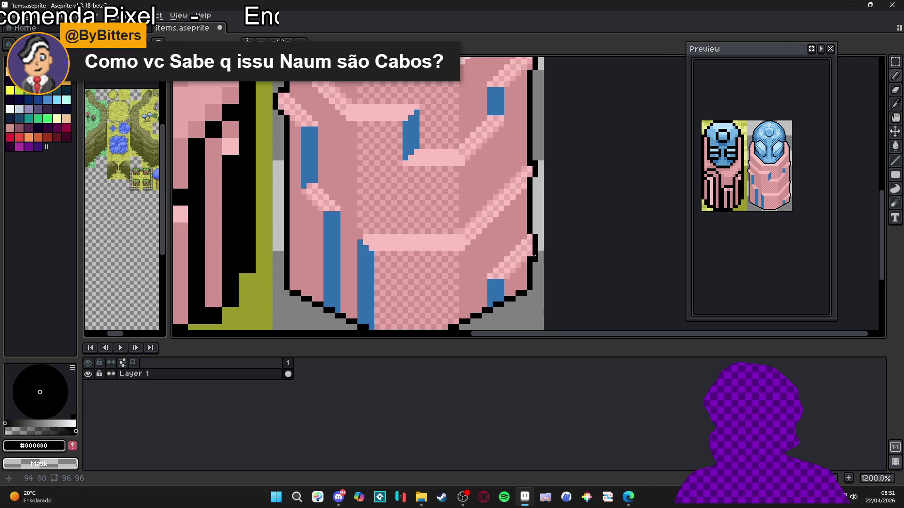
{"action": "left_click", "coordinate": [531, 259], "text": "alt"}
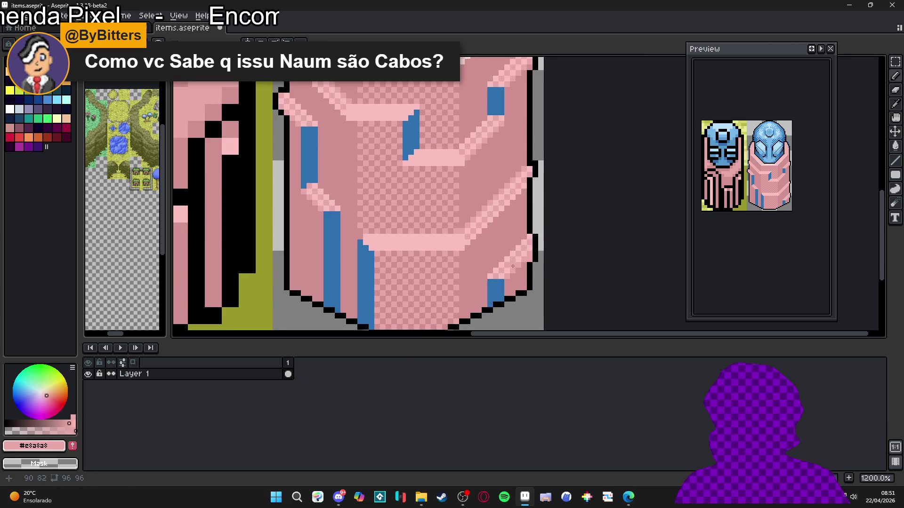
Nudge the sprites back into view and save items.aseprite again.
{"action": "scroll", "coordinate": [512, 266], "scroll_direction": "down", "scroll_amount": 6}
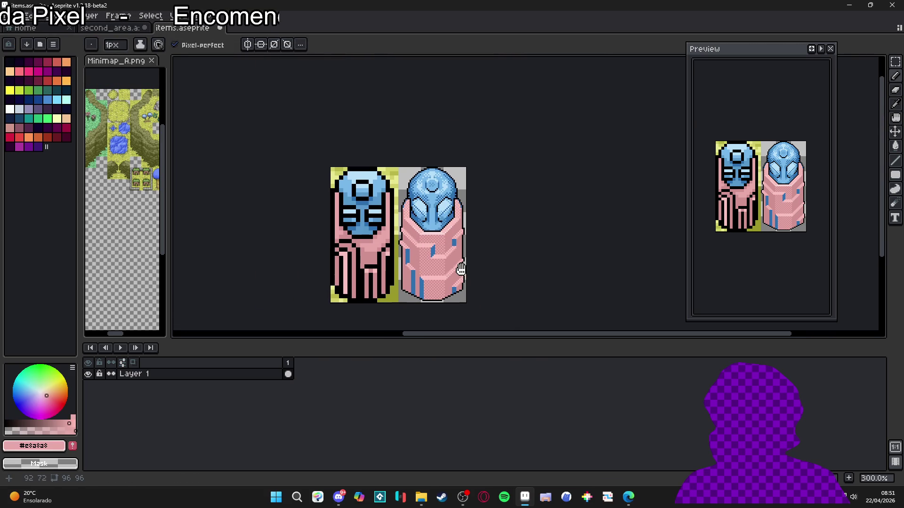
{"action": "left_click_drag", "start_coordinate": [460, 270], "coordinate": [460, 255]}
{"action": "key", "text": "ctrl+s"}
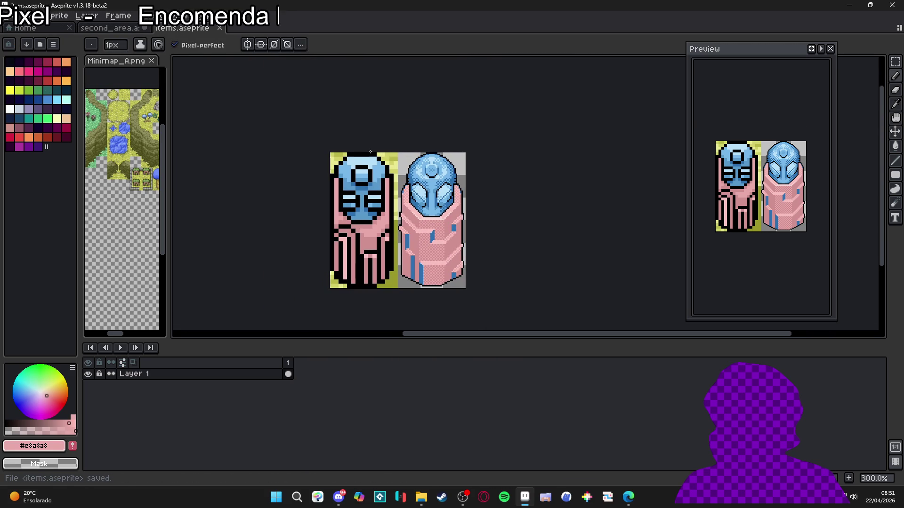
In second_area.aseprite, pick pink #d09090 and brown palette swatch Idx-37, then return to items.
{"action": "key", "text": "ctrl+Tab"}
{"action": "scroll", "coordinate": [340, 172], "scroll_direction": "down", "scroll_amount": 5}
{"action": "scroll", "coordinate": [340, 173], "scroll_direction": "up", "scroll_amount": 2}
{"action": "left_click", "coordinate": [340, 173], "text": "alt"}
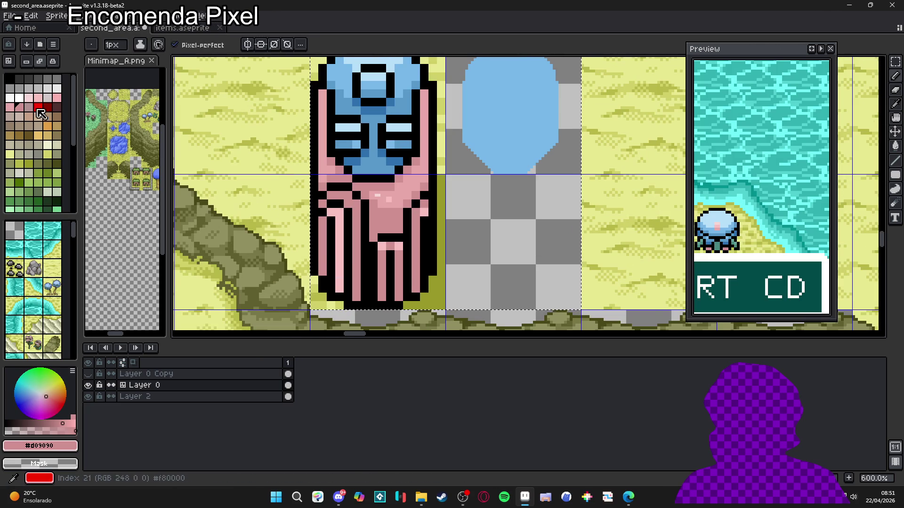
{"action": "left_click", "coordinate": [19, 135]}
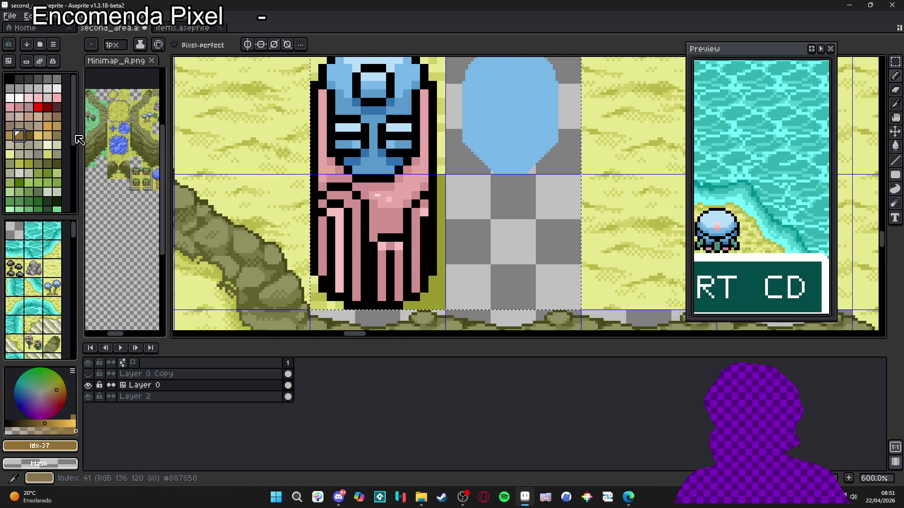
{"action": "scroll", "coordinate": [343, 181], "scroll_direction": "up", "scroll_amount": 3}
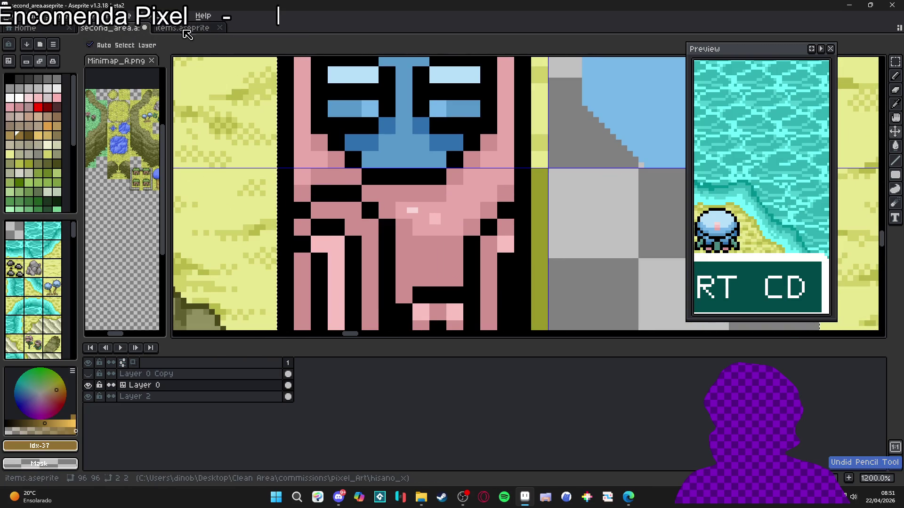
{"action": "key", "text": "ctrl+Tab"}
Paint a short olive-brown #907030 stroke on the right robe's upper left below the helmet.
{"action": "scroll", "coordinate": [371, 249], "scroll_direction": "up", "scroll_amount": 3}
{"action": "scroll", "coordinate": [372, 249], "scroll_direction": "up", "scroll_amount": 2}
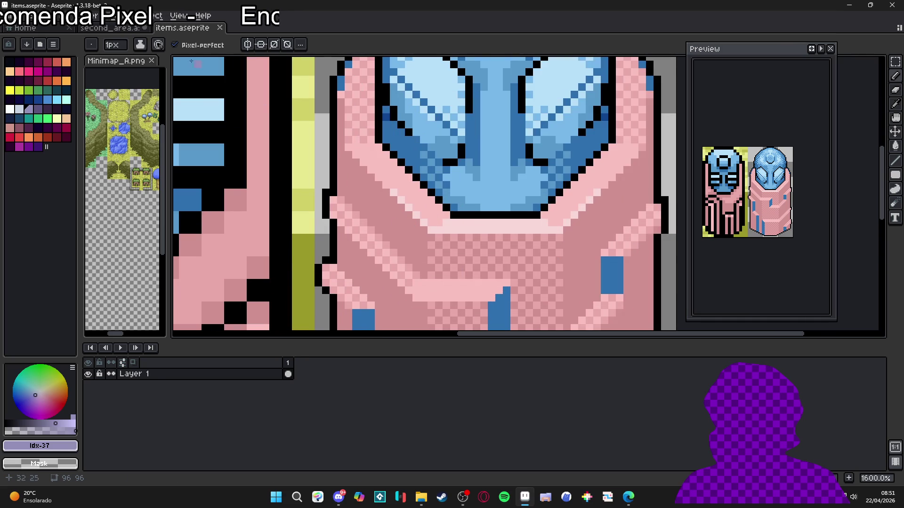
{"action": "key", "text": "ctrl+shift+Tab"}
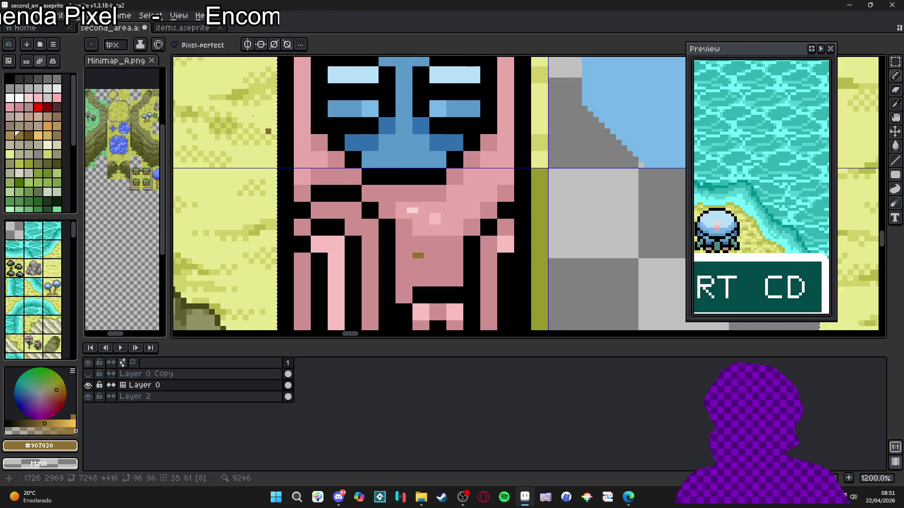
{"action": "key", "text": "ctrl+Tab"}
{"action": "left_click_drag", "start_coordinate": [401, 229], "coordinate": [387, 215]}
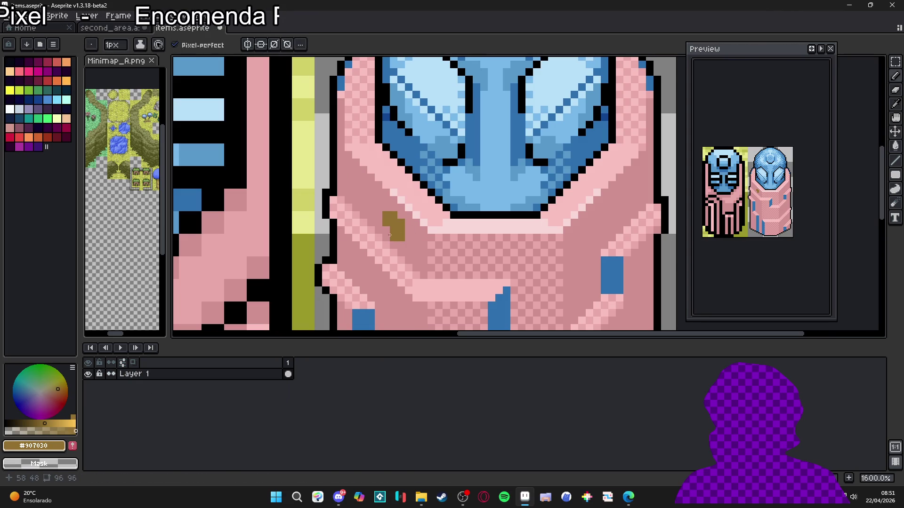
Pencil brown trim strokes down the upper part of the pink robe.
{"action": "scroll", "coordinate": [404, 268], "scroll_direction": "down", "scroll_amount": 3}
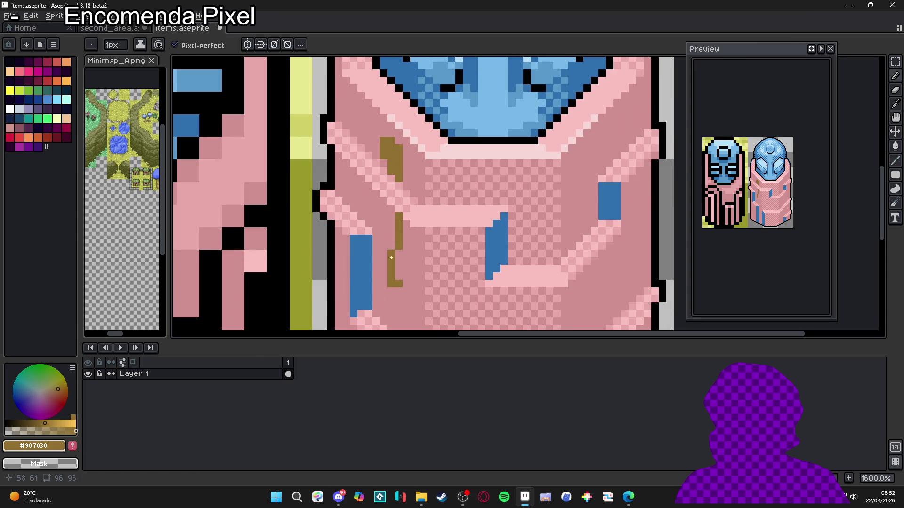
{"action": "left_click", "coordinate": [398, 297], "text": "shift"}
{"action": "mouse_move", "coordinate": [384, 201]}
{"action": "left_mouse_down"}
{"action": "mouse_move", "coordinate": [384, 245]}
{"action": "mouse_move", "coordinate": [390, 215]}
{"action": "left_mouse_up"}
{"action": "scroll", "coordinate": [391, 275], "scroll_direction": "down", "scroll_amount": 3}
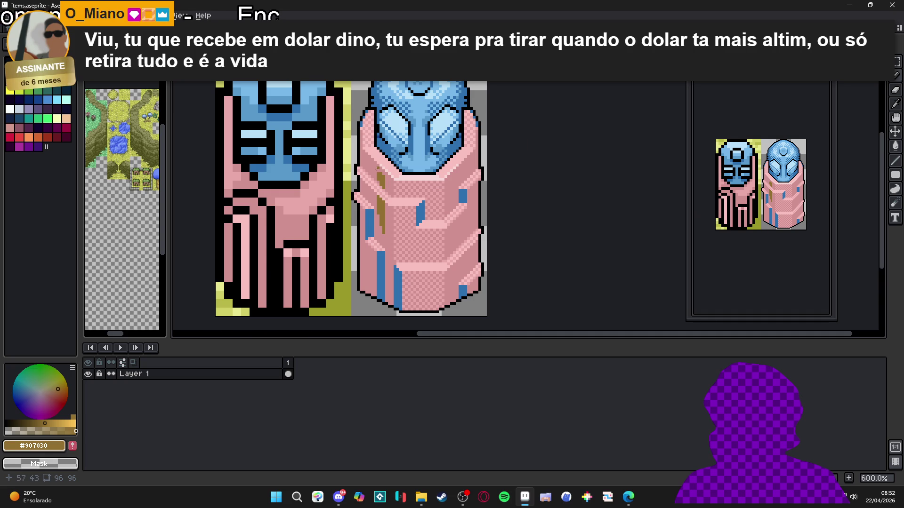
{"action": "scroll", "coordinate": [382, 172], "scroll_direction": "up", "scroll_amount": 3}
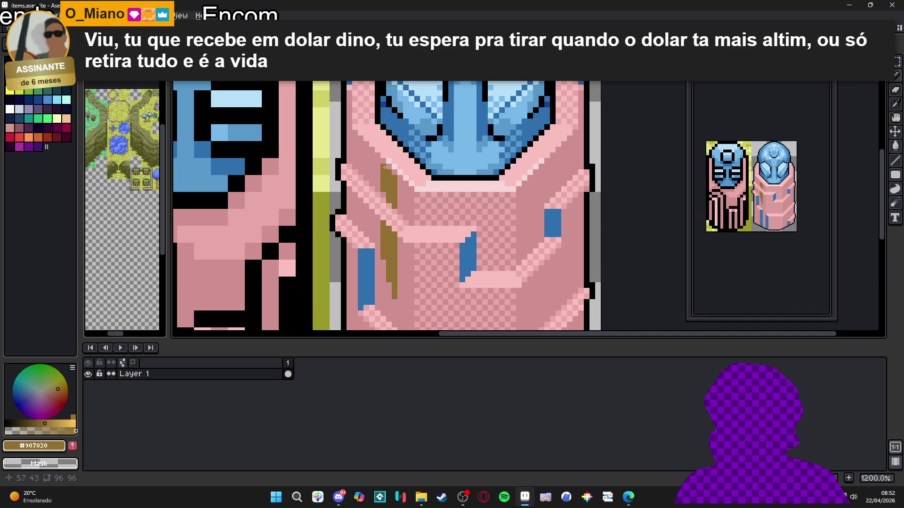
{"action": "scroll", "coordinate": [384, 167], "scroll_direction": "down", "scroll_amount": 2}
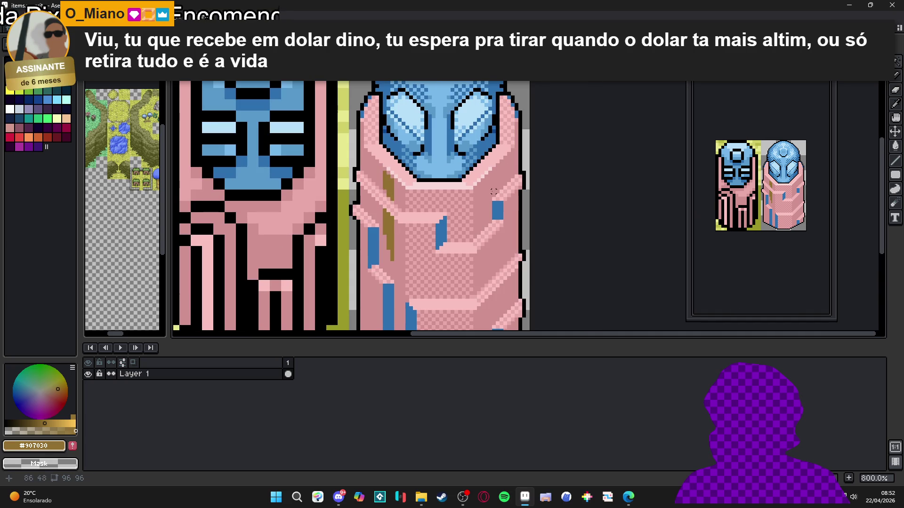
{"action": "scroll", "coordinate": [391, 193], "scroll_direction": "up", "scroll_amount": 1}
Move the upper piece of the brown trim across to the robe's right side.
{"action": "left_click", "coordinate": [387, 186]}
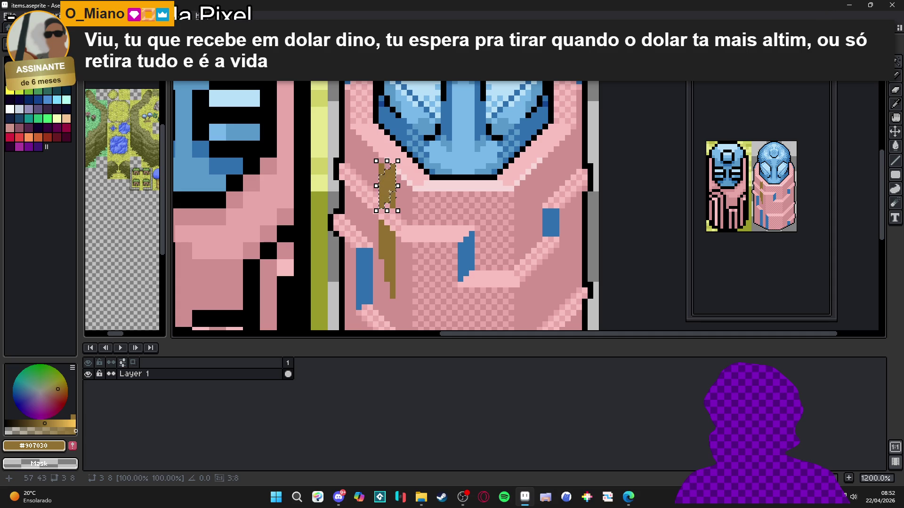
{"action": "mouse_move", "coordinate": [386, 189]}
{"action": "left_mouse_down"}
{"action": "mouse_move", "coordinate": [568, 188]}
{"action": "mouse_move", "coordinate": [530, 188]}
{"action": "mouse_move", "coordinate": [542, 193]}
{"action": "mouse_move", "coordinate": [527, 251]}
{"action": "left_mouse_up"}
{"action": "key", "text": "ctrl+d"}
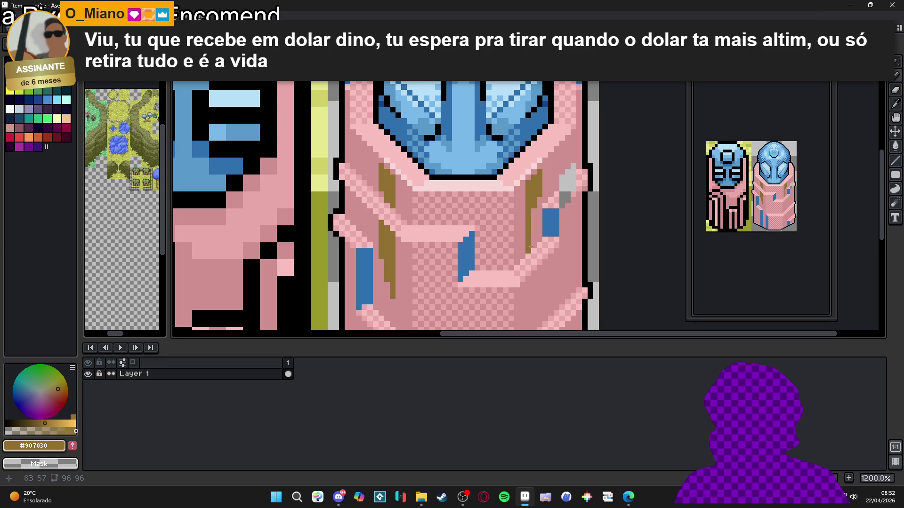
Pick brown from the canvas and pencil a trim column down the robe's right side.
{"action": "left_click", "coordinate": [531, 247], "text": "alt"}
{"action": "left_click", "coordinate": [531, 250]}
{"action": "key", "text": "ctrl+z"}
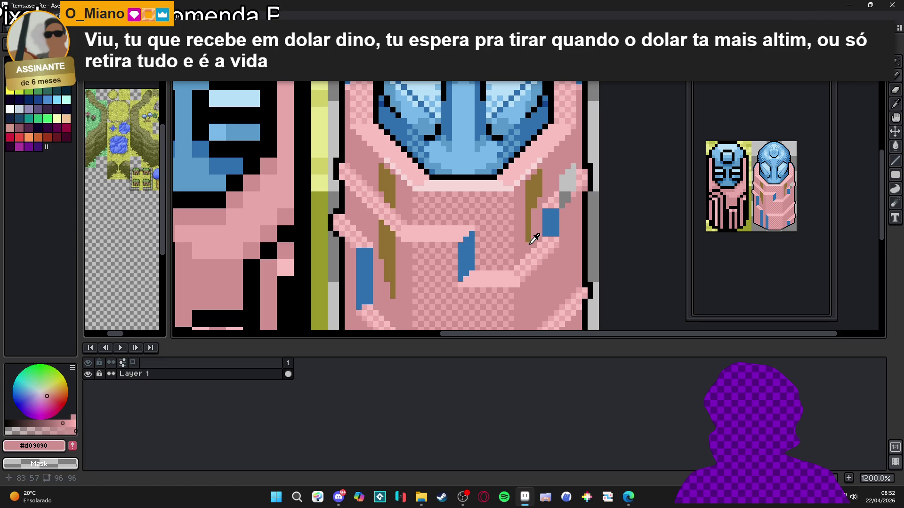
{"action": "left_click", "coordinate": [533, 243], "text": "alt"}
{"action": "left_click", "coordinate": [534, 239]}
{"action": "left_click_drag", "start_coordinate": [537, 236], "coordinate": [536, 207]}
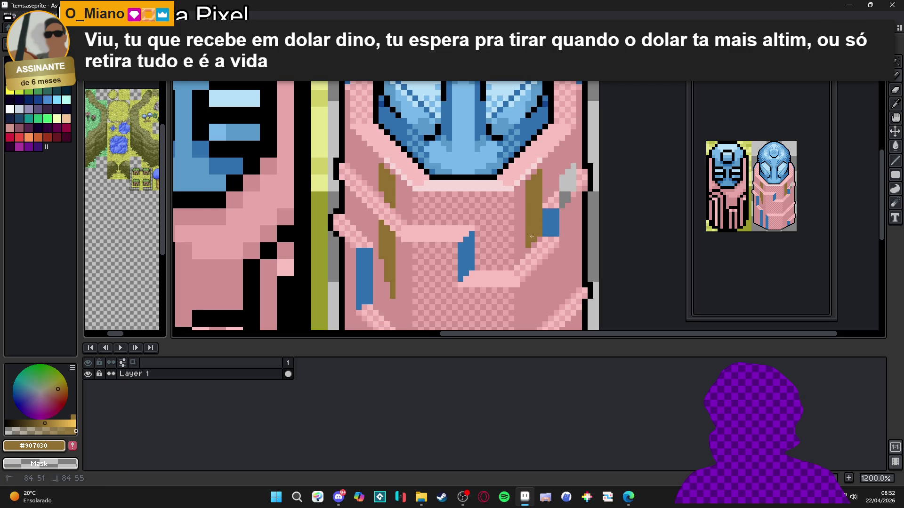
{"action": "scroll", "coordinate": [531, 237], "scroll_direction": "down", "scroll_amount": 3}
{"action": "left_click_drag", "start_coordinate": [529, 223], "coordinate": [530, 266]}
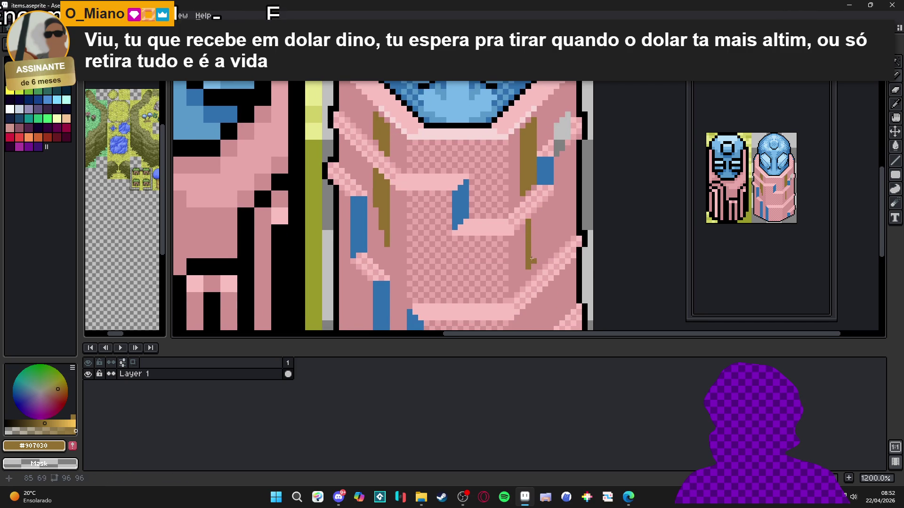
{"action": "key", "text": "ctrl+z"}
{"action": "left_click_drag", "start_coordinate": [534, 216], "coordinate": [528, 258]}
Repaint the stray brown pixels beside the trim with the robe's pink.
{"action": "left_click", "coordinate": [535, 259], "text": "alt"}
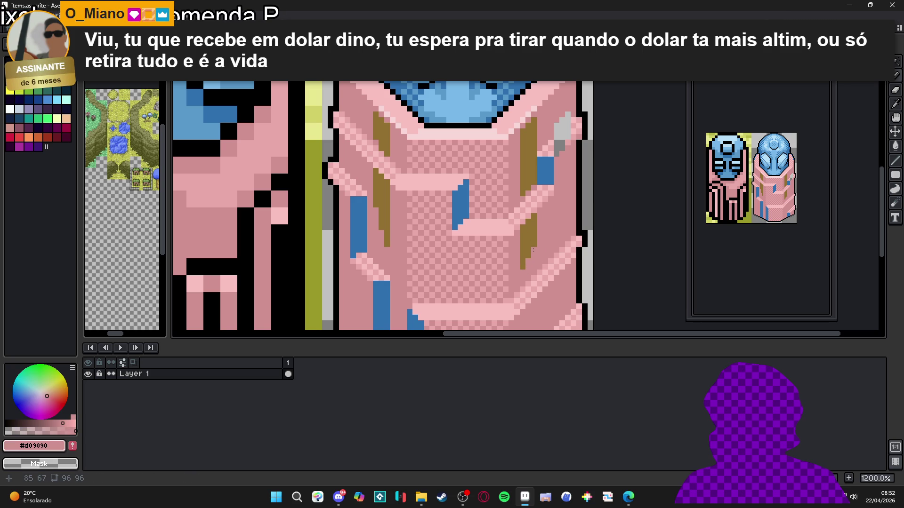
{"action": "scroll", "coordinate": [533, 250], "scroll_direction": "up", "scroll_amount": 1}
{"action": "left_click", "coordinate": [539, 255], "text": "alt"}
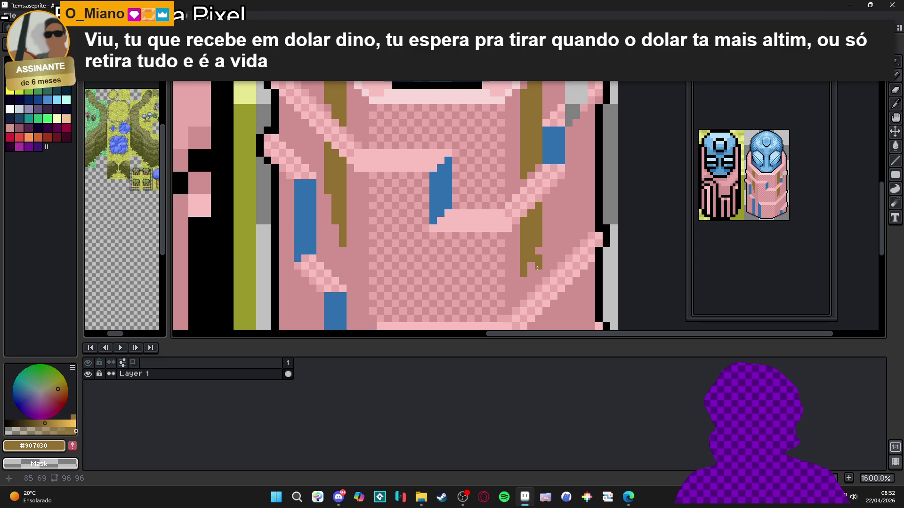
{"action": "left_click", "coordinate": [531, 265], "text": "alt"}
{"action": "key", "text": "ctrl+z"}
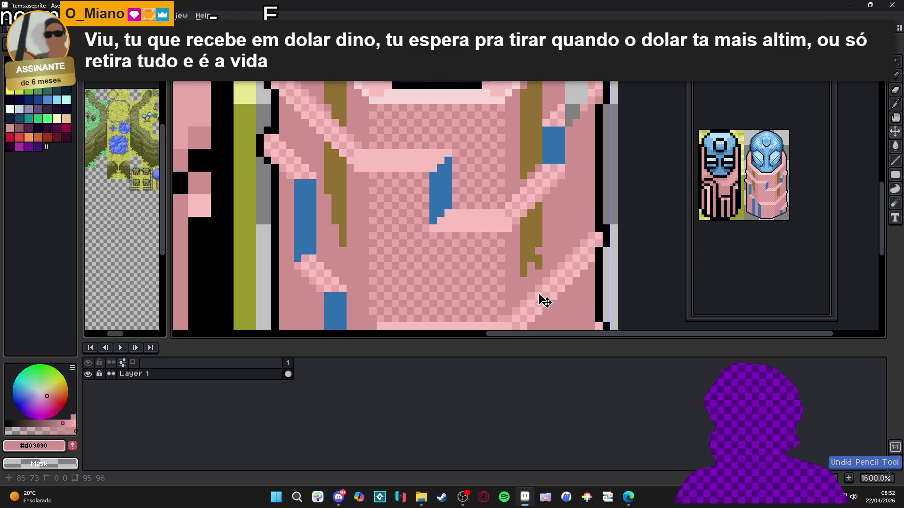
{"action": "left_click_drag", "start_coordinate": [534, 274], "coordinate": [544, 262]}
{"action": "left_click", "coordinate": [528, 266], "text": "alt"}
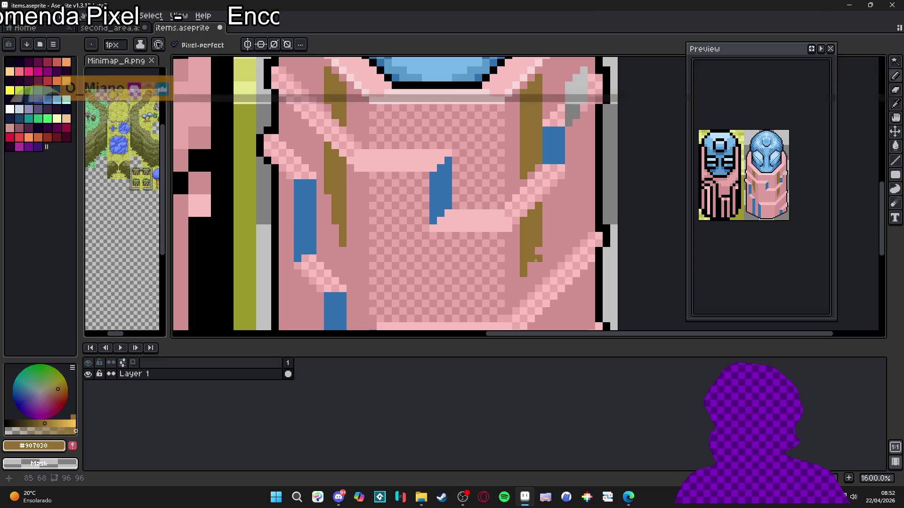
Extend the right-side brown trim strip further down the robe.
{"action": "scroll", "coordinate": [529, 267], "scroll_direction": "down", "scroll_amount": 3}
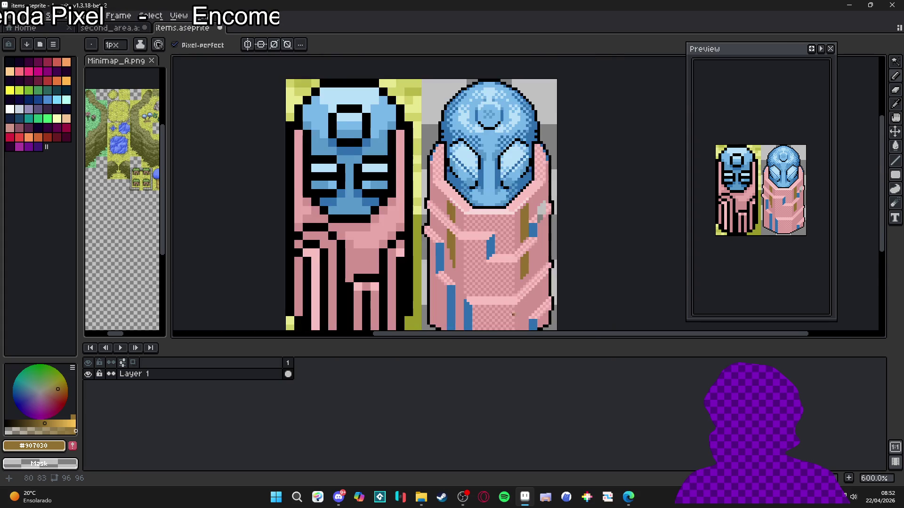
{"action": "scroll", "coordinate": [505, 257], "scroll_direction": "up", "scroll_amount": 4}
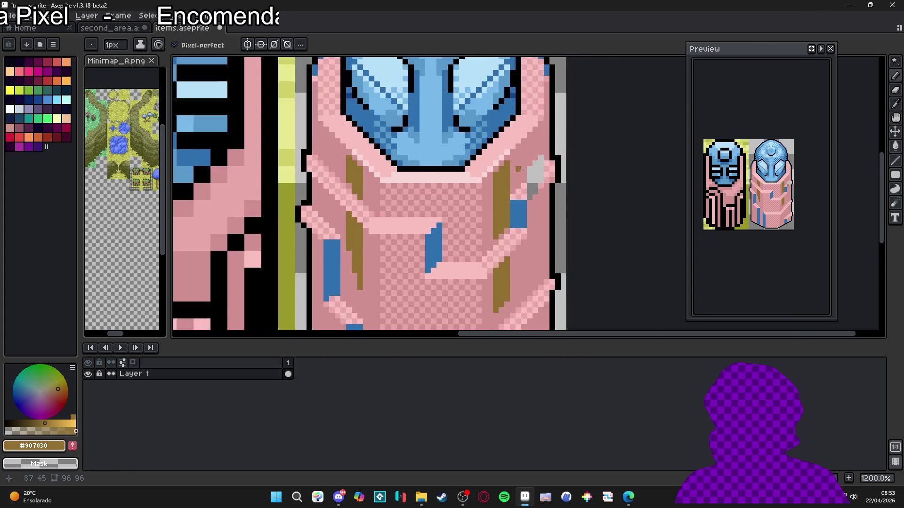
{"action": "mouse_move", "coordinate": [503, 183]}
{"action": "left_mouse_down"}
{"action": "mouse_move", "coordinate": [487, 246]}
{"action": "mouse_move", "coordinate": [497, 291]}
{"action": "left_mouse_up"}
{"action": "scroll", "coordinate": [503, 239], "scroll_direction": "down", "scroll_amount": 3}
{"action": "scroll", "coordinate": [497, 291], "scroll_direction": "down", "scroll_amount": 2}
{"action": "left_click_drag", "start_coordinate": [485, 213], "coordinate": [489, 203]}
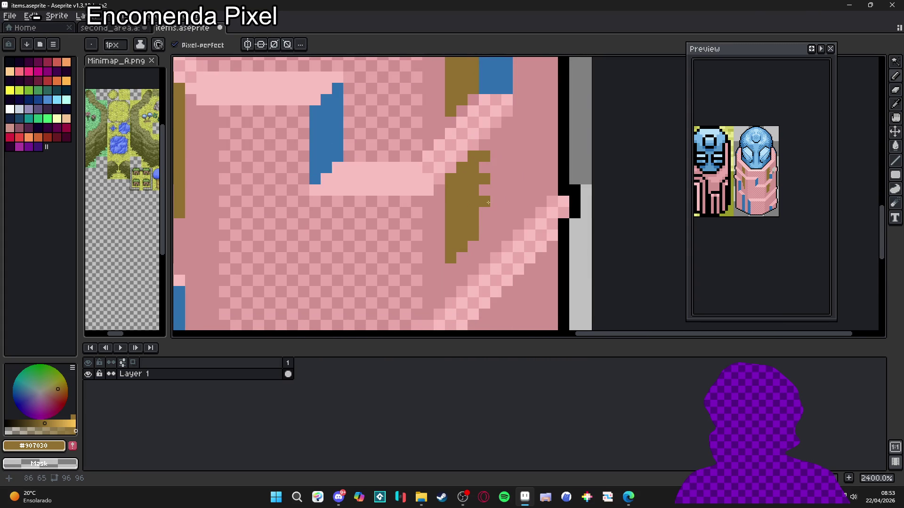
{"action": "scroll", "coordinate": [493, 218], "scroll_direction": "down", "scroll_amount": 2}
{"action": "scroll", "coordinate": [405, 262], "scroll_direction": "up", "scroll_amount": 1}
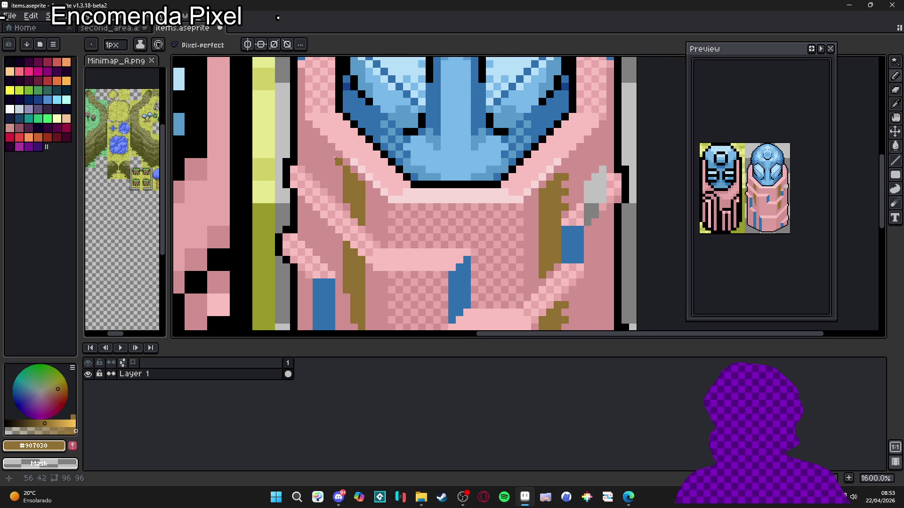
{"action": "scroll", "coordinate": [350, 179], "scroll_direction": "up", "scroll_amount": 2}
{"action": "scroll", "coordinate": [353, 208], "scroll_direction": "up", "scroll_amount": 1}
Pick the robe's pink #d09090 as the drawing colour and save the sprite as items.aseprite.
{"action": "left_click", "coordinate": [347, 207], "text": "alt"}
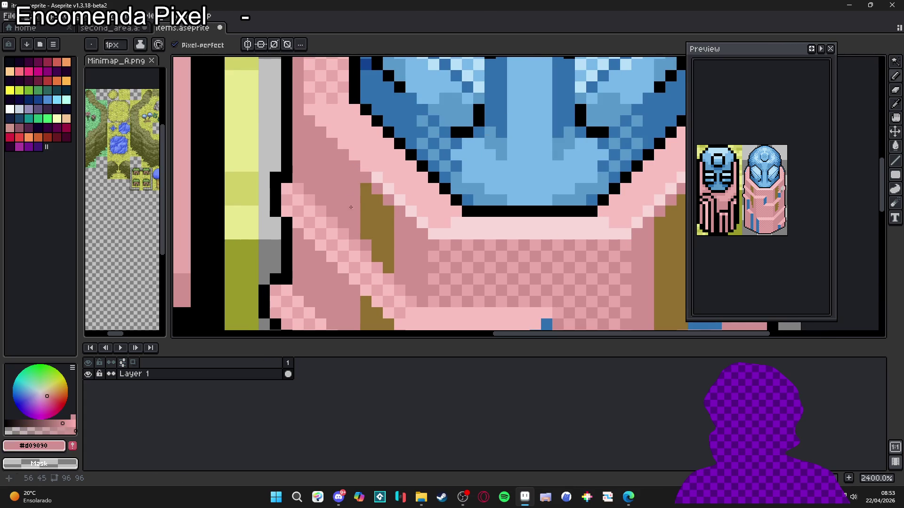
{"action": "scroll", "coordinate": [365, 236], "scroll_direction": "down", "scroll_amount": 1}
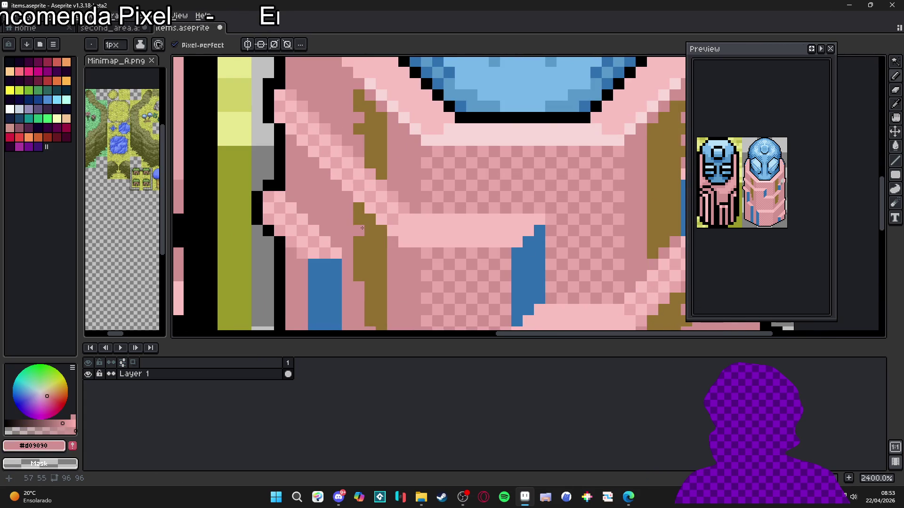
{"action": "scroll", "coordinate": [483, 287], "scroll_direction": "down", "scroll_amount": 2}
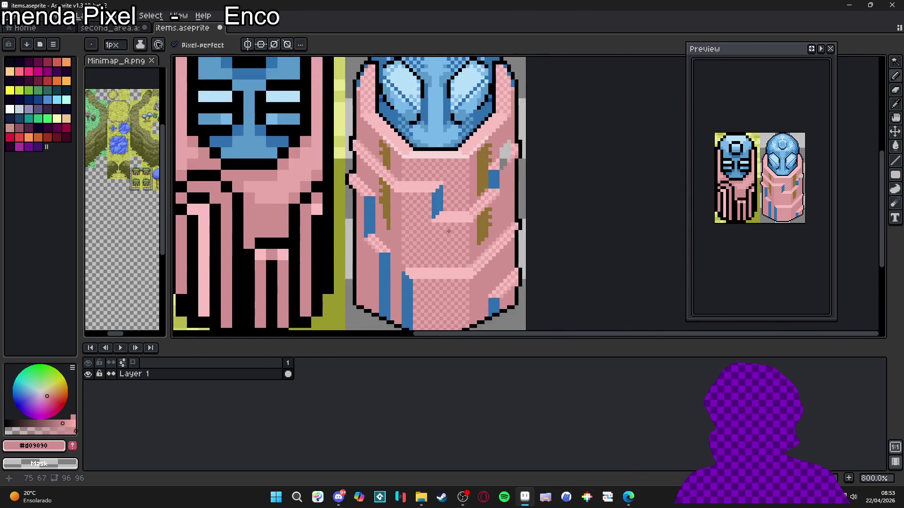
{"action": "scroll", "coordinate": [480, 254], "scroll_direction": "down", "scroll_amount": 1}
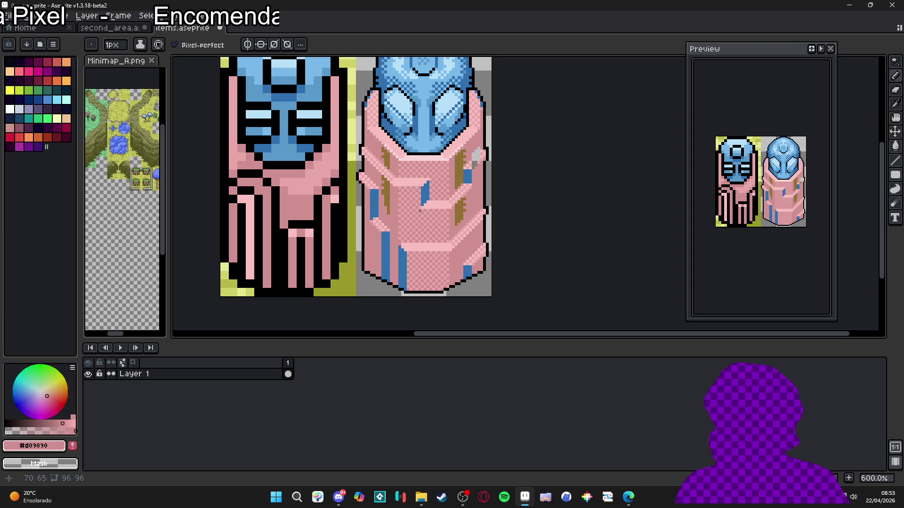
{"action": "scroll", "coordinate": [416, 209], "scroll_direction": "up", "scroll_amount": 2}
{"action": "key", "text": "ctrl+s"}
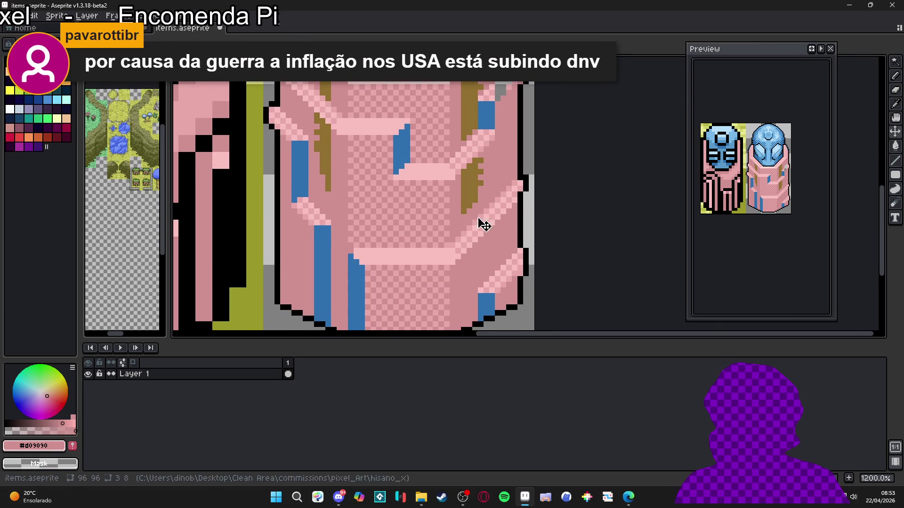
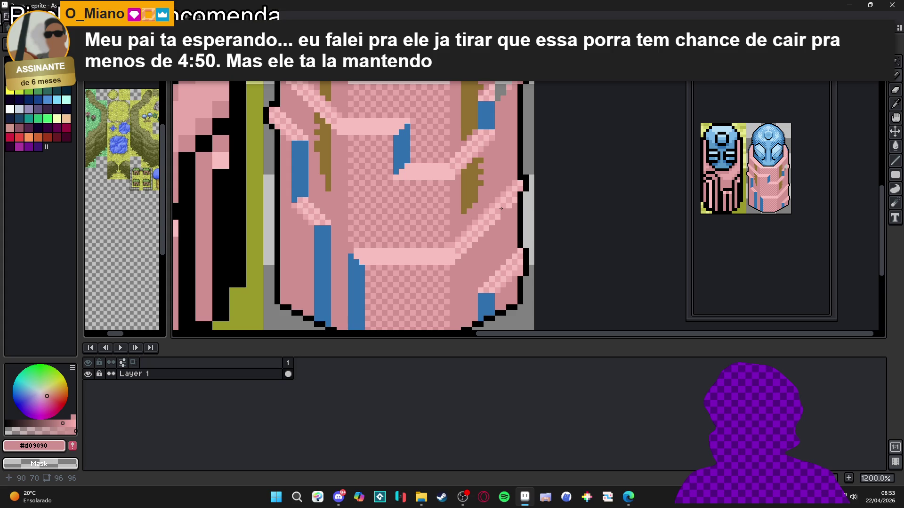
Pick the brown #907030 from the robe and add a brown pixel to the right statue's fold streak.
{"action": "scroll", "coordinate": [447, 212], "scroll_direction": "up", "scroll_amount": 3}
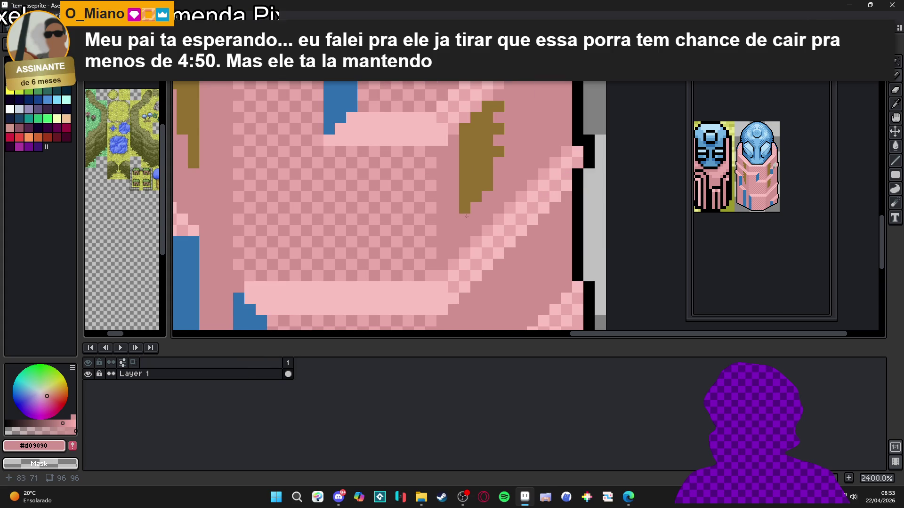
{"action": "left_click", "coordinate": [474, 181], "text": "alt"}
{"action": "left_click", "coordinate": [491, 212]}
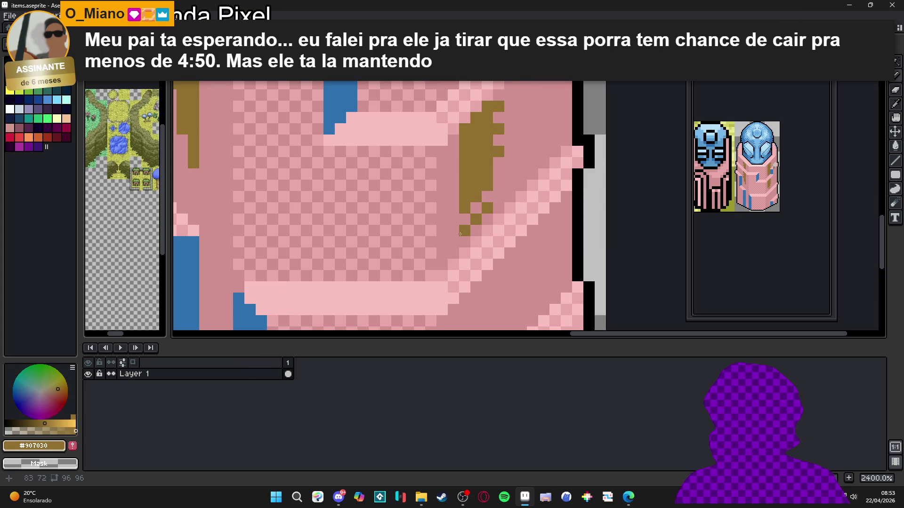
{"action": "scroll", "coordinate": [482, 228], "scroll_direction": "down", "scroll_amount": 2}
{"action": "scroll", "coordinate": [483, 228], "scroll_direction": "down", "scroll_amount": 1}
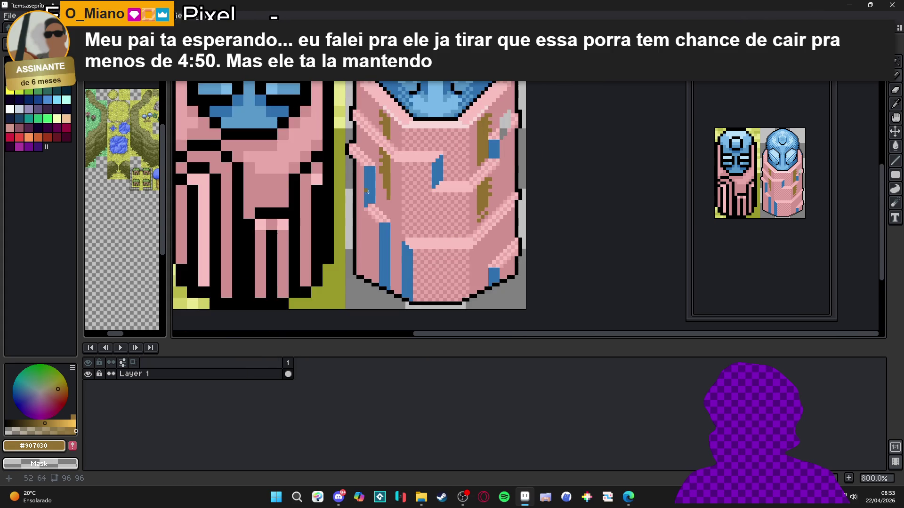
{"action": "scroll", "coordinate": [383, 198], "scroll_direction": "up", "scroll_amount": 2}
Repaint two stray brown pixels pink, then dither two more brown pixels beside the streak.
{"action": "left_click", "coordinate": [385, 200], "text": "alt"}
{"action": "left_click_drag", "start_coordinate": [392, 188], "coordinate": [390, 194]}
{"action": "left_click", "coordinate": [385, 195], "text": "alt"}
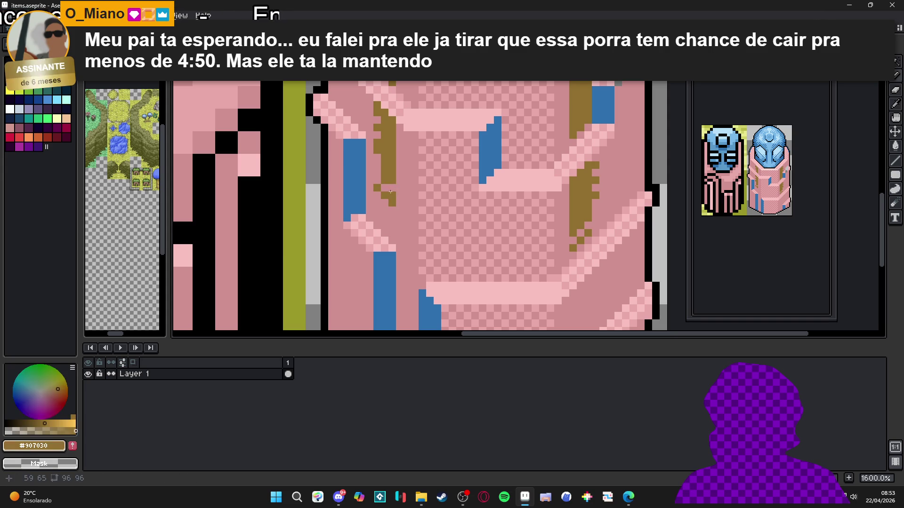
{"action": "left_click", "coordinate": [378, 200]}
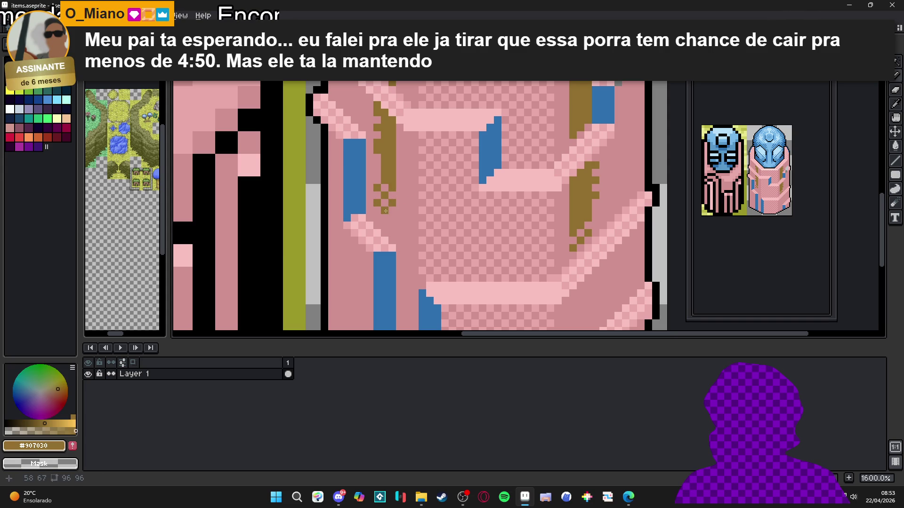
{"action": "left_click", "coordinate": [373, 175]}
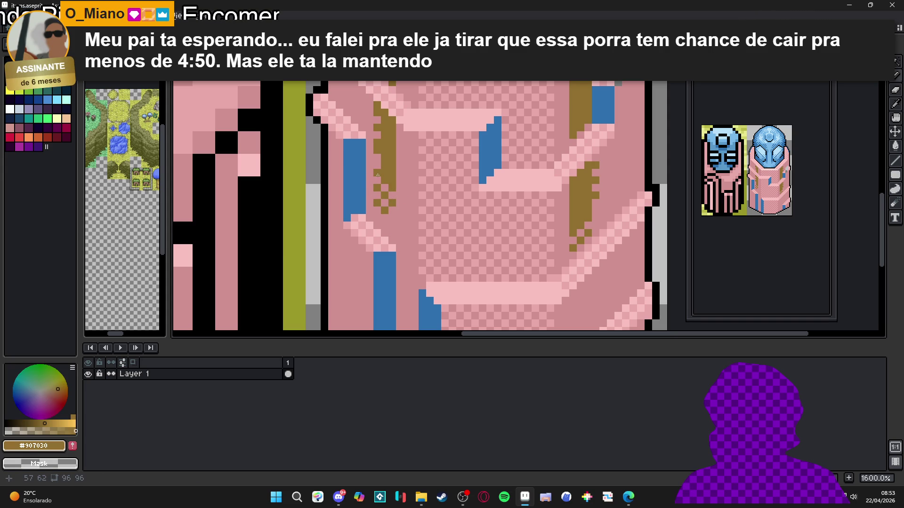
Add brown dither pixels lower on the robe streak, then save items.aseprite.
{"action": "scroll", "coordinate": [378, 175], "scroll_direction": "down", "scroll_amount": 2}
{"action": "scroll", "coordinate": [386, 198], "scroll_direction": "up", "scroll_amount": 2}
{"action": "left_click", "coordinate": [396, 226]}
{"action": "scroll", "coordinate": [410, 219], "scroll_direction": "down", "scroll_amount": 2}
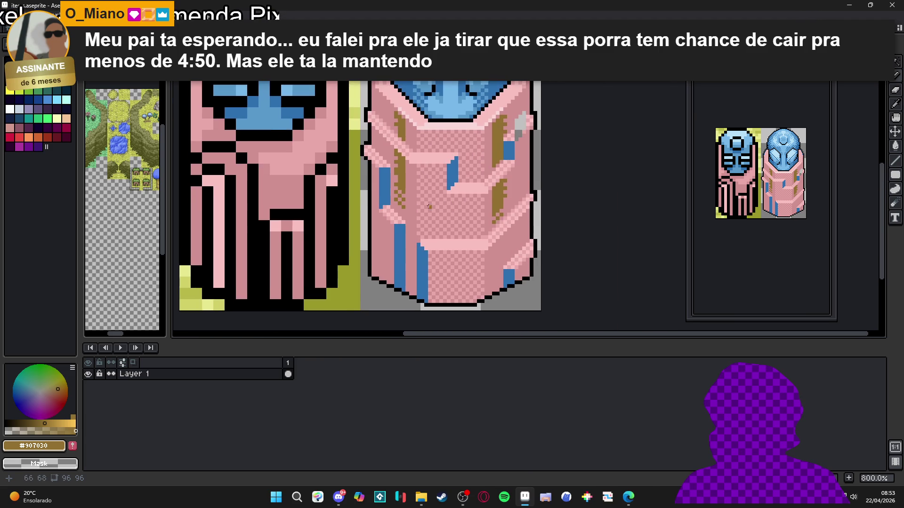
{"action": "scroll", "coordinate": [394, 202], "scroll_direction": "up", "scroll_amount": 2}
{"action": "left_click", "coordinate": [394, 202]}
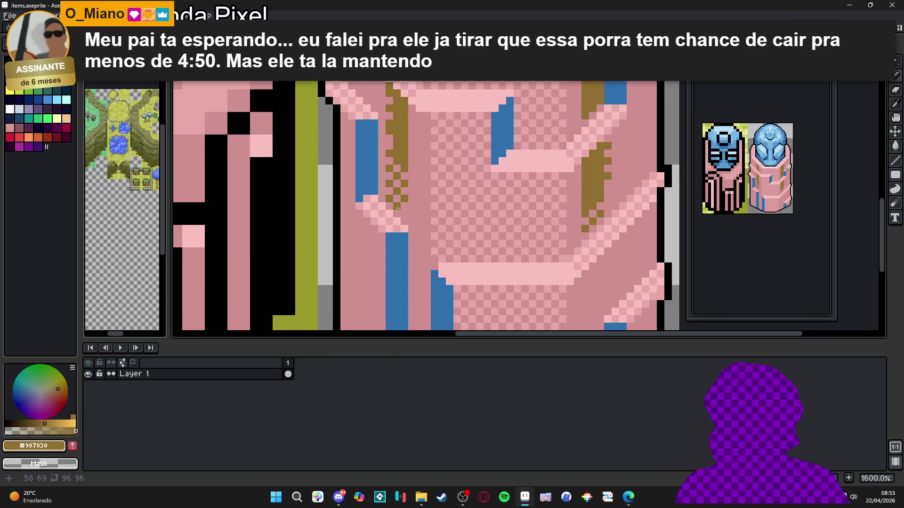
{"action": "scroll", "coordinate": [400, 212], "scroll_direction": "down", "scroll_amount": 4}
{"action": "scroll", "coordinate": [443, 202], "scroll_direction": "up", "scroll_amount": 2}
{"action": "scroll", "coordinate": [456, 198], "scroll_direction": "down", "scroll_amount": 2}
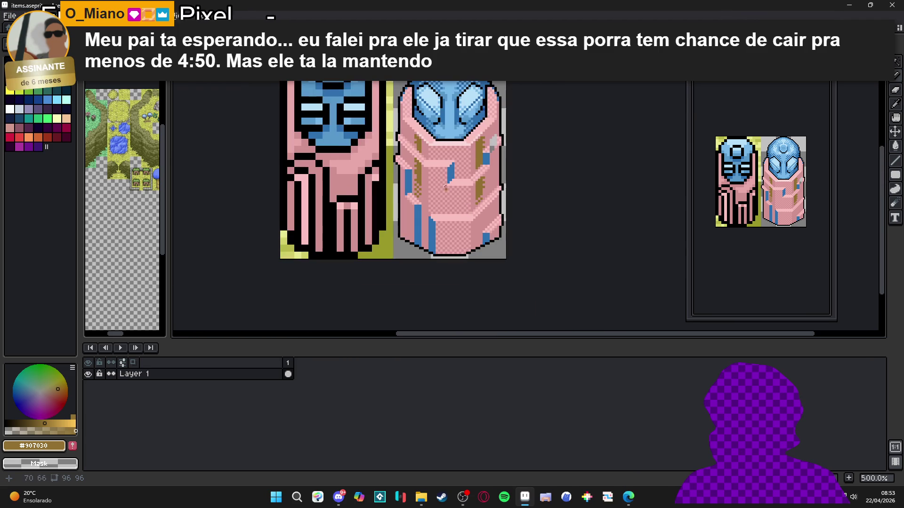
{"action": "scroll", "coordinate": [442, 179], "scroll_direction": "up", "scroll_amount": 1}
{"action": "scroll", "coordinate": [423, 136], "scroll_direction": "down", "scroll_amount": 1}
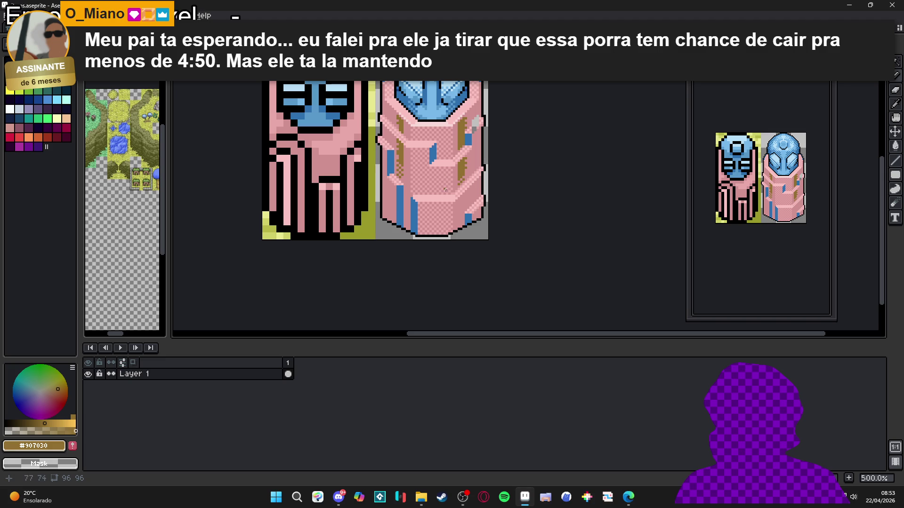
{"action": "scroll", "coordinate": [446, 189], "scroll_direction": "up", "scroll_amount": 4}
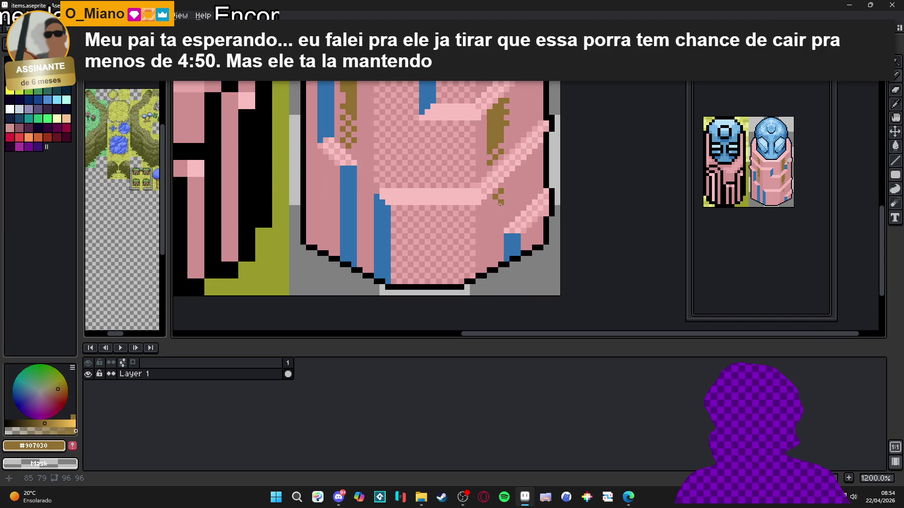
{"action": "scroll", "coordinate": [499, 203], "scroll_direction": "down", "scroll_amount": 3}
{"action": "scroll", "coordinate": [446, 243], "scroll_direction": "down", "scroll_amount": 1}
{"action": "scroll", "coordinate": [433, 226], "scroll_direction": "down", "scroll_amount": 1}
{"action": "scroll", "coordinate": [434, 229], "scroll_direction": "down", "scroll_amount": 2}
{"action": "scroll", "coordinate": [447, 229], "scroll_direction": "up", "scroll_amount": 1}
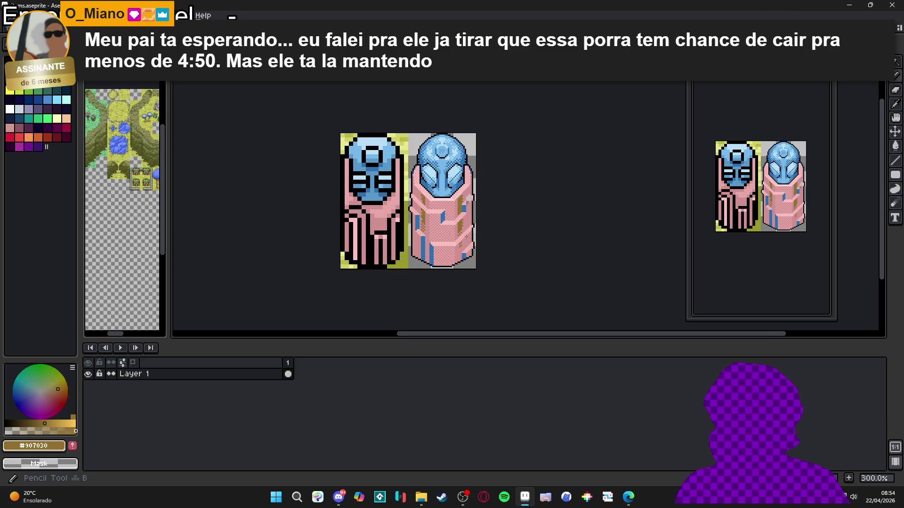
{"action": "scroll", "coordinate": [416, 212], "scroll_direction": "up", "scroll_amount": 6}
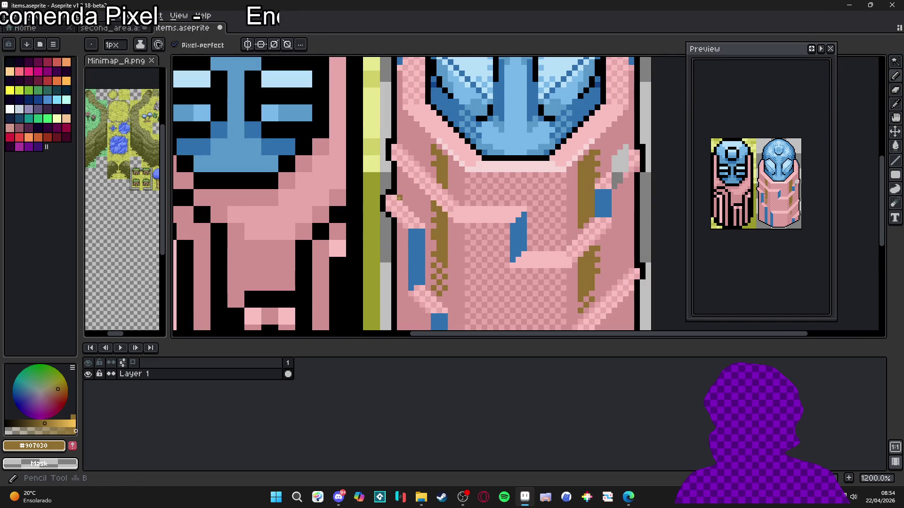
{"action": "scroll", "coordinate": [420, 225], "scroll_direction": "down", "scroll_amount": 3}
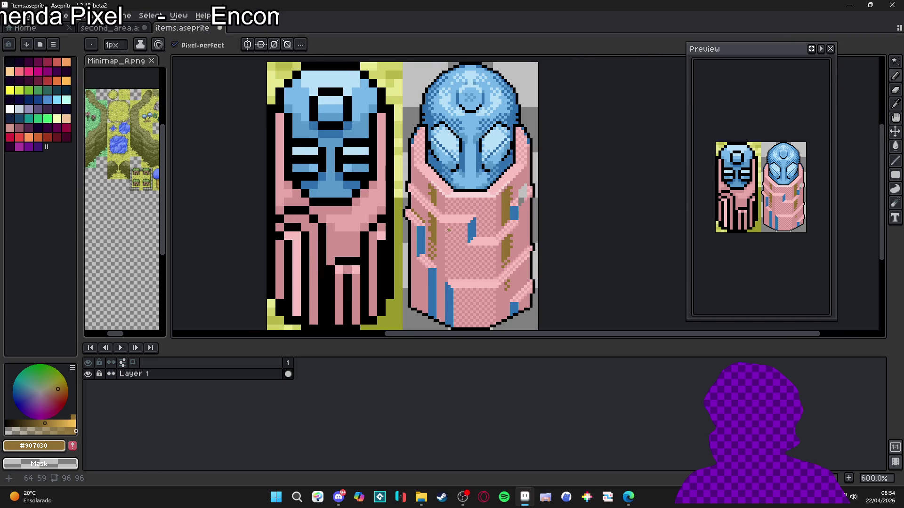
{"action": "scroll", "coordinate": [411, 176], "scroll_direction": "up", "scroll_amount": 1}
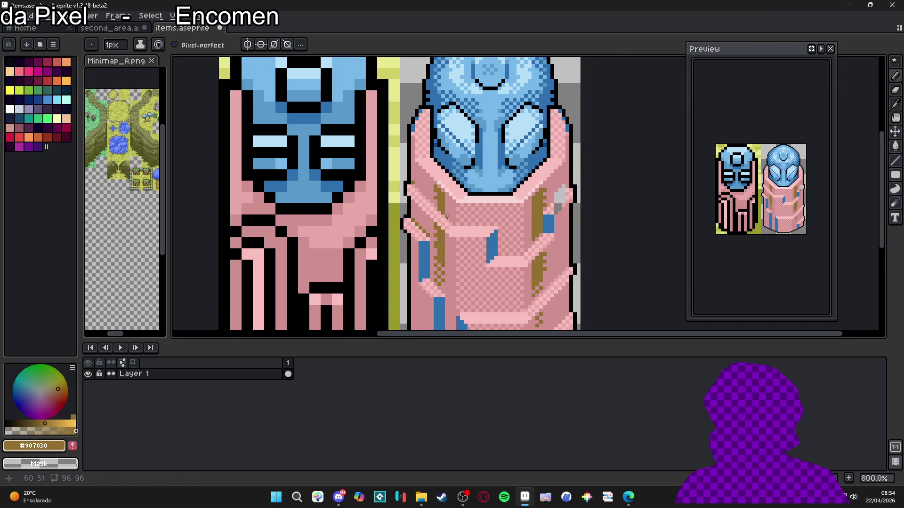
{"action": "scroll", "coordinate": [474, 228], "scroll_direction": "right", "scroll_amount": 1}
{"action": "key", "text": "ctrl+s"}
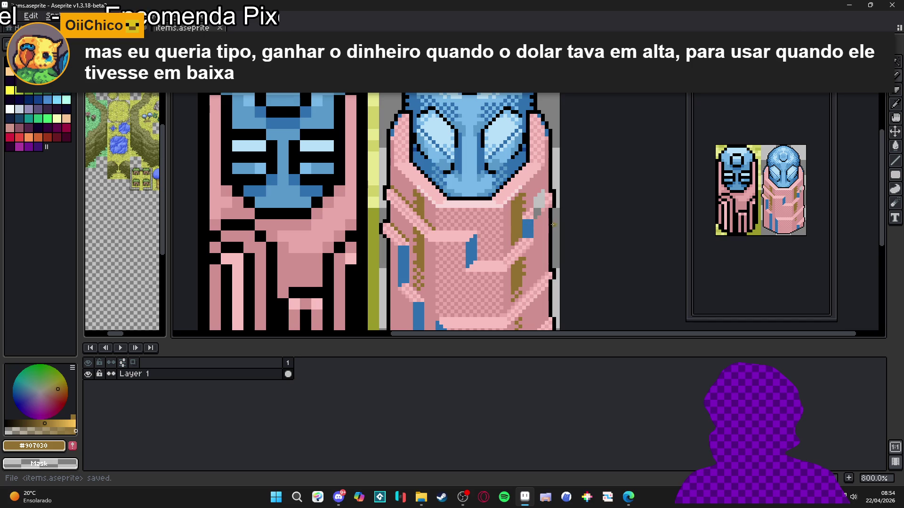
Redo the last pencil stroke and paint the grey pixels up the robe's right edge pink.
{"action": "scroll", "coordinate": [536, 200], "scroll_direction": "up", "scroll_amount": 2}
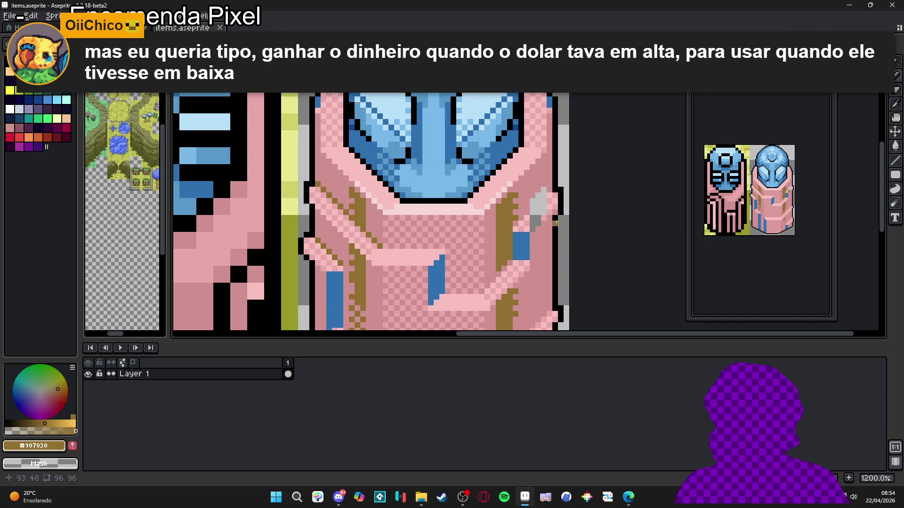
{"action": "key", "text": "ctrl+y"}
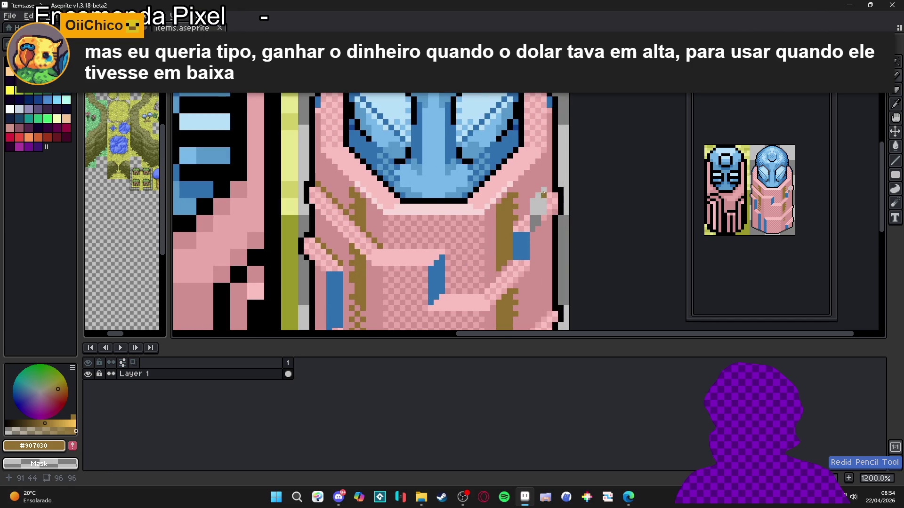
{"action": "scroll", "coordinate": [545, 171], "scroll_direction": "up", "scroll_amount": 1}
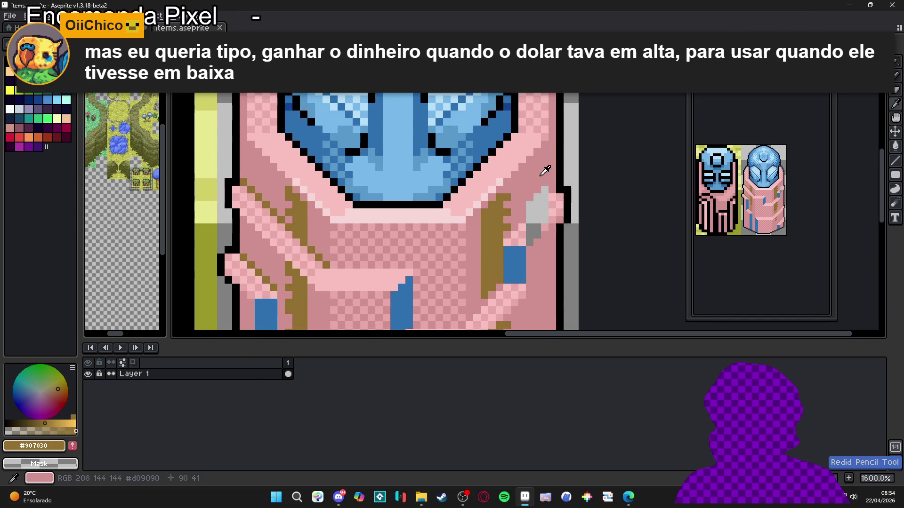
{"action": "left_click", "coordinate": [556, 195], "text": "alt"}
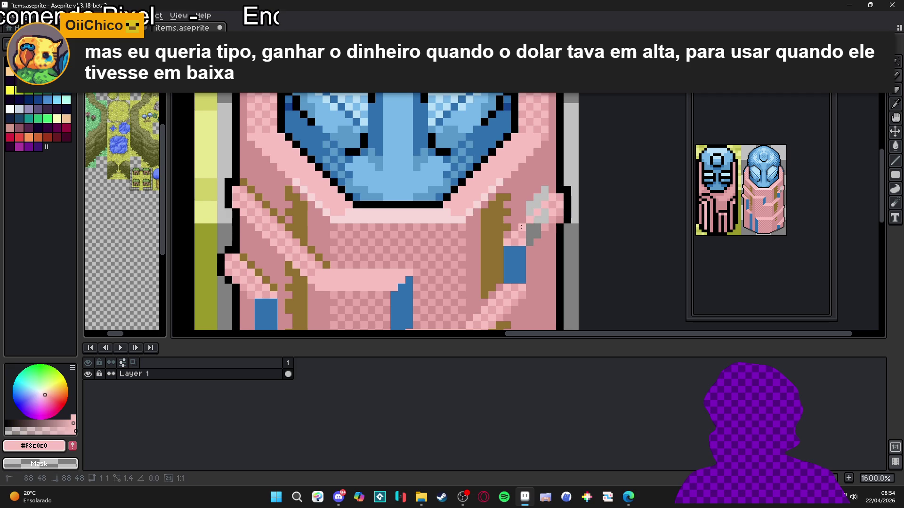
{"action": "left_click", "coordinate": [523, 227], "text": "alt"}
{"action": "left_click", "coordinate": [524, 229], "text": "shift"}
{"action": "left_click", "coordinate": [526, 227]}
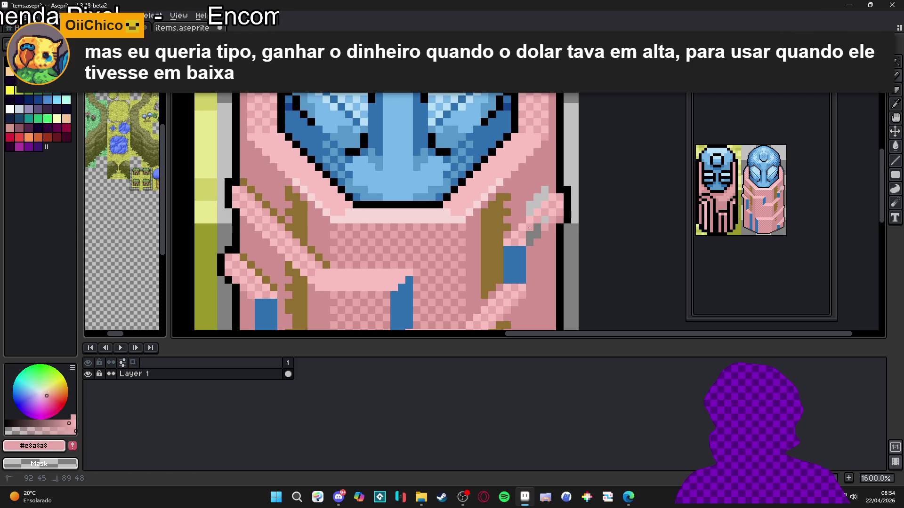
Paint the grey diagonal edge pixels light pink and the light-grey pixel darker pink #D09090.
{"action": "left_click", "coordinate": [530, 237], "text": "alt"}
{"action": "left_click_drag", "start_coordinate": [545, 214], "coordinate": [530, 235]}
{"action": "left_click", "coordinate": [546, 234]}
{"action": "left_click", "coordinate": [537, 236], "text": "alt"}
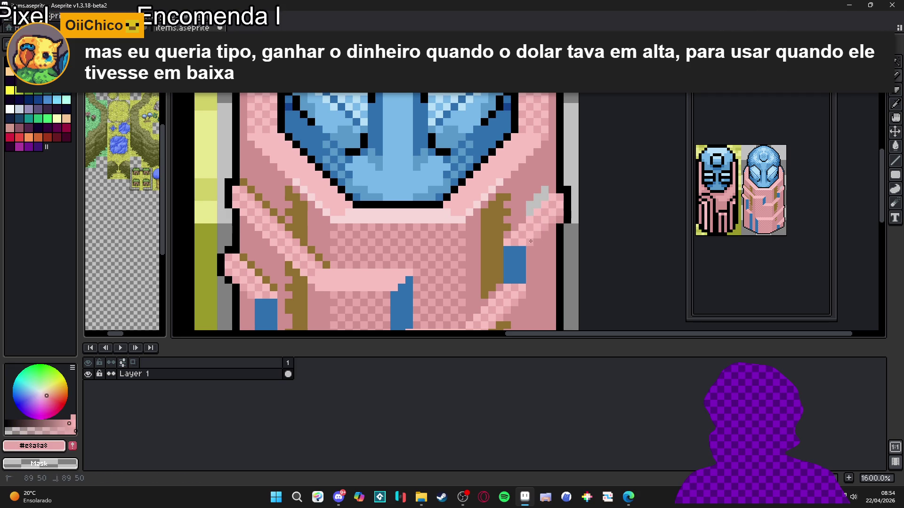
{"action": "left_click", "coordinate": [528, 212], "text": "alt"}
{"action": "left_click", "coordinate": [541, 192]}
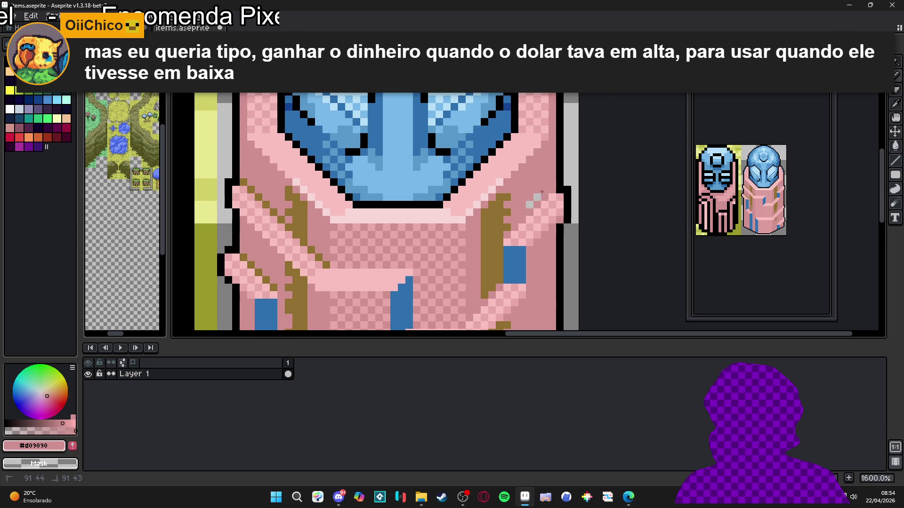
{"action": "scroll", "coordinate": [527, 204], "scroll_direction": "down", "scroll_amount": 4}
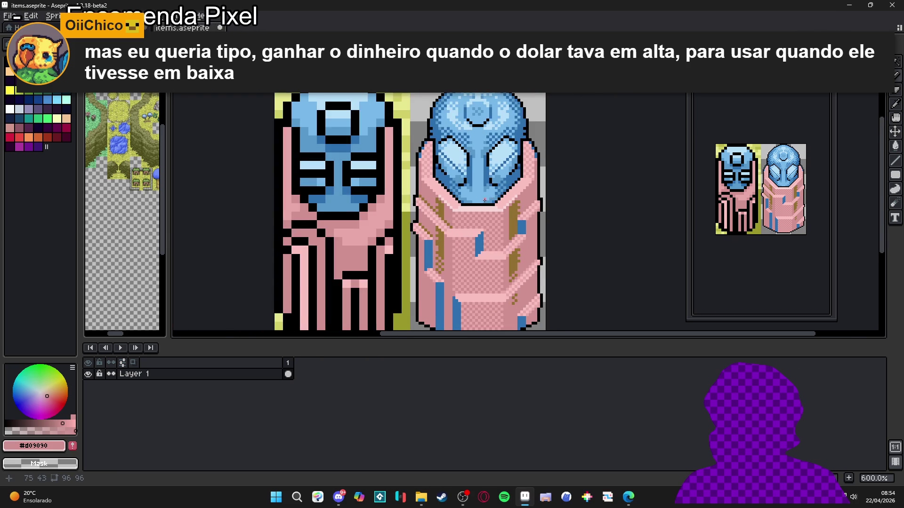
{"action": "scroll", "coordinate": [488, 199], "scroll_direction": "up", "scroll_amount": 3}
{"action": "left_click", "coordinate": [551, 221], "text": "alt"}
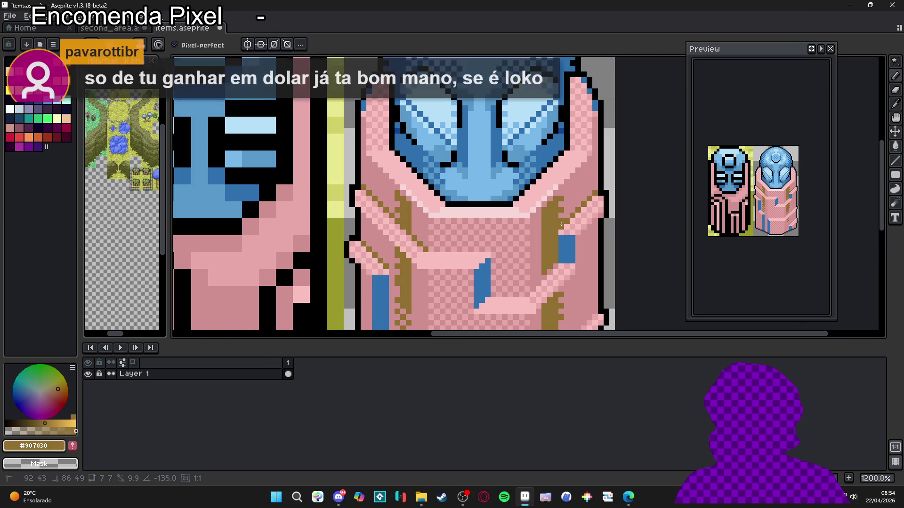
{"action": "left_click", "coordinate": [596, 193], "text": "alt"}
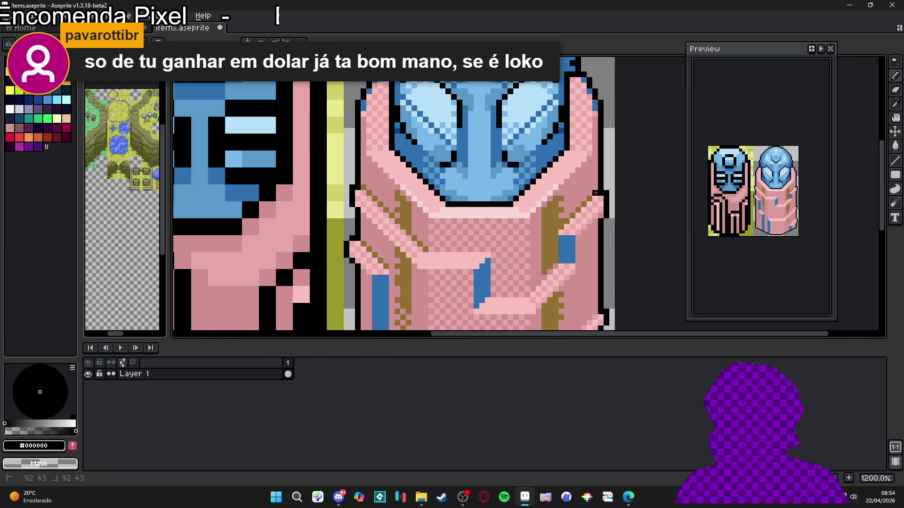
{"action": "left_click_drag", "start_coordinate": [579, 208], "coordinate": [573, 195]}
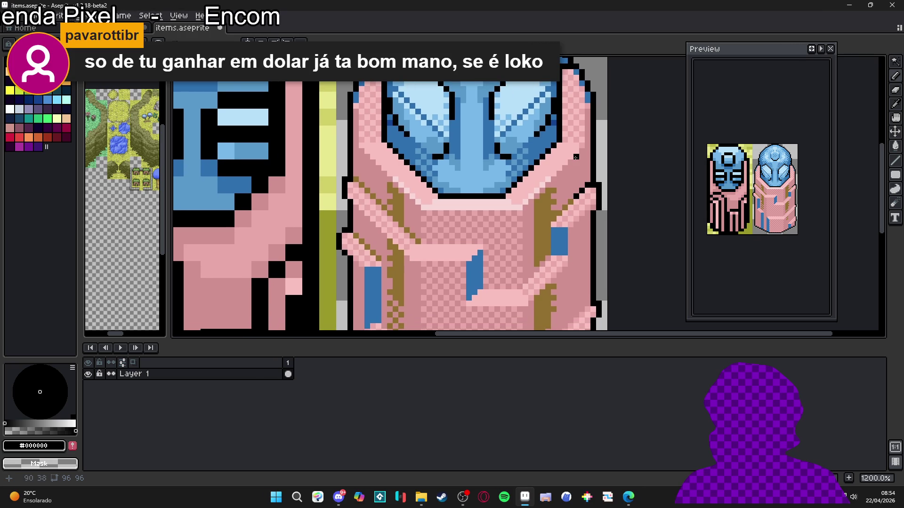
{"action": "scroll", "coordinate": [559, 163], "scroll_direction": "down", "scroll_amount": 1}
{"action": "scroll", "coordinate": [360, 163], "scroll_direction": "up", "scroll_amount": 2}
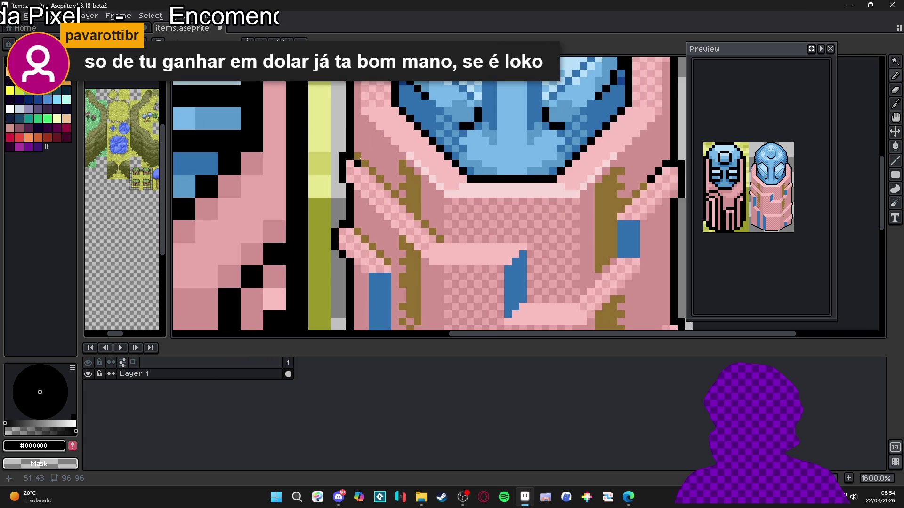
{"action": "scroll", "coordinate": [377, 174], "scroll_direction": "down", "scroll_amount": 2}
{"action": "scroll", "coordinate": [361, 195], "scroll_direction": "up", "scroll_amount": 1}
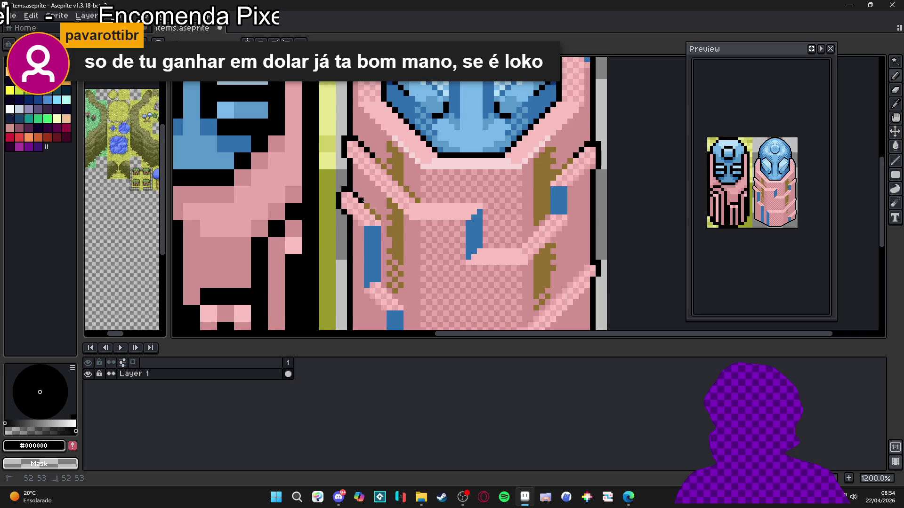
{"action": "scroll", "coordinate": [363, 200], "scroll_direction": "down", "scroll_amount": 2}
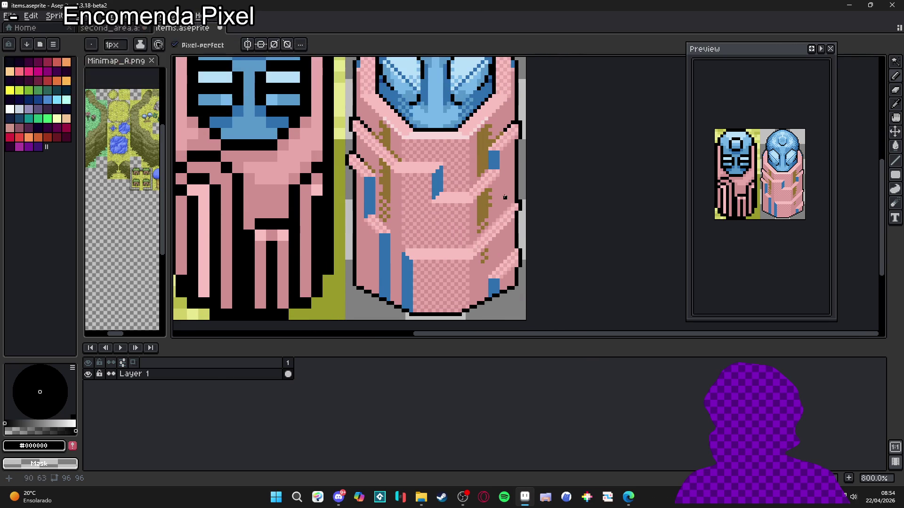
{"action": "scroll", "coordinate": [487, 169], "scroll_direction": "up", "scroll_amount": 3}
{"action": "left_click", "coordinate": [463, 191], "text": "shift"}
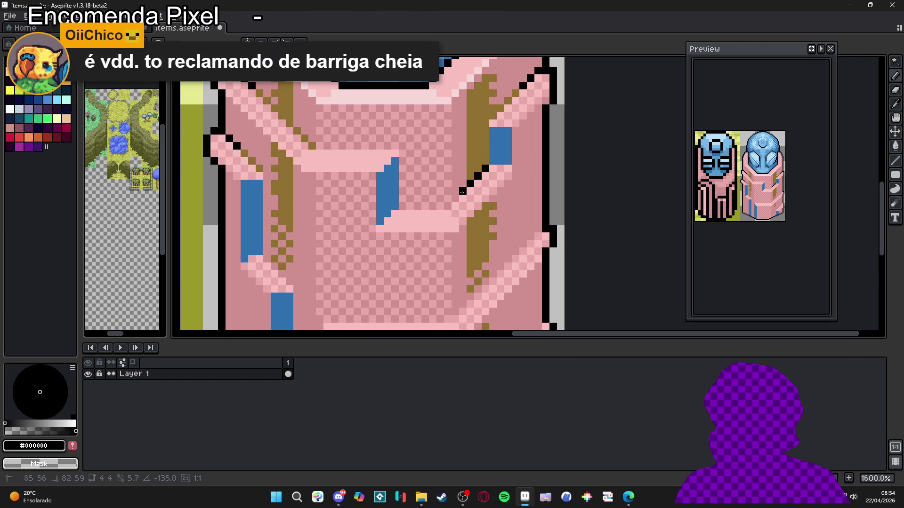
{"action": "key", "text": "ctrl+z"}
{"action": "left_click", "coordinate": [476, 167], "text": "alt"}
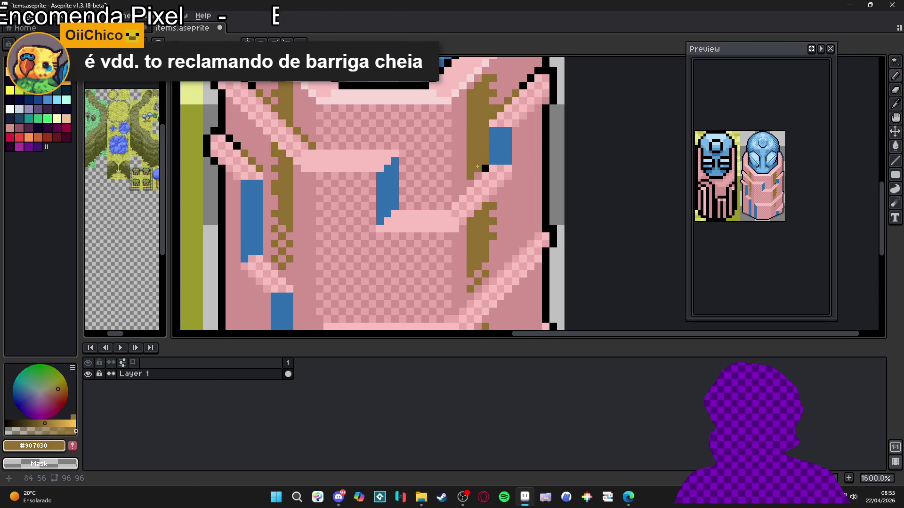
{"action": "scroll", "coordinate": [484, 165], "scroll_direction": "down", "scroll_amount": 4}
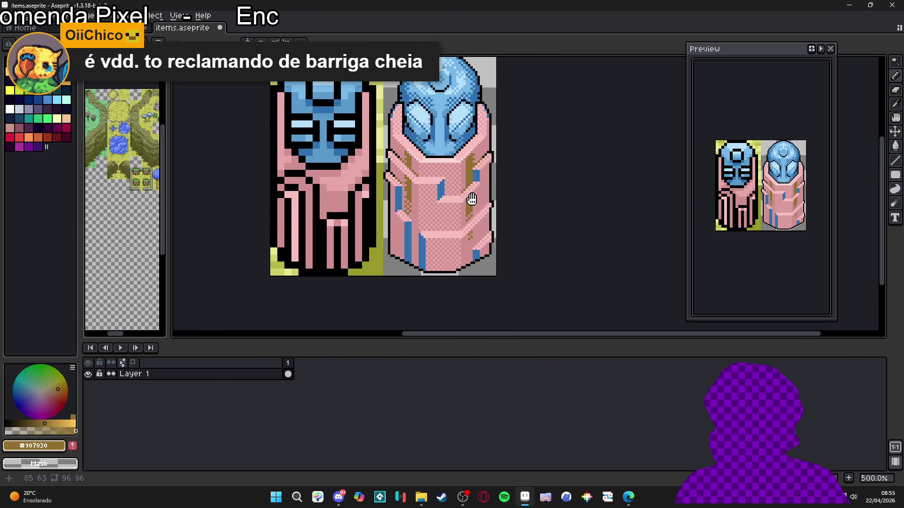
{"action": "scroll", "coordinate": [472, 199], "scroll_direction": "down", "scroll_amount": 2}
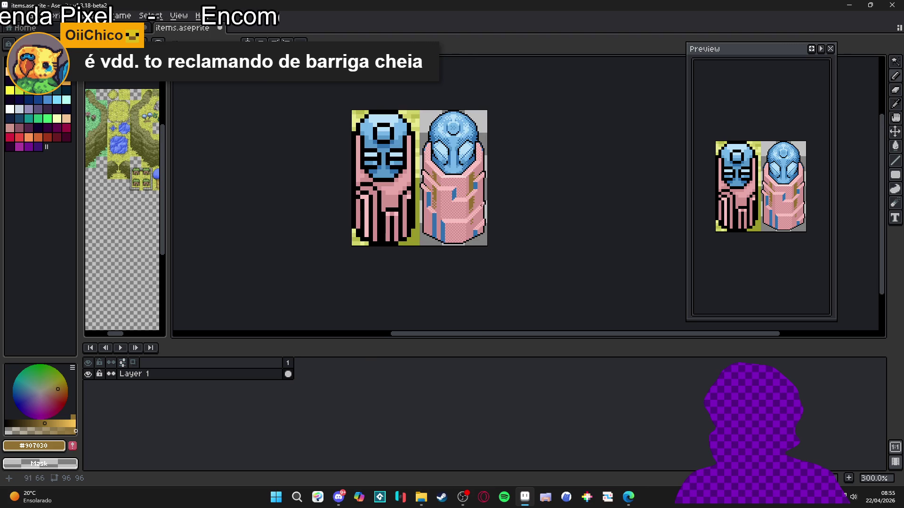
{"action": "scroll", "coordinate": [494, 213], "scroll_direction": "up", "scroll_amount": 4}
{"action": "left_click", "coordinate": [513, 189], "text": "alt"}
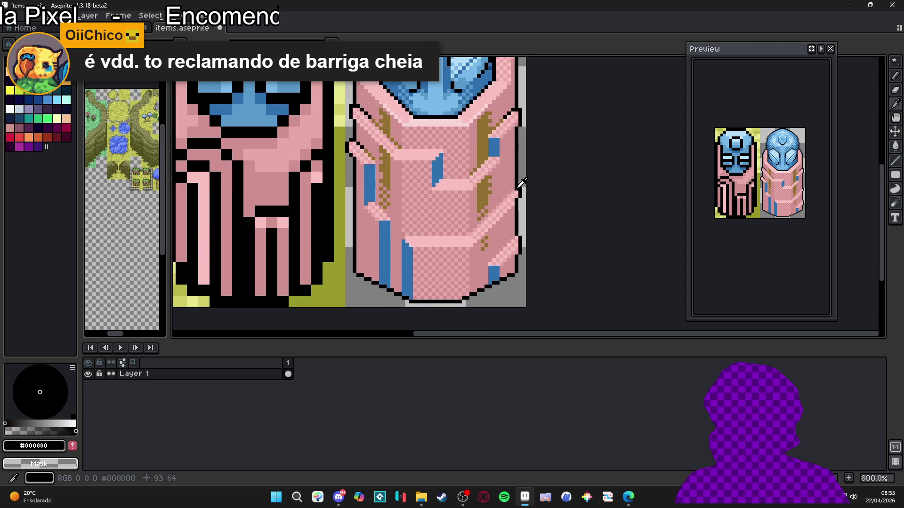
Draw a brown diagonal wood-grain line down the right statue's body.
{"action": "key", "text": "x"}
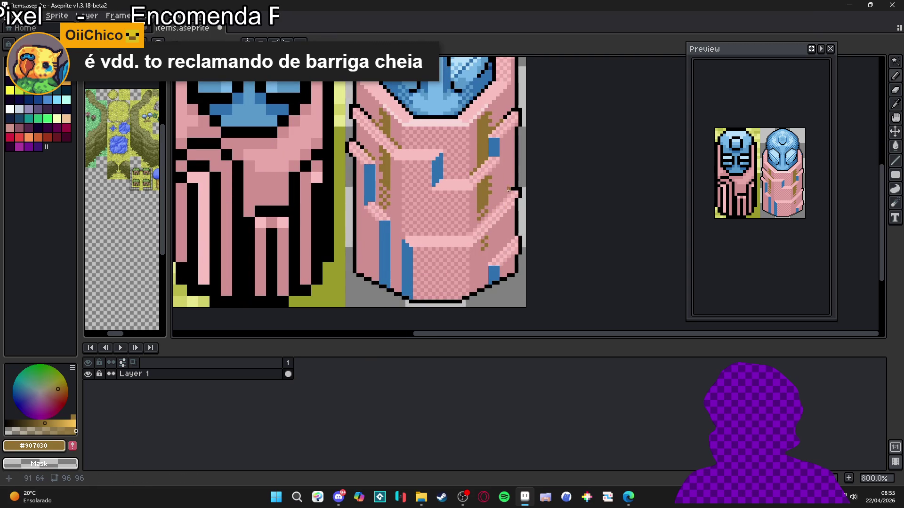
{"action": "left_click_drag", "start_coordinate": [509, 191], "coordinate": [470, 230]}
{"action": "scroll", "coordinate": [437, 231], "scroll_direction": "down", "scroll_amount": 3}
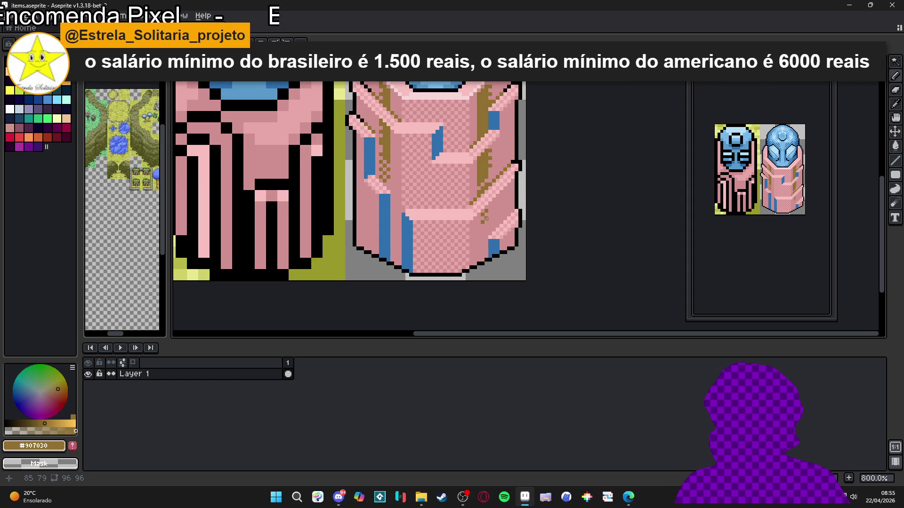
{"action": "scroll", "coordinate": [386, 173], "scroll_direction": "up", "scroll_amount": 1}
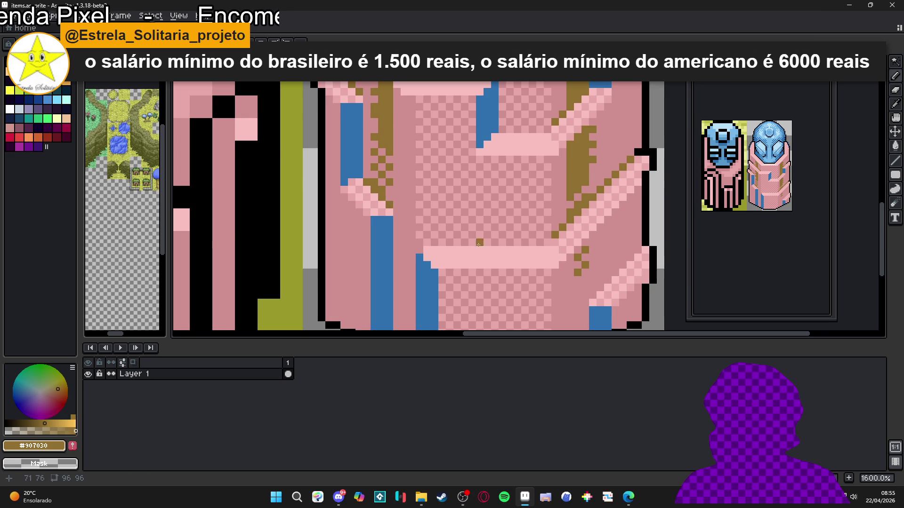
{"action": "scroll", "coordinate": [472, 243], "scroll_direction": "down", "scroll_amount": 1}
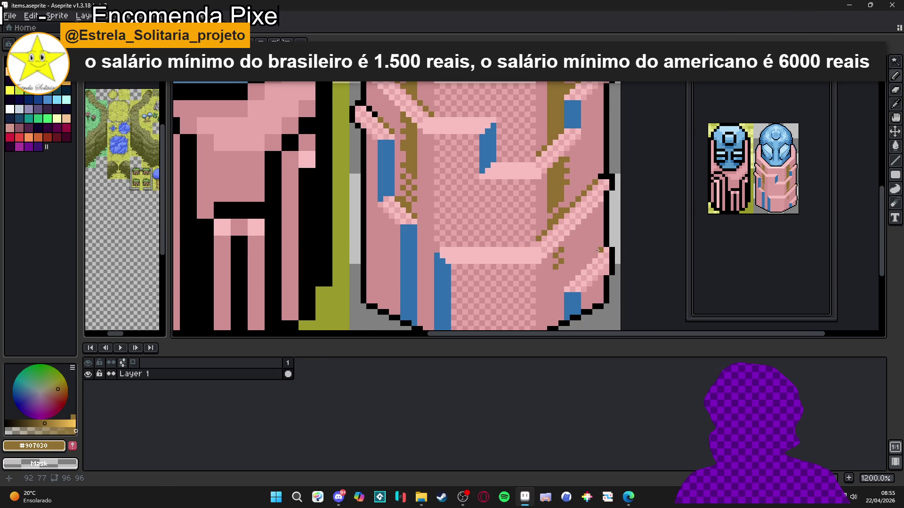
{"action": "scroll", "coordinate": [595, 250], "scroll_direction": "up", "scroll_amount": 1}
Draw a black diagonal edge on the statue's lower right, lined with brown pixels.
{"action": "left_click", "coordinate": [611, 238], "text": "alt"}
{"action": "left_click", "coordinate": [571, 287]}
{"action": "left_click", "coordinate": [555, 294], "text": "shift"}
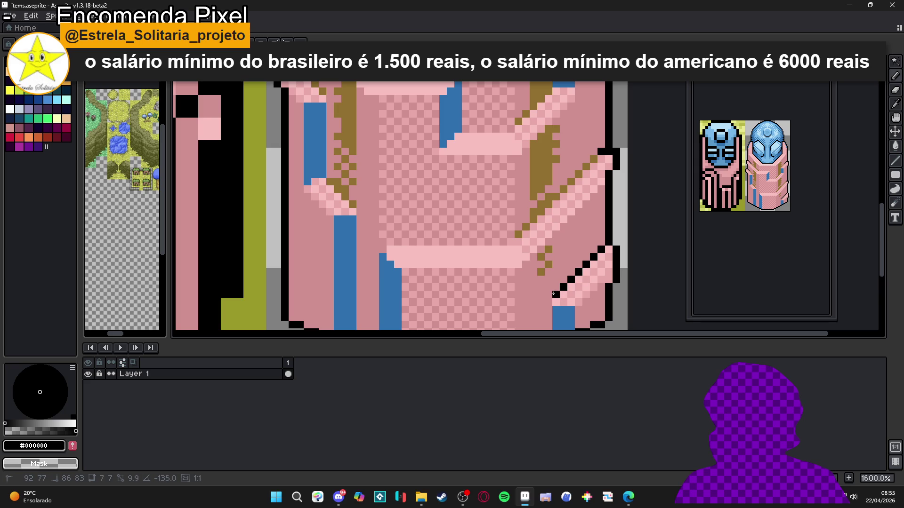
{"action": "left_click", "coordinate": [571, 181], "text": "alt"}
{"action": "left_click_drag", "start_coordinate": [554, 288], "coordinate": [575, 276]}
{"action": "scroll", "coordinate": [585, 282], "scroll_direction": "down", "scroll_amount": 4}
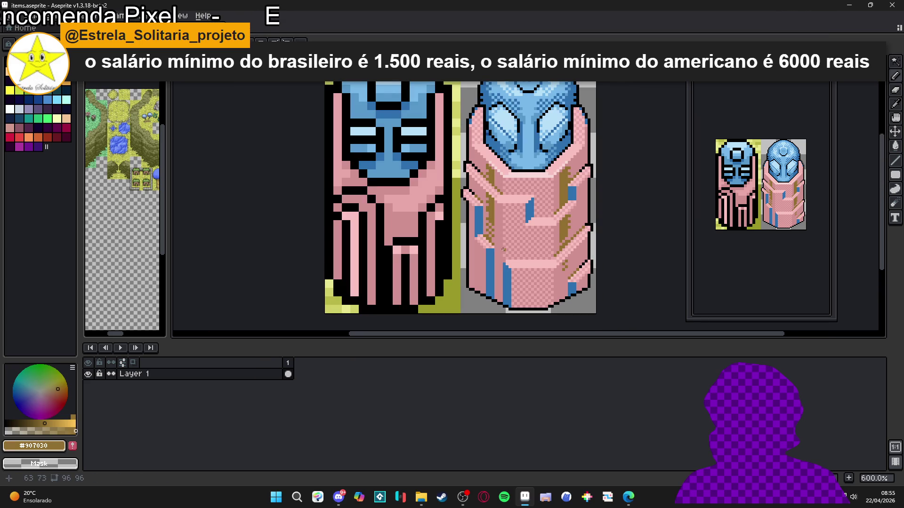
{"action": "scroll", "coordinate": [533, 251], "scroll_direction": "down", "scroll_amount": 1}
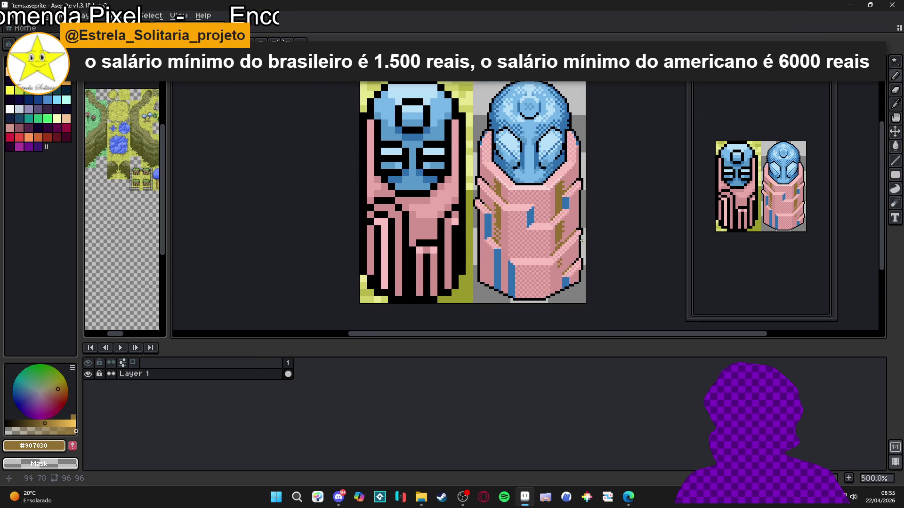
{"action": "scroll", "coordinate": [581, 242], "scroll_direction": "up", "scroll_amount": 4}
{"action": "scroll", "coordinate": [584, 243], "scroll_direction": "down", "scroll_amount": 3}
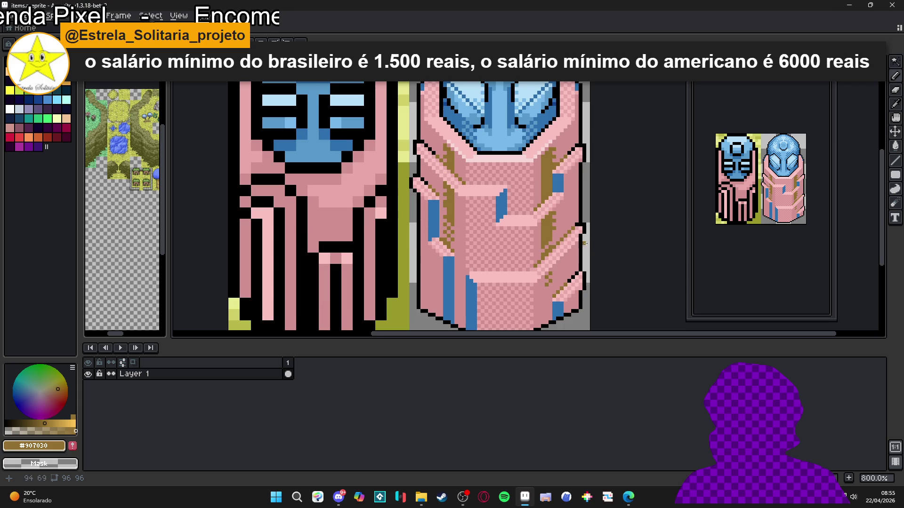
{"action": "scroll", "coordinate": [584, 244], "scroll_direction": "down", "scroll_amount": 1}
{"action": "scroll", "coordinate": [560, 247], "scroll_direction": "up", "scroll_amount": 4}
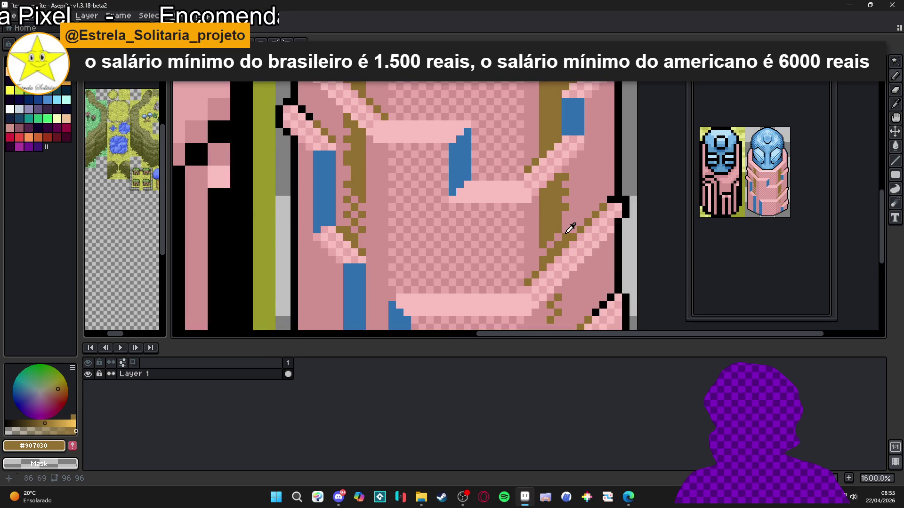
Sample the pink body and brown grain colours from the sprite, then save items.aseprite.
{"action": "left_click", "coordinate": [558, 248], "text": "alt"}
{"action": "scroll", "coordinate": [543, 264], "scroll_direction": "down", "scroll_amount": 2}
{"action": "scroll", "coordinate": [541, 236], "scroll_direction": "up", "scroll_amount": 2}
{"action": "left_click", "coordinate": [554, 252], "text": "alt"}
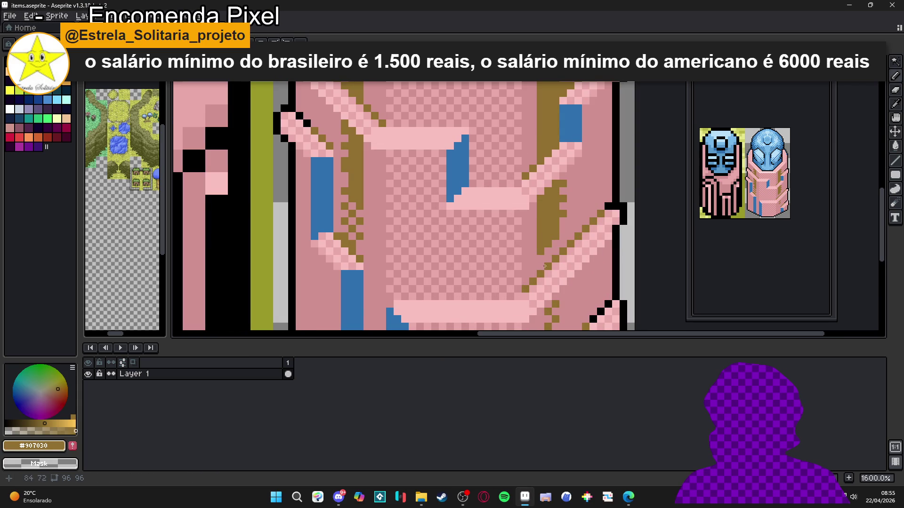
{"action": "scroll", "coordinate": [552, 234], "scroll_direction": "down", "scroll_amount": 3}
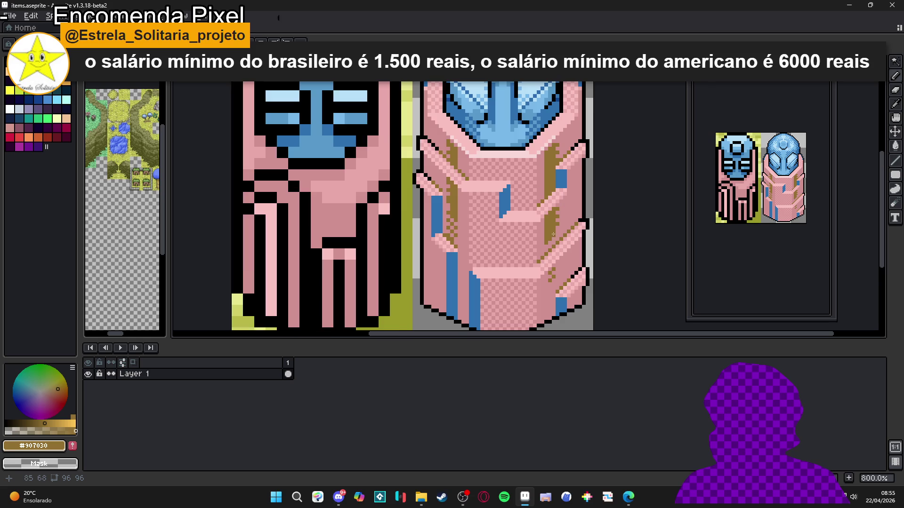
{"action": "key", "text": "ctrl+s"}
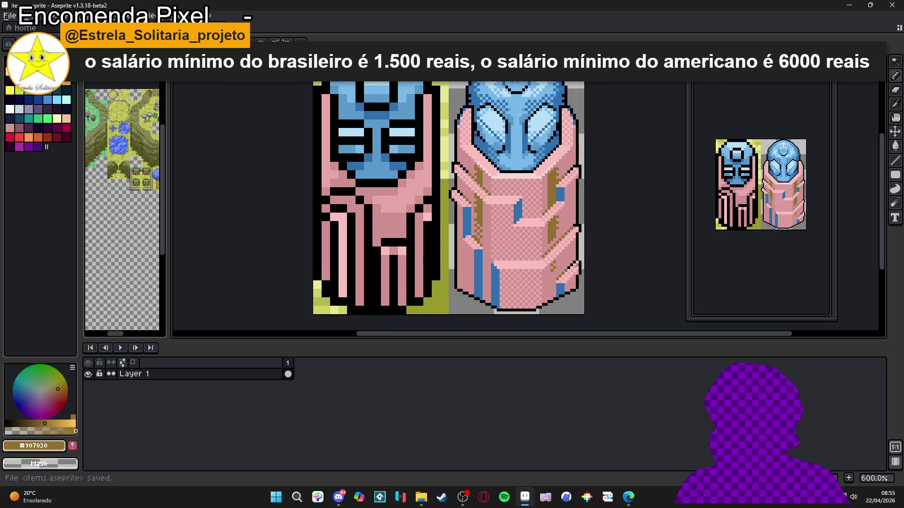
Bucket-fill the three blue strips and the small bottom-right blue spot with brown #907030.
{"action": "scroll", "coordinate": [578, 259], "scroll_direction": "down", "scroll_amount": 1}
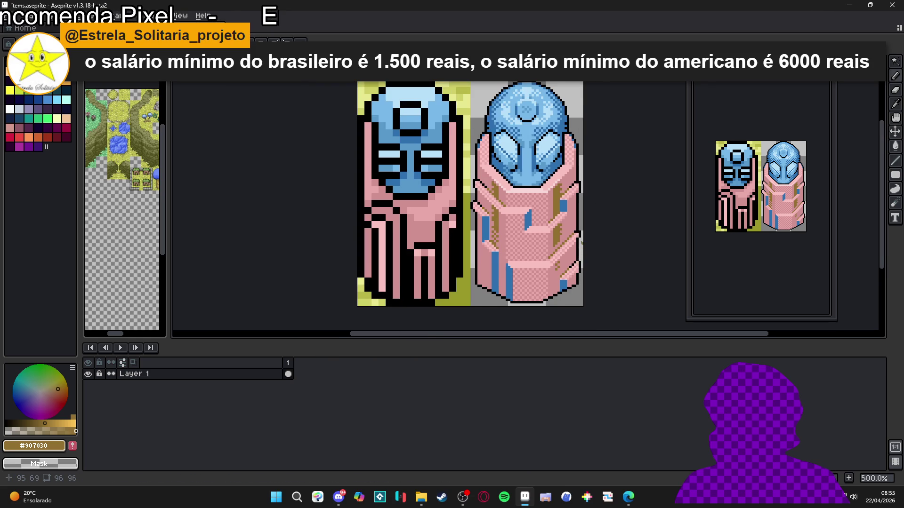
{"action": "scroll", "coordinate": [582, 244], "scroll_direction": "down", "scroll_amount": 1}
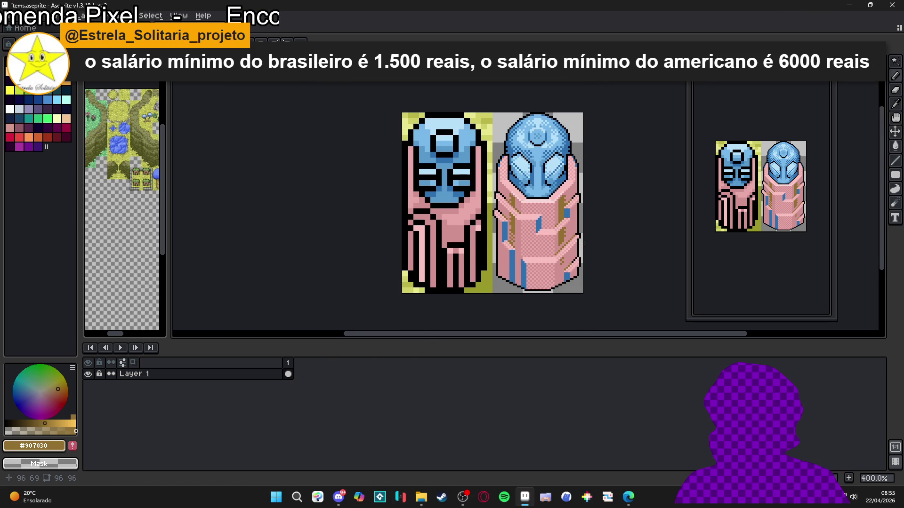
{"action": "scroll", "coordinate": [584, 243], "scroll_direction": "up", "scroll_amount": 3}
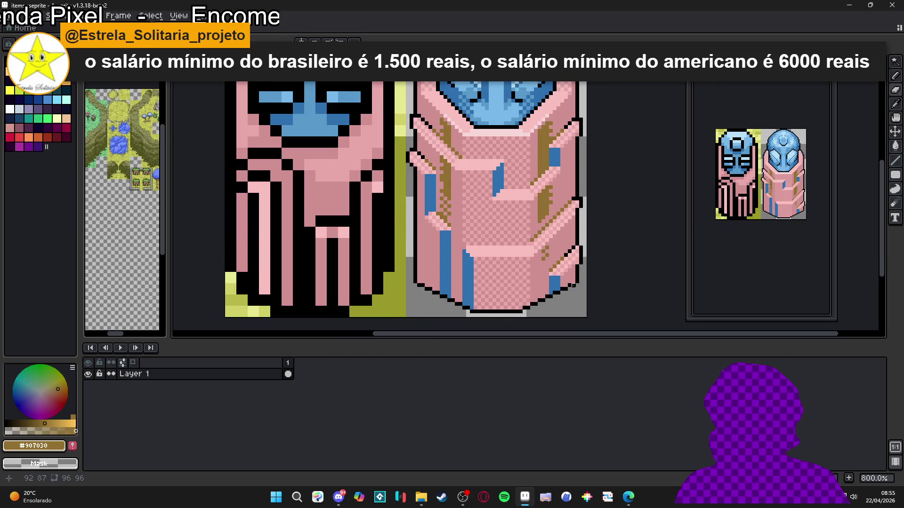
{"action": "scroll", "coordinate": [571, 284], "scroll_direction": "down", "scroll_amount": 3}
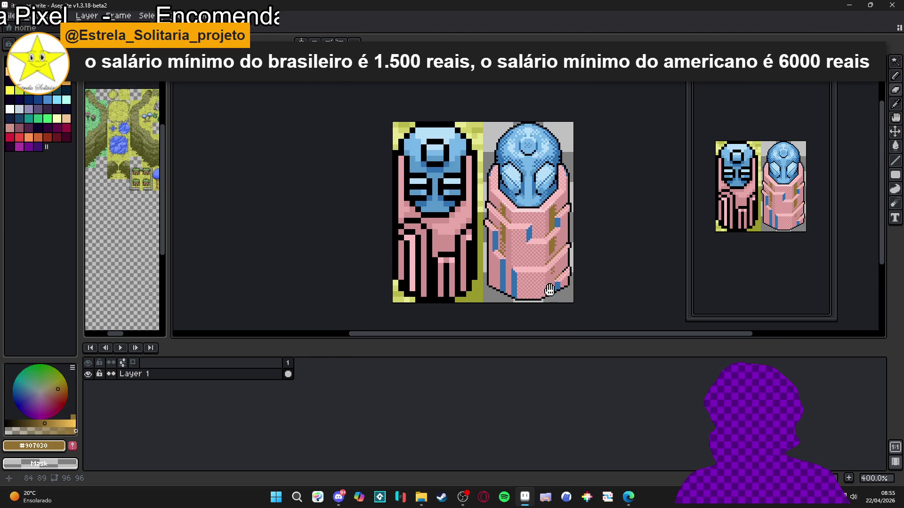
{"action": "scroll", "coordinate": [533, 280], "scroll_direction": "down", "scroll_amount": 2}
{"action": "scroll", "coordinate": [530, 273], "scroll_direction": "up", "scroll_amount": 2}
{"action": "scroll", "coordinate": [488, 248], "scroll_direction": "up", "scroll_amount": 1}
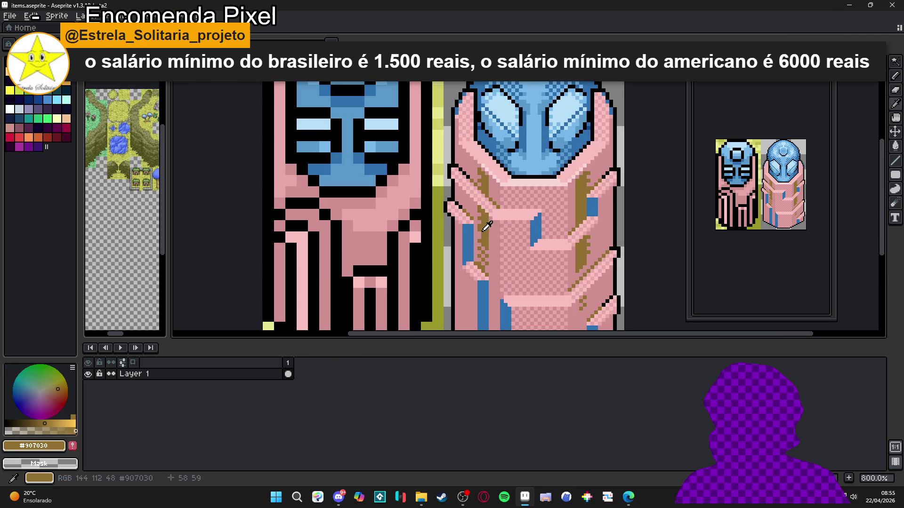
{"action": "left_click", "coordinate": [482, 282]}
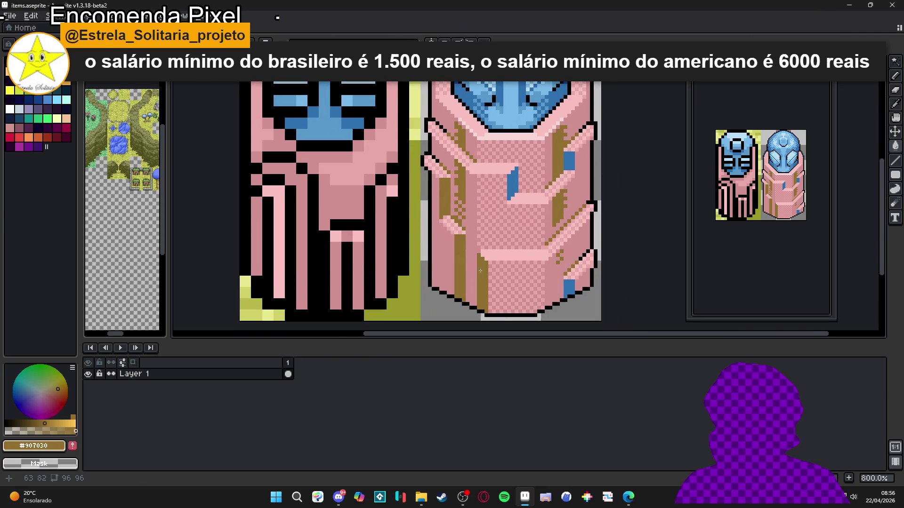
{"action": "left_click", "coordinate": [512, 183]}
{"action": "left_click", "coordinate": [569, 160]}
{"action": "left_click", "coordinate": [575, 282]}
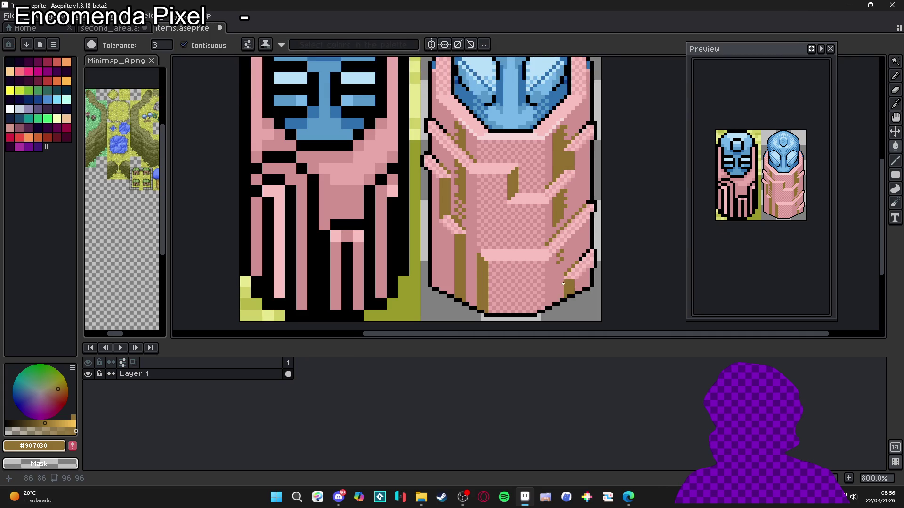
Save the statue sprites, copy the statue and paste it into the second_area map.
{"action": "scroll", "coordinate": [575, 282], "scroll_direction": "down", "scroll_amount": 4}
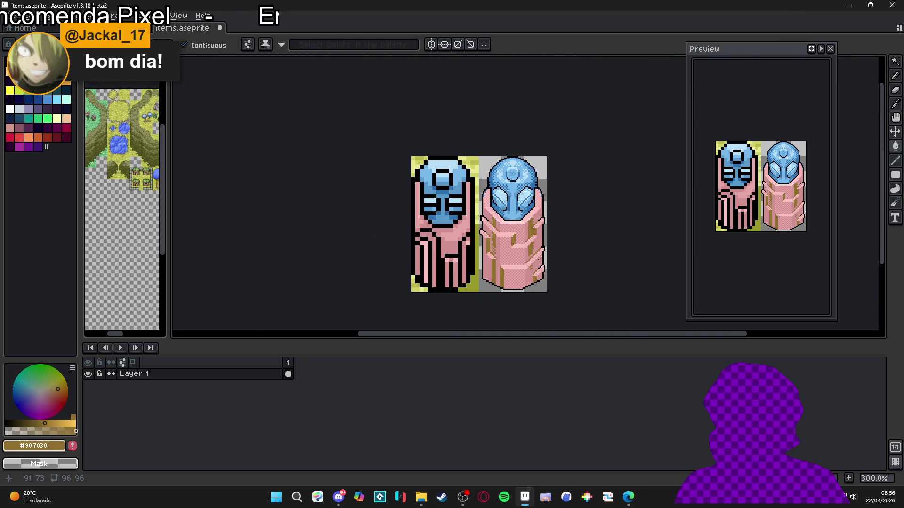
{"action": "key", "text": "ctrl+s"}
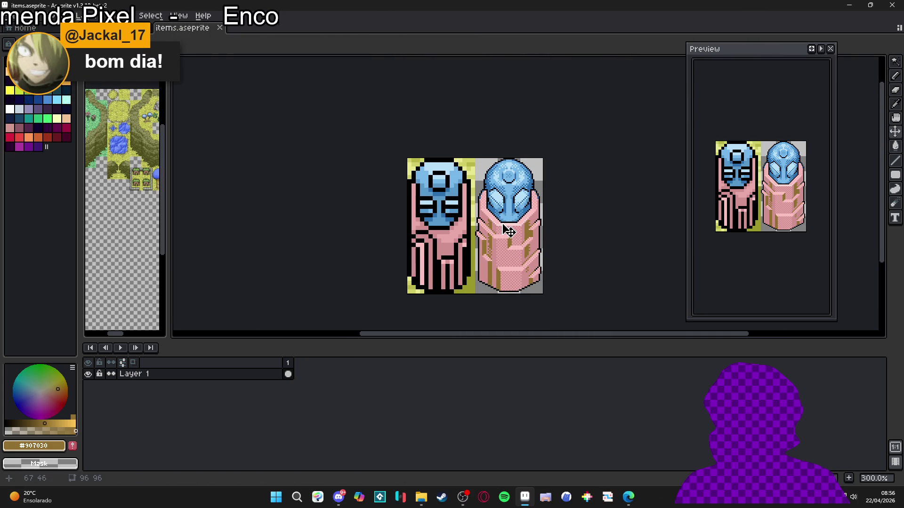
{"action": "key", "text": "m"}
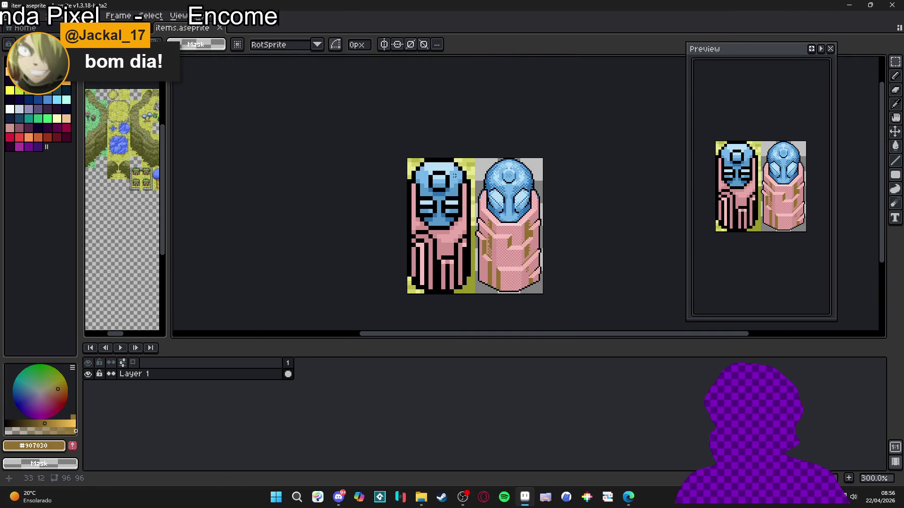
{"action": "key", "text": "ctrl+c"}
{"action": "key", "text": "ctrl+Tab"}
{"action": "key", "text": "ctrl+v"}
{"action": "scroll", "coordinate": [372, 233], "scroll_direction": "down", "scroll_amount": 2}
{"action": "mouse_move", "coordinate": [372, 234]}
{"action": "left_mouse_down"}
{"action": "mouse_move", "coordinate": [389, 240]}
{"action": "mouse_move", "coordinate": [425, 204]}
{"action": "left_mouse_up"}
{"action": "scroll", "coordinate": [426, 204], "scroll_direction": "down", "scroll_amount": 2}
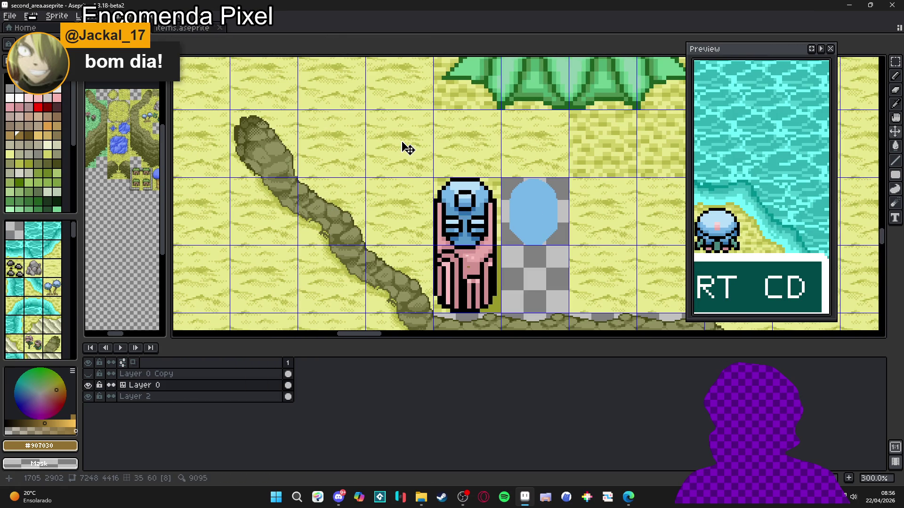
In items.aseprite, clear the selection, uncheck Contiguous and paint grass texture with the custom brush.
{"action": "key", "text": "b"}
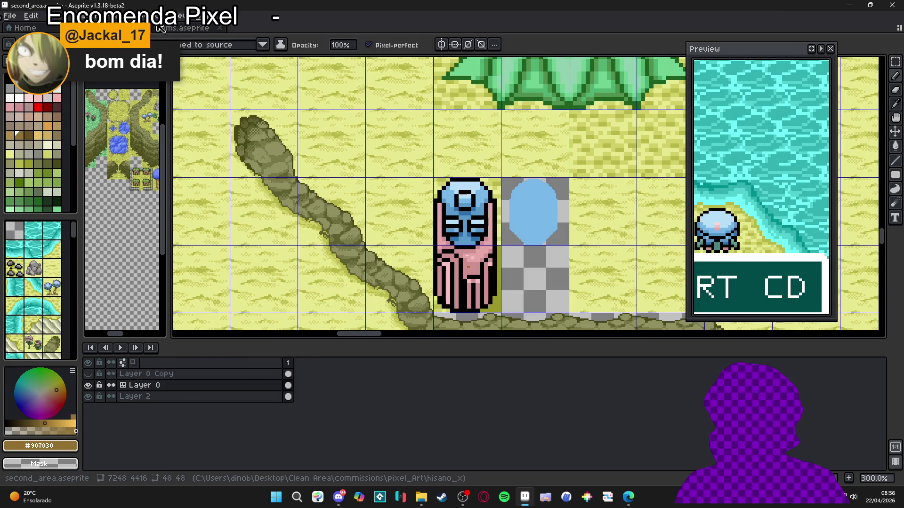
{"action": "left_click", "coordinate": [155, 29]}
{"action": "key", "text": "w"}
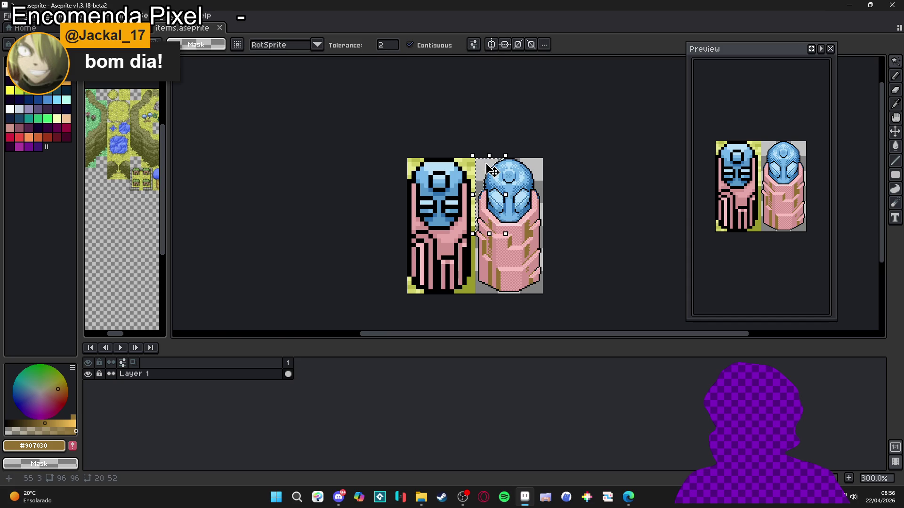
{"action": "key", "text": "ctrl+d"}
{"action": "left_click", "coordinate": [423, 45]}
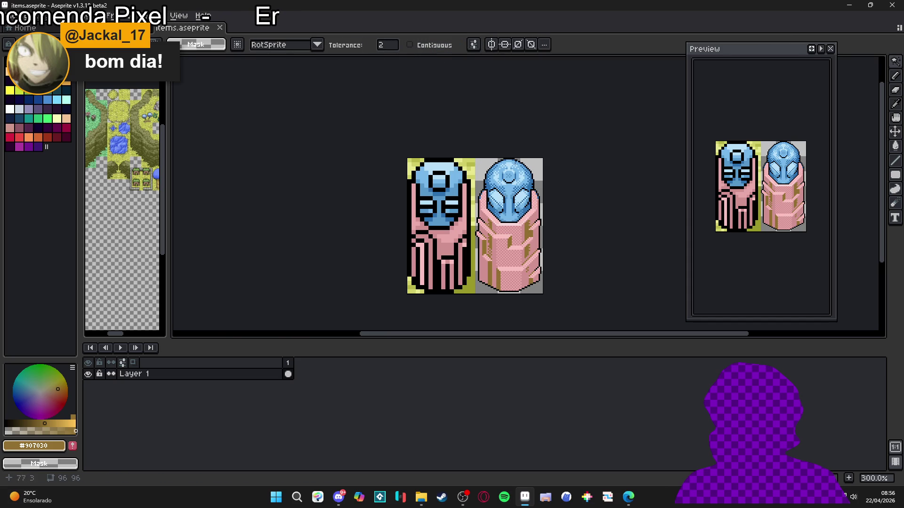
{"action": "key", "text": "b"}
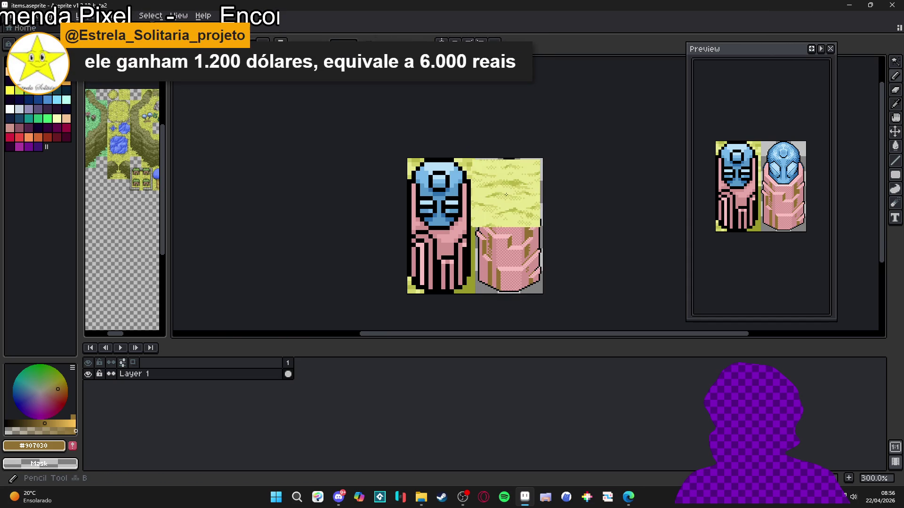
{"action": "scroll", "coordinate": [506, 194], "scroll_direction": "up", "scroll_amount": 2}
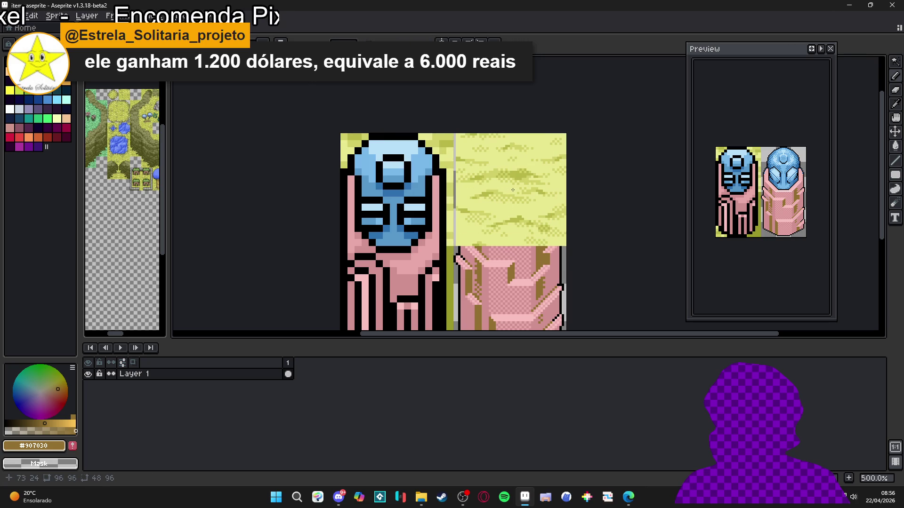
{"action": "scroll", "coordinate": [506, 263], "scroll_direction": "down", "scroll_amount": 3}
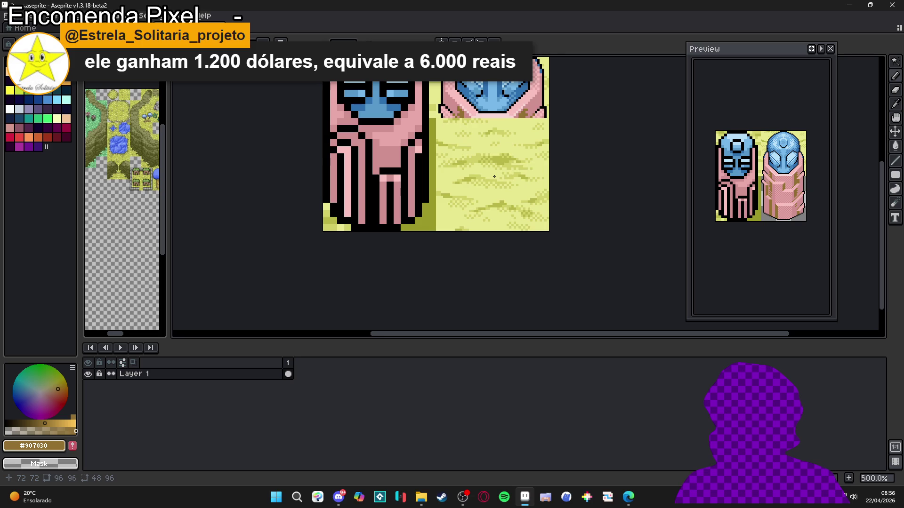
{"action": "scroll", "coordinate": [437, 184], "scroll_direction": "up", "scroll_amount": 2}
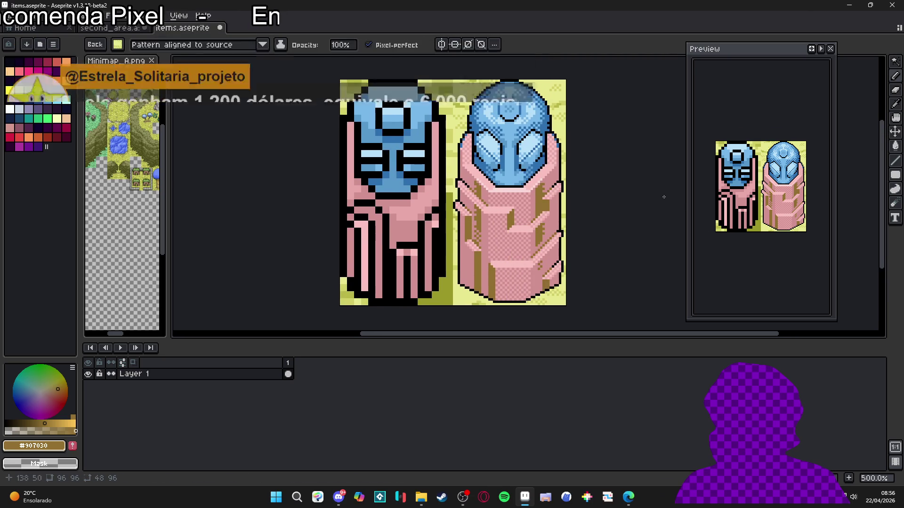
Marquee-select the whole rounded statue sprite and return to the second_area map.
{"action": "key", "text": "m"}
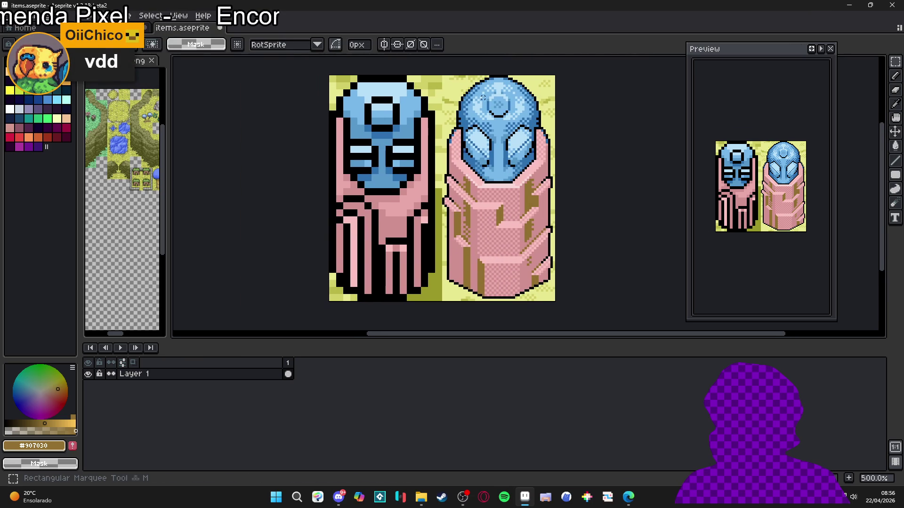
{"action": "mouse_move", "coordinate": [441, 74]}
{"action": "left_mouse_down"}
{"action": "mouse_move", "coordinate": [520, 303]}
{"action": "mouse_move", "coordinate": [556, 304]}
{"action": "left_mouse_up"}
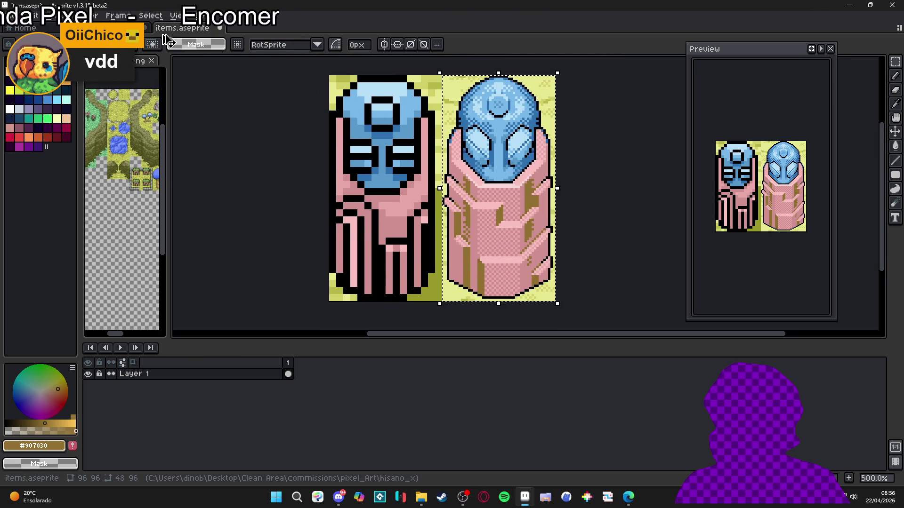
{"action": "left_click", "coordinate": [113, 28]}
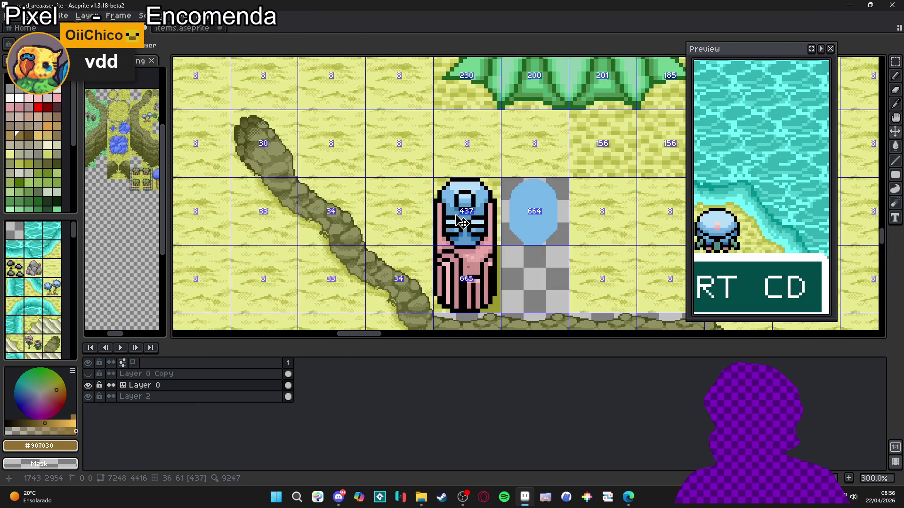
Delete the first old statue, paste the rounded statue in its place, and save the map.
{"action": "key", "text": "m"}
{"action": "left_click_drag", "start_coordinate": [464, 205], "coordinate": [494, 306]}
{"action": "key", "text": "Delete"}
{"action": "key", "text": "ctrl+v"}
{"action": "left_click_drag", "start_coordinate": [534, 242], "coordinate": [474, 295]}
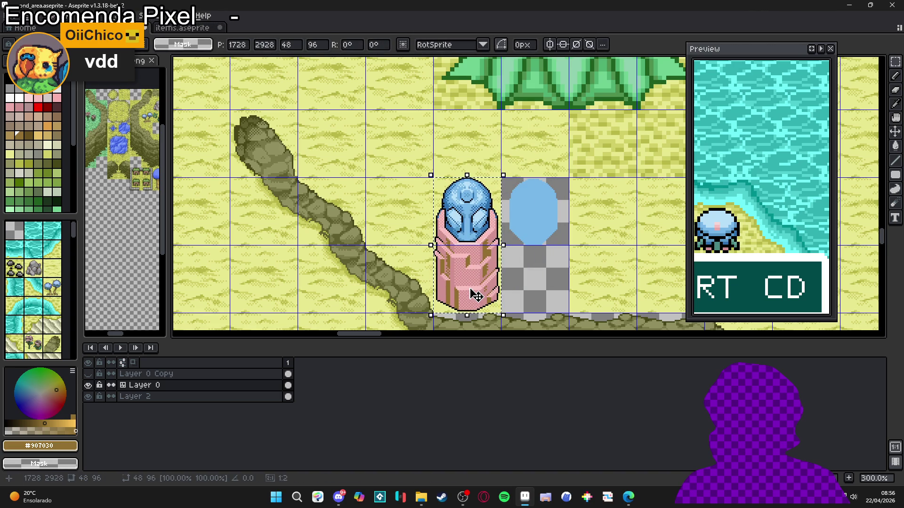
{"action": "key", "text": "ctrl+d"}
{"action": "scroll", "coordinate": [450, 246], "scroll_direction": "down", "scroll_amount": 3}
{"action": "scroll", "coordinate": [451, 246], "scroll_direction": "up", "scroll_amount": 3}
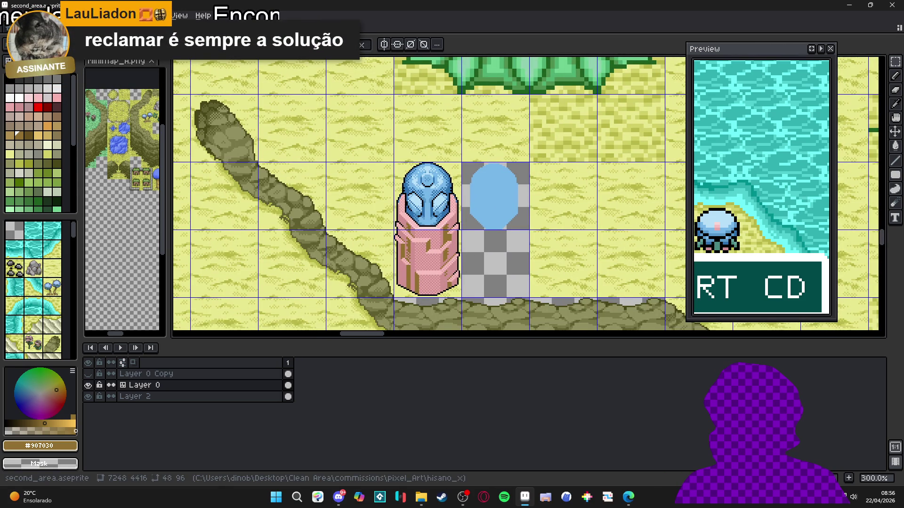
{"action": "scroll", "coordinate": [419, 264], "scroll_direction": "down", "scroll_amount": 1}
{"action": "scroll", "coordinate": [419, 263], "scroll_direction": "up", "scroll_amount": 1}
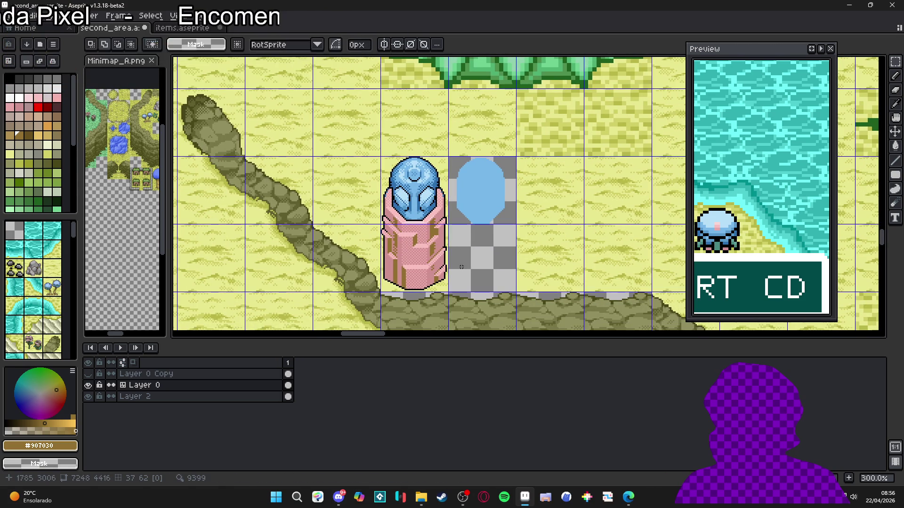
{"action": "scroll", "coordinate": [462, 267], "scroll_direction": "down", "scroll_amount": 1}
{"action": "scroll", "coordinate": [461, 267], "scroll_direction": "up", "scroll_amount": 1}
{"action": "key", "text": "ctrl+s"}
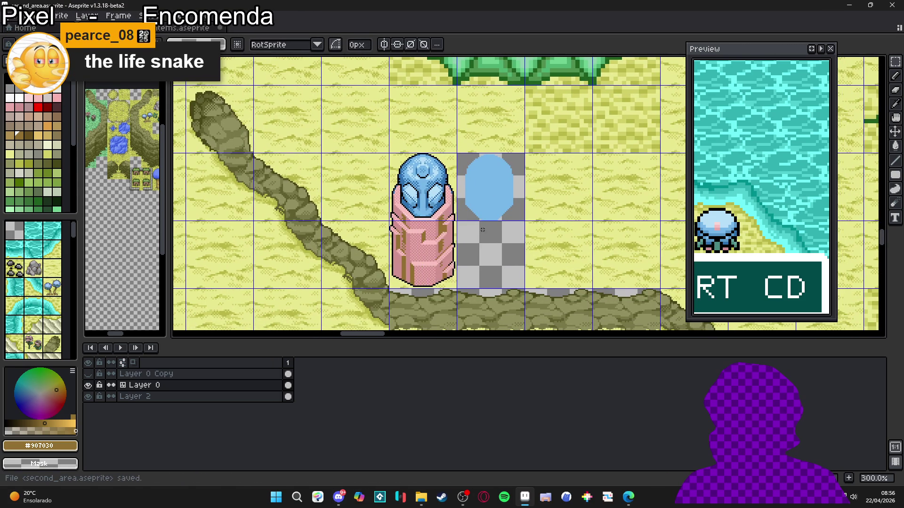
Paste another rounded statue over the other old statue and commit it.
{"action": "scroll", "coordinate": [482, 226], "scroll_direction": "down", "scroll_amount": 2}
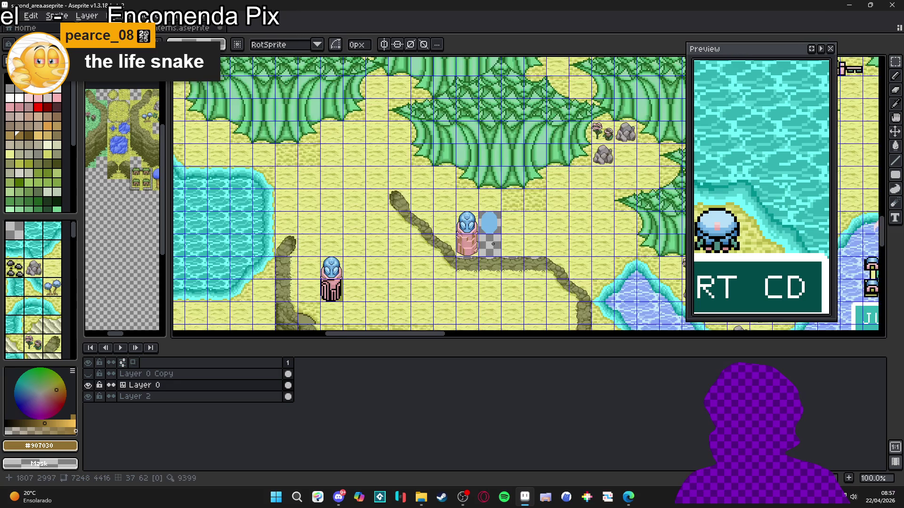
{"action": "scroll", "coordinate": [485, 246], "scroll_direction": "down", "scroll_amount": 2}
{"action": "scroll", "coordinate": [499, 226], "scroll_direction": "up", "scroll_amount": 4}
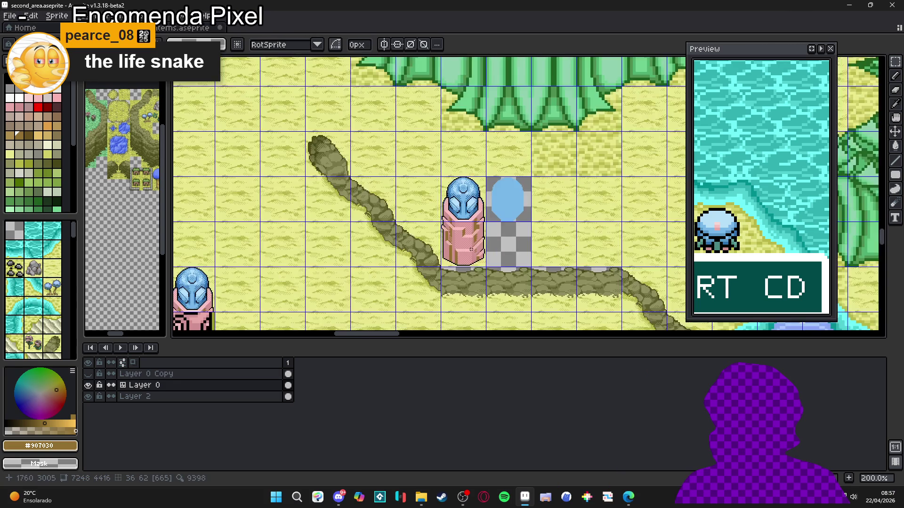
{"action": "scroll", "coordinate": [299, 257], "scroll_direction": "up", "scroll_amount": 1}
{"action": "scroll", "coordinate": [300, 257], "scroll_direction": "up", "scroll_amount": 2}
{"action": "key", "text": "ctrl+v"}
{"action": "mouse_move", "coordinate": [539, 210]}
{"action": "left_mouse_down"}
{"action": "mouse_move", "coordinate": [408, 230]}
{"action": "mouse_move", "coordinate": [405, 210]}
{"action": "left_mouse_up"}
{"action": "key", "text": "Return"}
Pan around the map to inspect the shoreline and the newly placed statues.
{"action": "scroll", "coordinate": [405, 209], "scroll_direction": "down", "scroll_amount": 3}
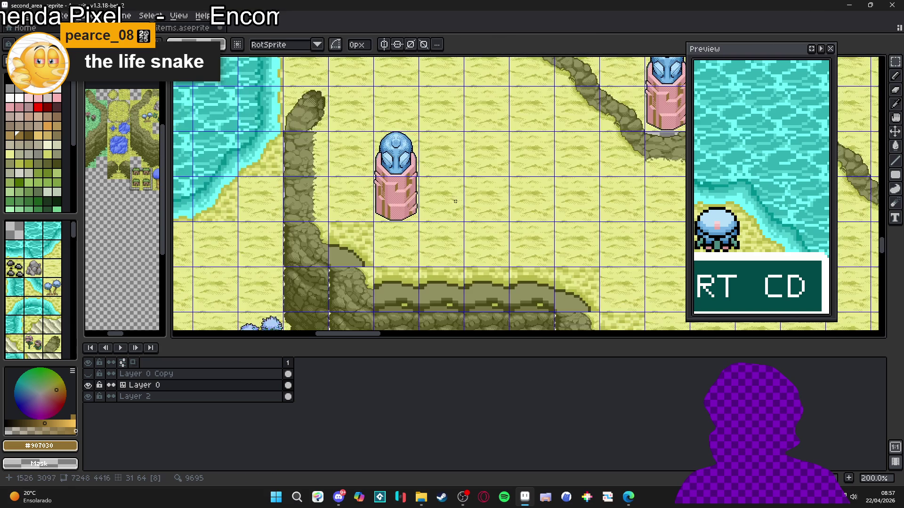
{"action": "scroll", "coordinate": [403, 211], "scroll_direction": "right", "scroll_amount": 2}
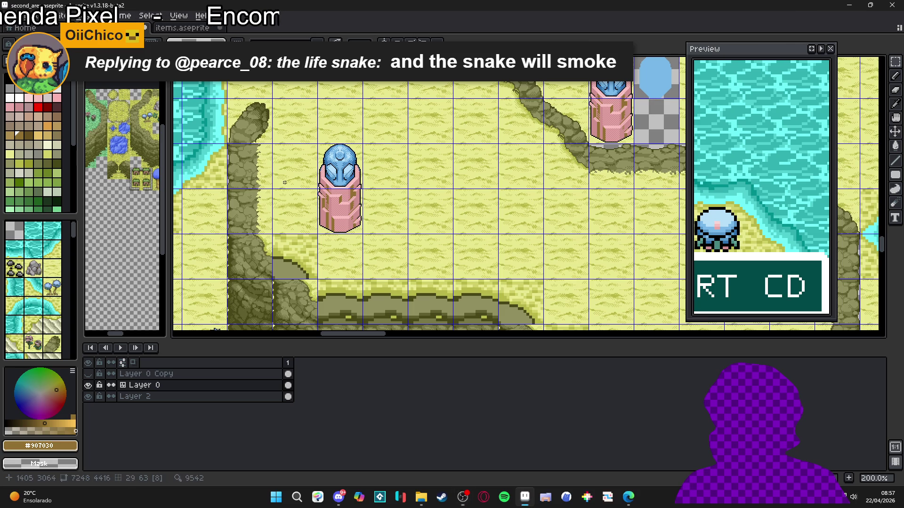
{"action": "scroll", "coordinate": [451, 206], "scroll_direction": "down", "scroll_amount": 2}
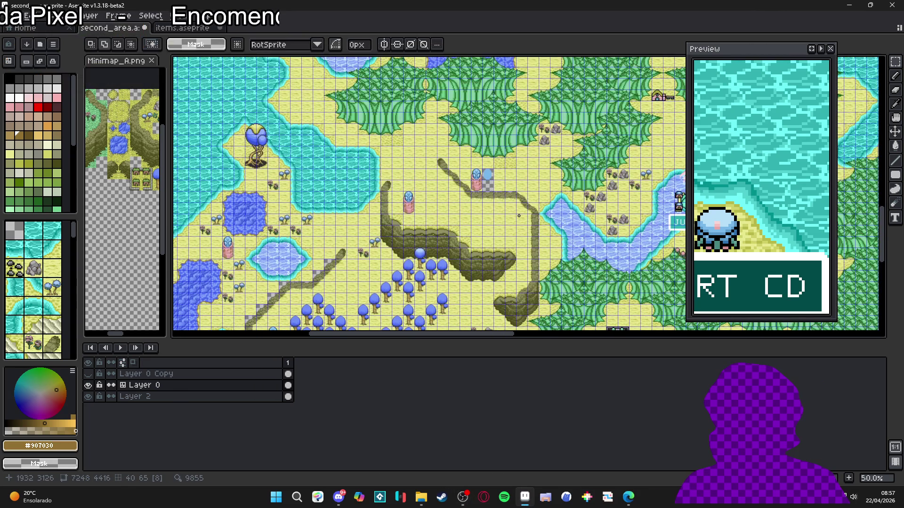
{"action": "scroll", "coordinate": [502, 315], "scroll_direction": "down", "scroll_amount": 1}
{"action": "scroll", "coordinate": [469, 210], "scroll_direction": "up", "scroll_amount": 3}
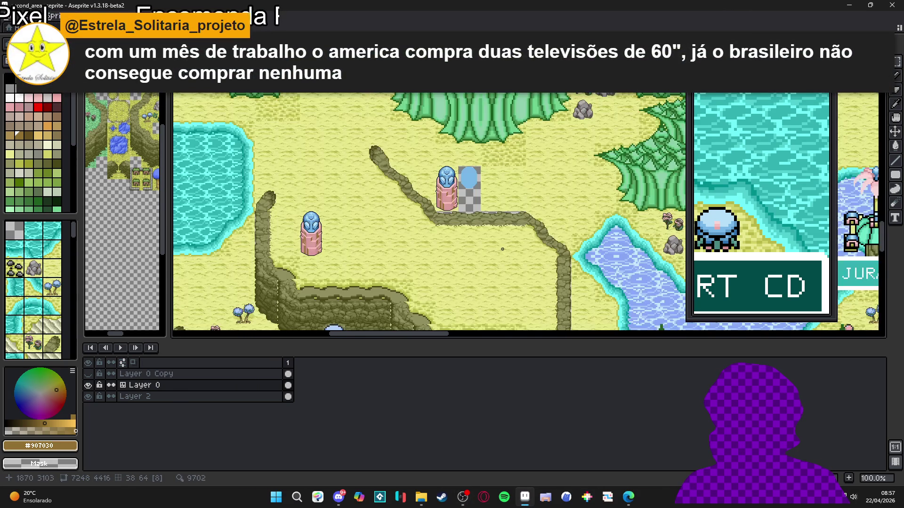
{"action": "scroll", "coordinate": [469, 211], "scroll_direction": "down", "scroll_amount": 1}
{"action": "mouse_move", "coordinate": [469, 211]}
{"action": "left_mouse_down"}
{"action": "mouse_move", "coordinate": [517, 121]}
{"action": "mouse_move", "coordinate": [559, 136]}
{"action": "left_mouse_up"}
{"action": "scroll", "coordinate": [326, 176], "scroll_direction": "up", "scroll_amount": 2}
{"action": "left_click_drag", "start_coordinate": [376, 136], "coordinate": [403, 231]}
{"action": "scroll", "coordinate": [402, 231], "scroll_direction": "down", "scroll_amount": 2}
{"action": "scroll", "coordinate": [403, 231], "scroll_direction": "up", "scroll_amount": 1}
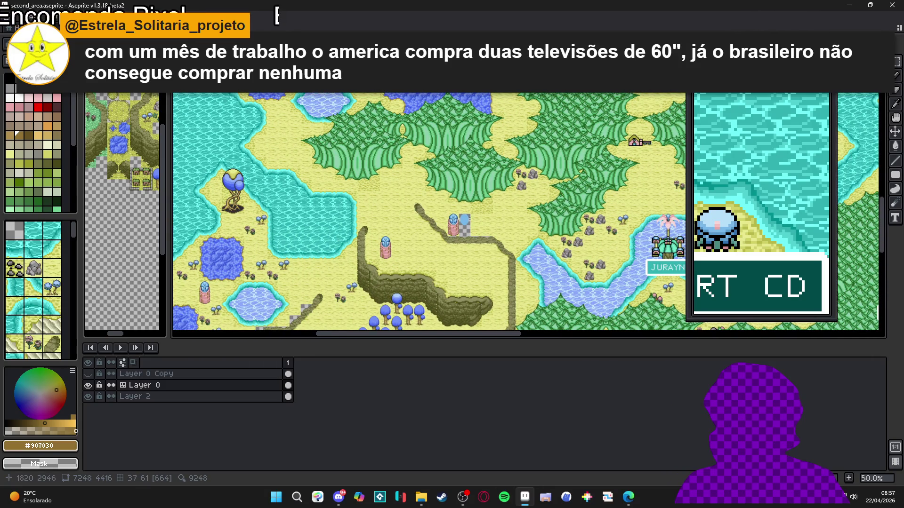
{"action": "scroll", "coordinate": [469, 224], "scroll_direction": "up", "scroll_amount": 1}
{"action": "scroll", "coordinate": [469, 224], "scroll_direction": "down", "scroll_amount": 1}
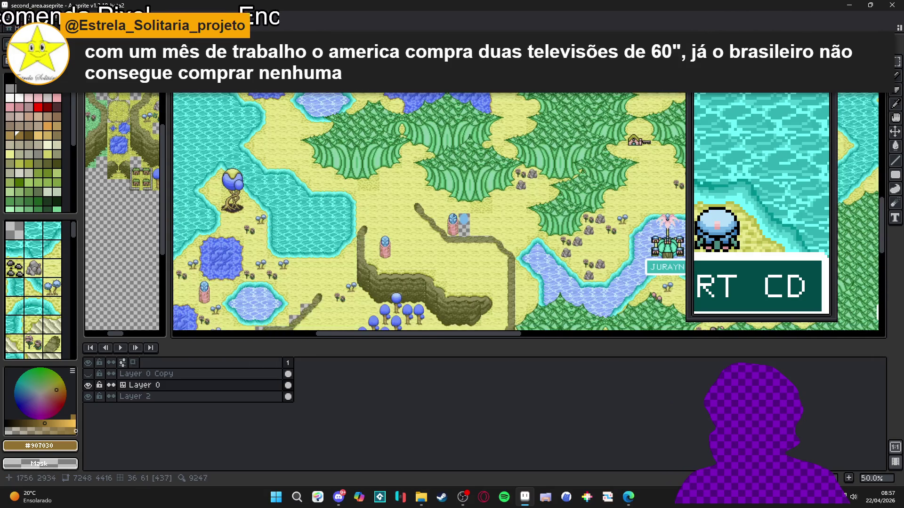
{"action": "left_click_drag", "start_coordinate": [470, 225], "coordinate": [435, 271]}
{"action": "key", "text": "alt+Tab"}
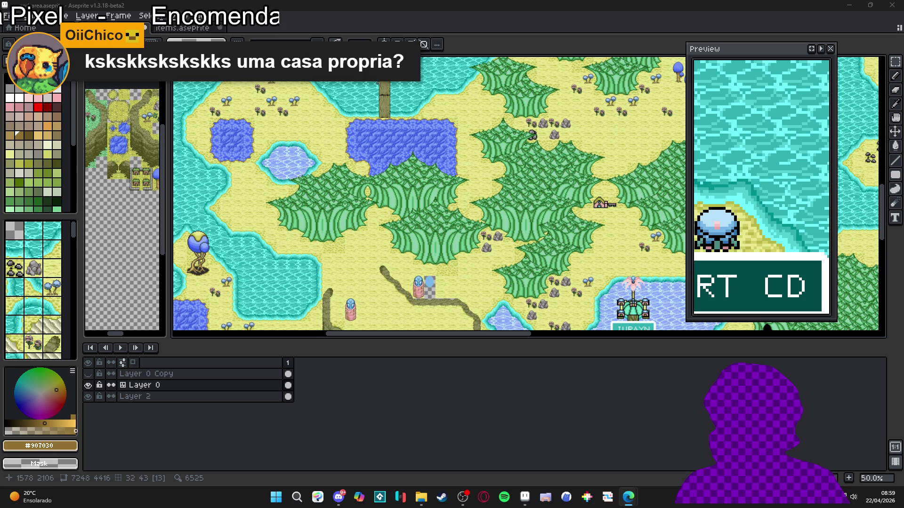
{"action": "scroll", "coordinate": [384, 78], "scroll_direction": "up", "scroll_amount": 1}
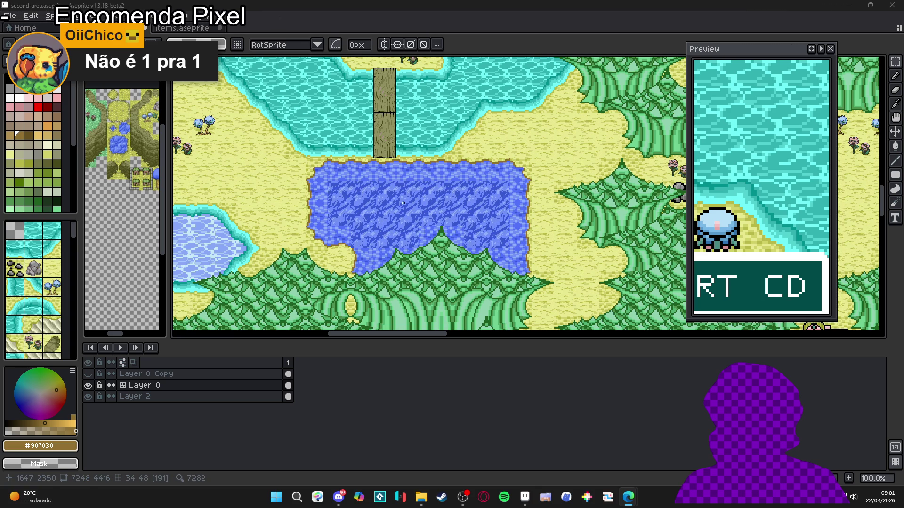
{"action": "key", "text": "ctrl+apostrophe"}
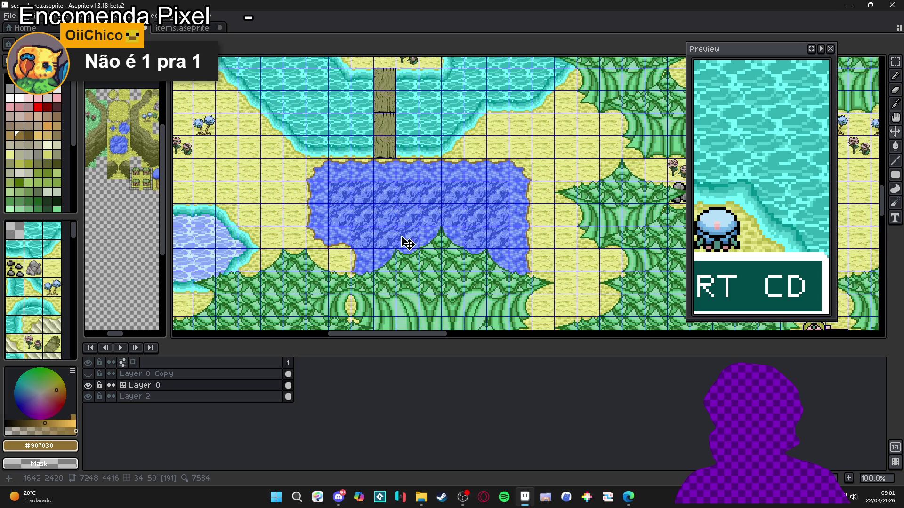
{"action": "key", "text": "m"}
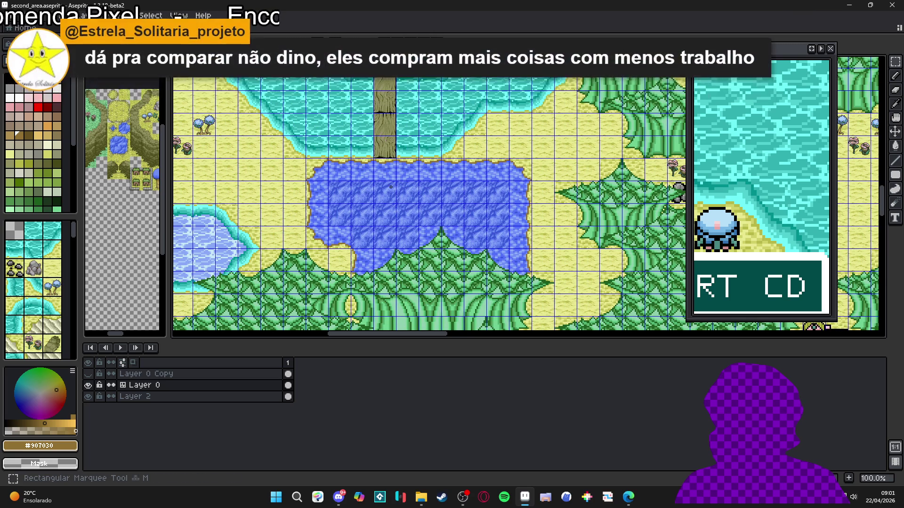
{"action": "key", "text": "ctrl+shift+apostrophe"}
{"action": "key", "text": "ctrl+shift+apostrophe"}
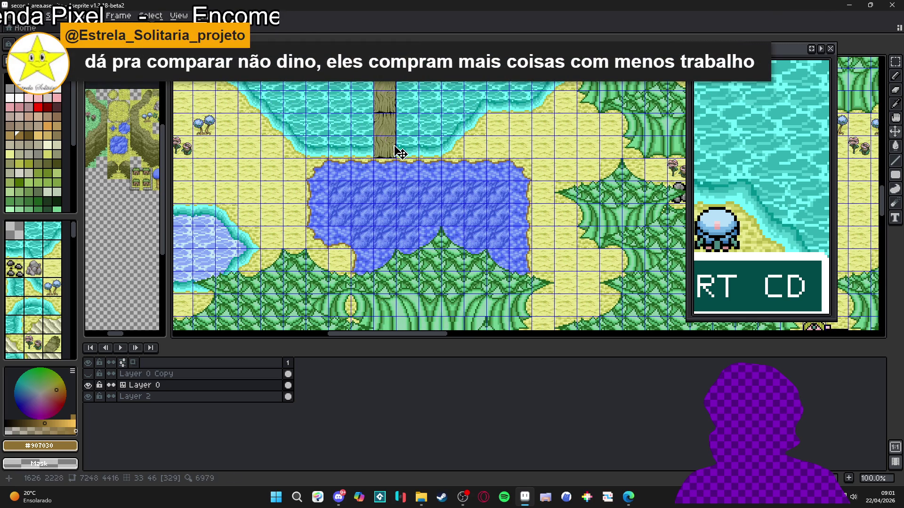
{"action": "scroll", "coordinate": [395, 152], "scroll_direction": "up", "scroll_amount": 2}
{"action": "key", "text": "ctrl+shift+apostrophe"}
{"action": "key", "text": "ctrl+shift+apostrophe"}
{"action": "key", "text": "m"}
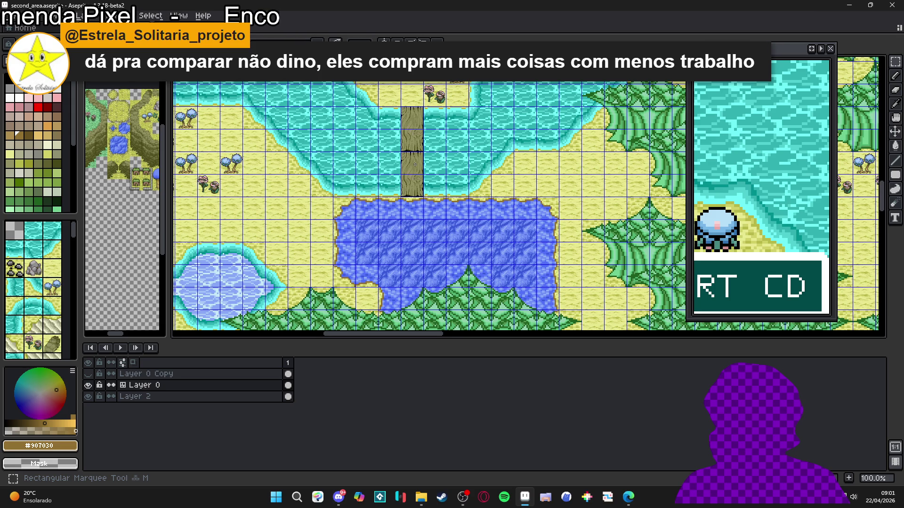
{"action": "left_click_drag", "start_coordinate": [415, 163], "coordinate": [425, 241]}
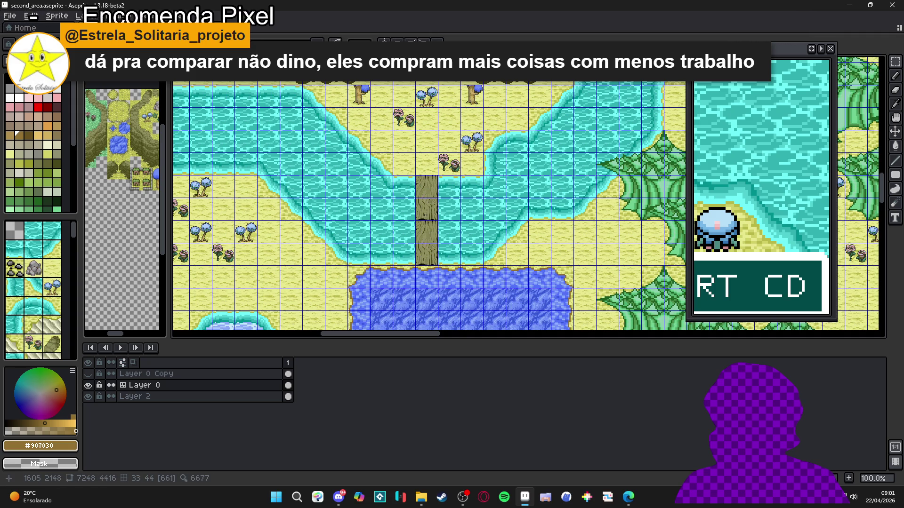
{"action": "scroll", "coordinate": [429, 217], "scroll_direction": "up", "scroll_amount": 1}
{"action": "scroll", "coordinate": [429, 217], "scroll_direction": "down", "scroll_amount": 1}
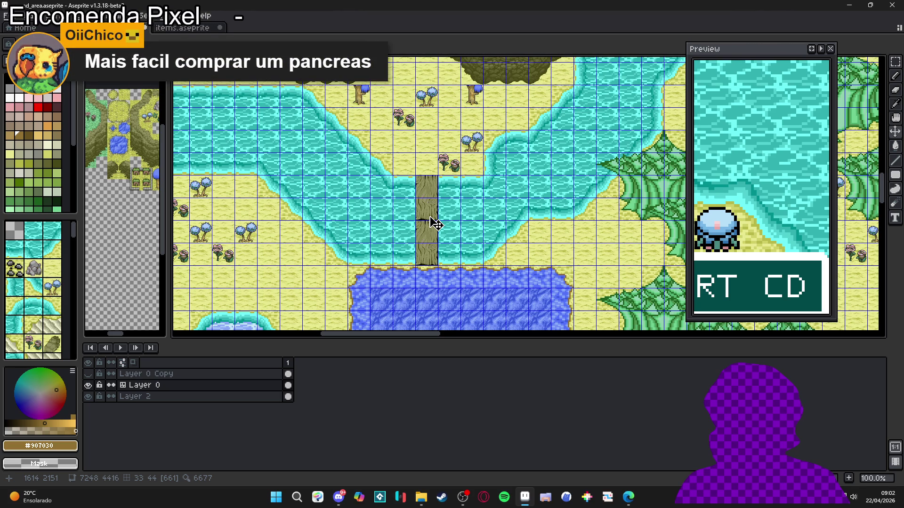
{"action": "mouse_move", "coordinate": [422, 220]}
{"action": "left_mouse_down"}
{"action": "mouse_move", "coordinate": [438, 246]}
{"action": "mouse_move", "coordinate": [457, 253]}
{"action": "left_mouse_up"}
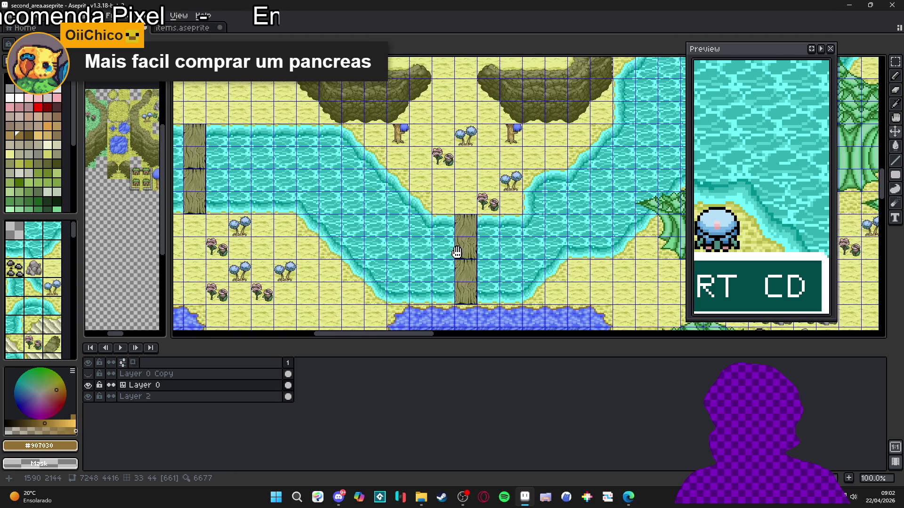
{"action": "left_click", "coordinate": [464, 259]}
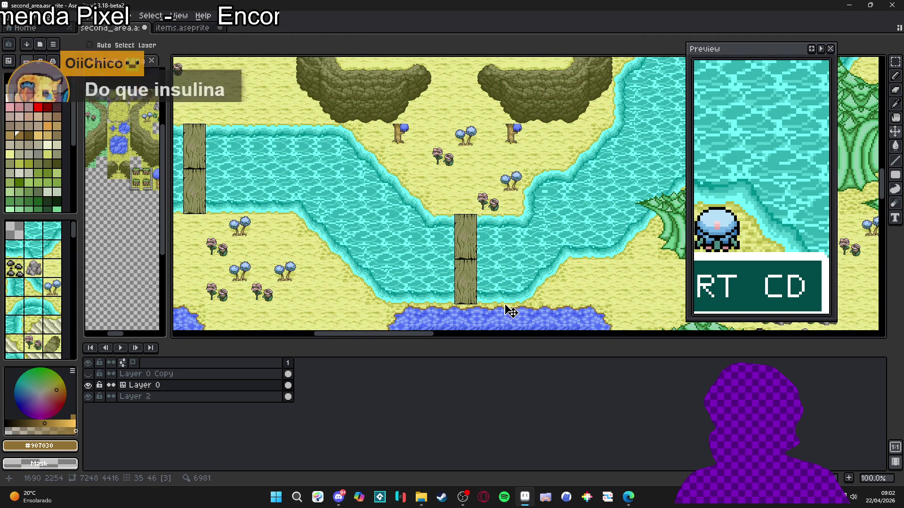
{"action": "mouse_move", "coordinate": [503, 293]}
{"action": "left_mouse_down"}
{"action": "mouse_move", "coordinate": [438, 253]}
{"action": "mouse_move", "coordinate": [424, 226]}
{"action": "left_mouse_up"}
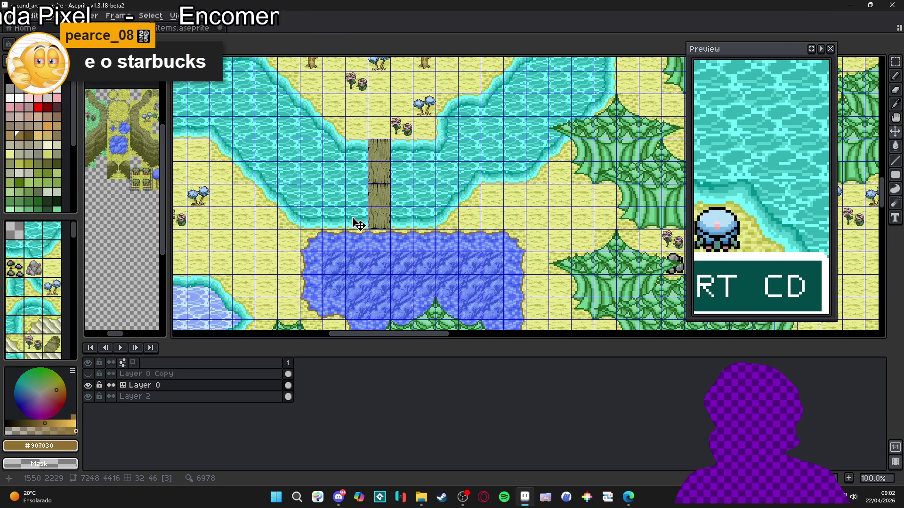
{"action": "scroll", "coordinate": [358, 198], "scroll_direction": "down", "scroll_amount": 2}
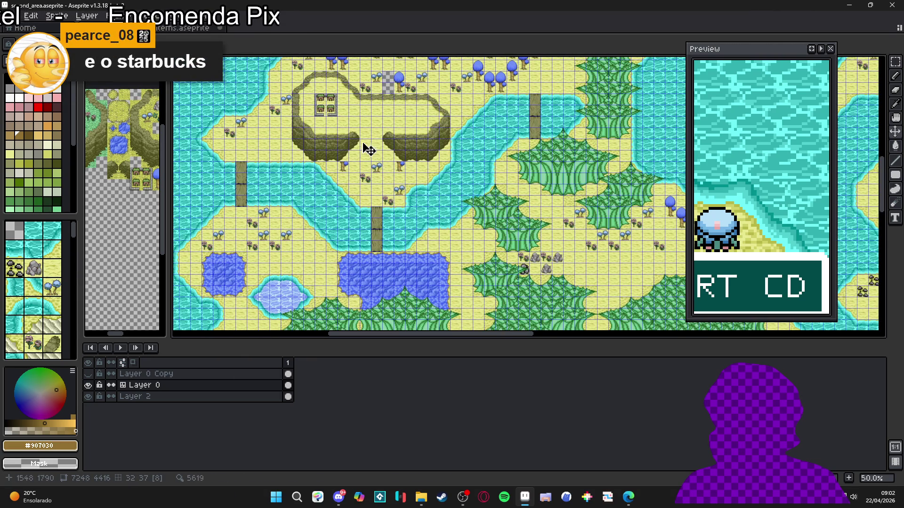
{"action": "scroll", "coordinate": [394, 238], "scroll_direction": "up", "scroll_amount": 2}
{"action": "scroll", "coordinate": [415, 208], "scroll_direction": "down", "scroll_amount": 2}
{"action": "mouse_move", "coordinate": [561, 141]}
{"action": "left_mouse_down"}
{"action": "mouse_move", "coordinate": [504, 186]}
{"action": "mouse_move", "coordinate": [459, 134]}
{"action": "left_mouse_up"}
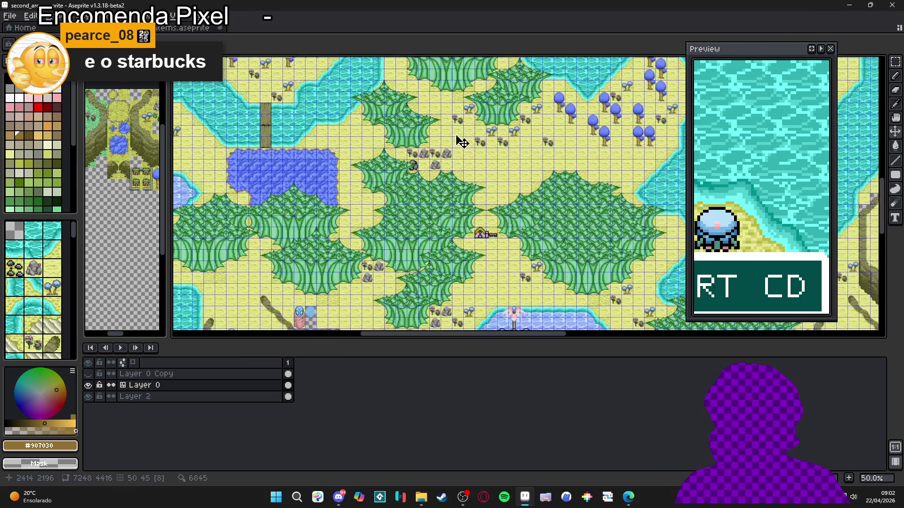
{"action": "mouse_move", "coordinate": [395, 162]}
{"action": "left_mouse_down"}
{"action": "mouse_move", "coordinate": [386, 139]}
{"action": "mouse_move", "coordinate": [421, 175]}
{"action": "mouse_move", "coordinate": [457, 249]}
{"action": "left_mouse_up"}
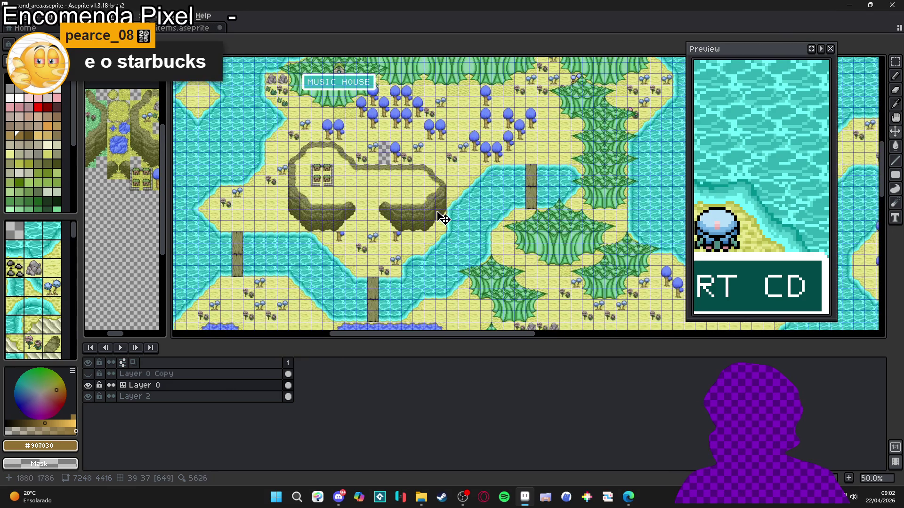
{"action": "mouse_move", "coordinate": [291, 231]}
{"action": "left_mouse_down"}
{"action": "mouse_move", "coordinate": [343, 202]}
{"action": "mouse_move", "coordinate": [339, 155]}
{"action": "mouse_move", "coordinate": [377, 258]}
{"action": "left_mouse_up"}
{"action": "scroll", "coordinate": [377, 259], "scroll_direction": "up", "scroll_amount": 2}
{"action": "scroll", "coordinate": [377, 262], "scroll_direction": "down", "scroll_amount": 2}
{"action": "scroll", "coordinate": [377, 254], "scroll_direction": "up", "scroll_amount": 2}
{"action": "scroll", "coordinate": [403, 264], "scroll_direction": "down", "scroll_amount": 2}
{"action": "scroll", "coordinate": [372, 209], "scroll_direction": "up", "scroll_amount": 1}
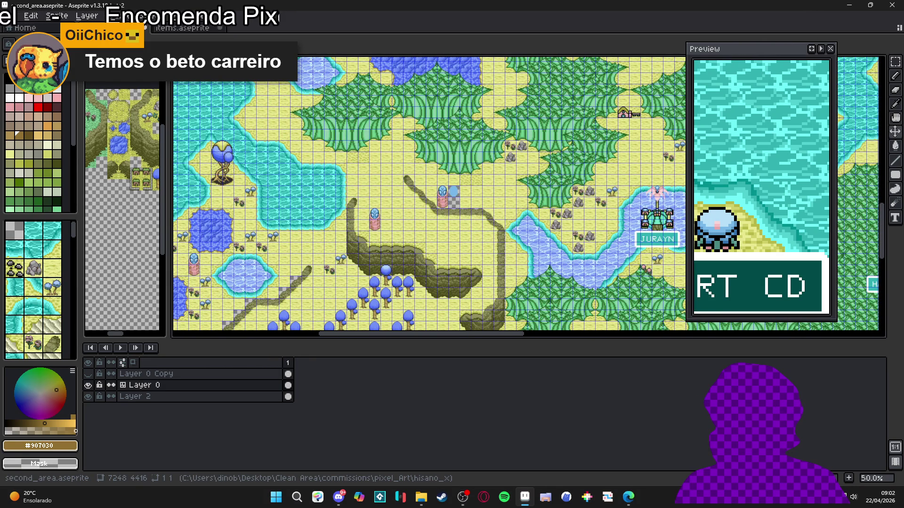
{"action": "scroll", "coordinate": [409, 189], "scroll_direction": "up", "scroll_amount": 10}
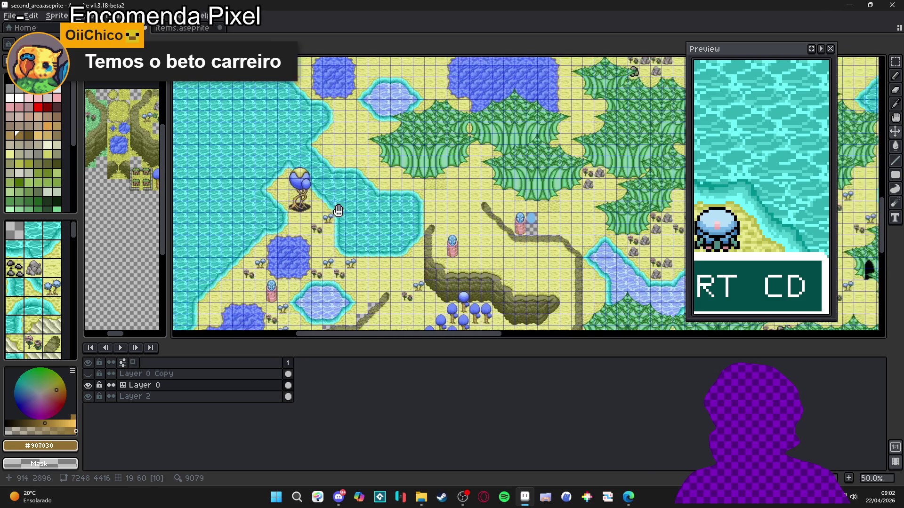
{"action": "left_click_drag", "start_coordinate": [436, 190], "coordinate": [353, 251]}
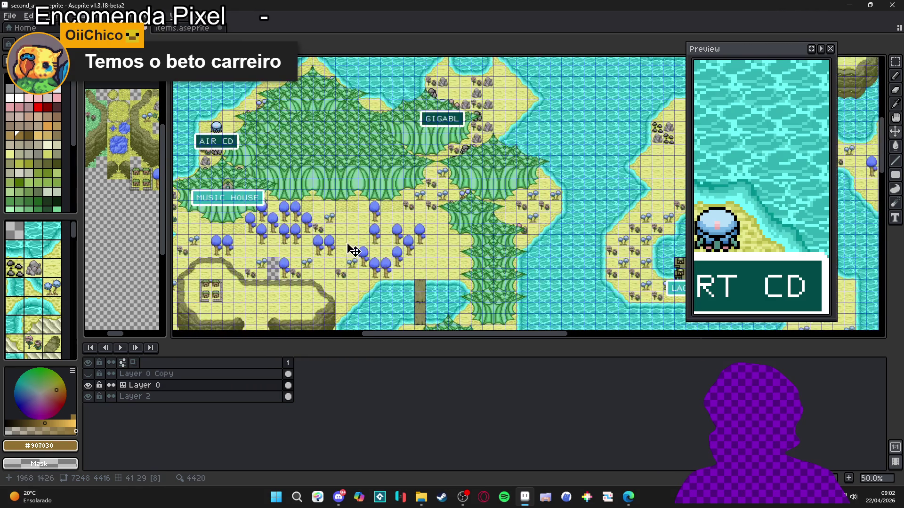
{"action": "scroll", "coordinate": [487, 105], "scroll_direction": "up", "scroll_amount": 2}
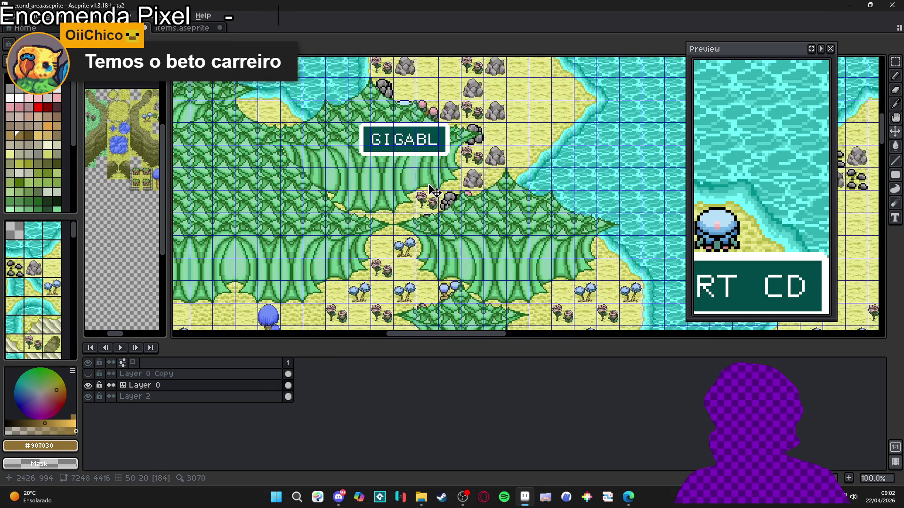
{"action": "scroll", "coordinate": [432, 191], "scroll_direction": "down", "scroll_amount": 1}
{"action": "left_click_drag", "start_coordinate": [432, 191], "coordinate": [423, 108]}
{"action": "left_click_drag", "start_coordinate": [460, 164], "coordinate": [397, 137]}
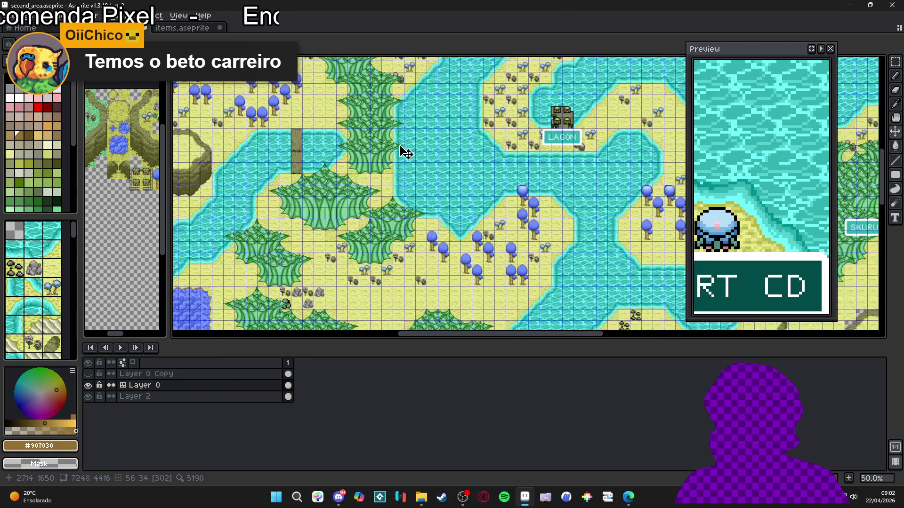
{"action": "mouse_move", "coordinate": [309, 254]}
{"action": "left_mouse_down"}
{"action": "mouse_move", "coordinate": [375, 187]}
{"action": "mouse_move", "coordinate": [400, 111]}
{"action": "left_mouse_up"}
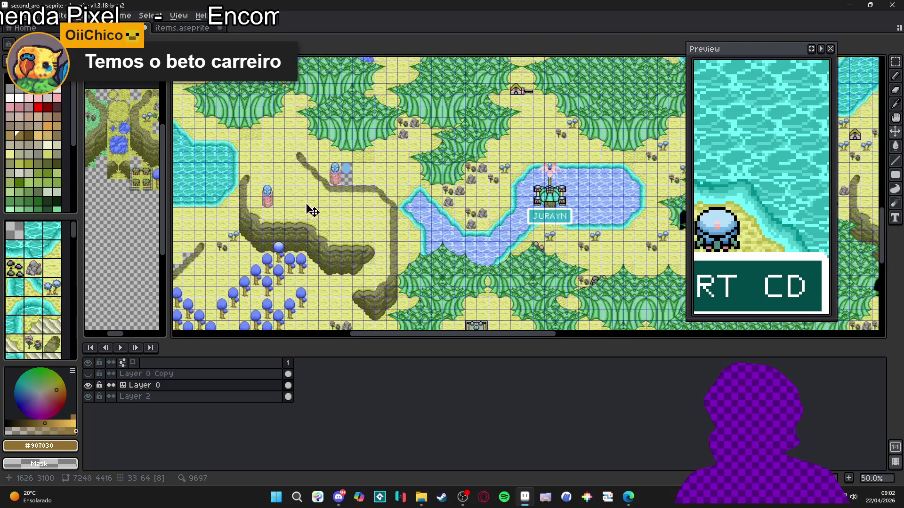
{"action": "left_click_drag", "start_coordinate": [313, 210], "coordinate": [430, 121]}
{"action": "left_click_drag", "start_coordinate": [335, 129], "coordinate": [416, 260]}
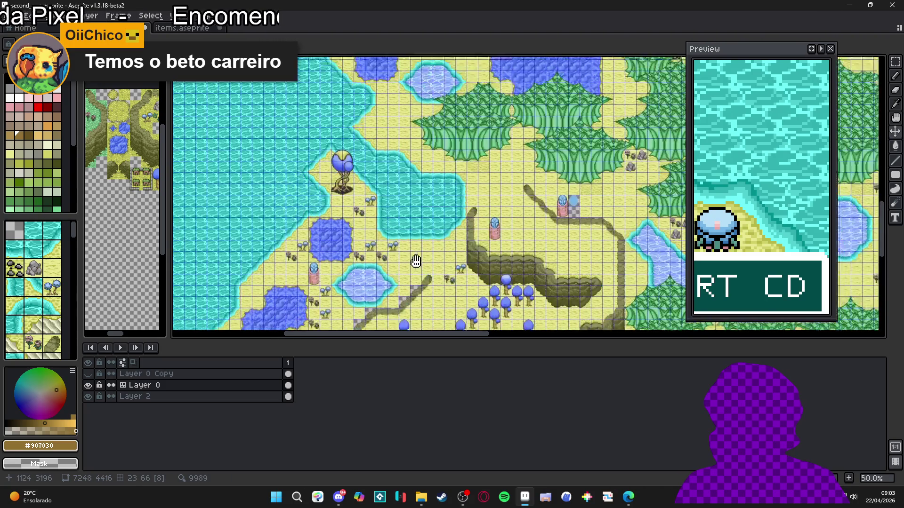
{"action": "mouse_move", "coordinate": [414, 159]}
{"action": "left_mouse_down"}
{"action": "mouse_move", "coordinate": [322, 283]}
{"action": "mouse_move", "coordinate": [329, 240]}
{"action": "mouse_move", "coordinate": [377, 230]}
{"action": "mouse_move", "coordinate": [390, 273]}
{"action": "left_mouse_up"}
{"action": "scroll", "coordinate": [276, 299], "scroll_direction": "up", "scroll_amount": 1}
{"action": "scroll", "coordinate": [275, 299], "scroll_direction": "down", "scroll_amount": 3}
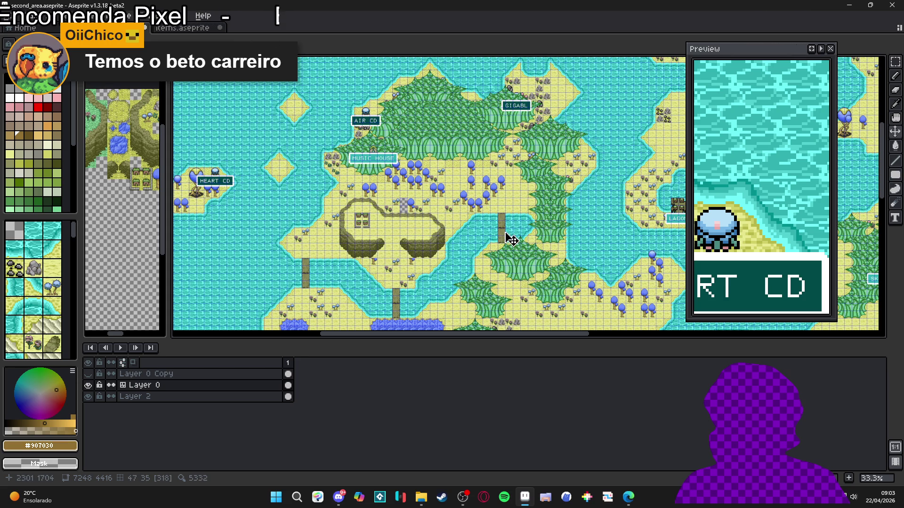
{"action": "scroll", "coordinate": [509, 236], "scroll_direction": "up", "scroll_amount": 5}
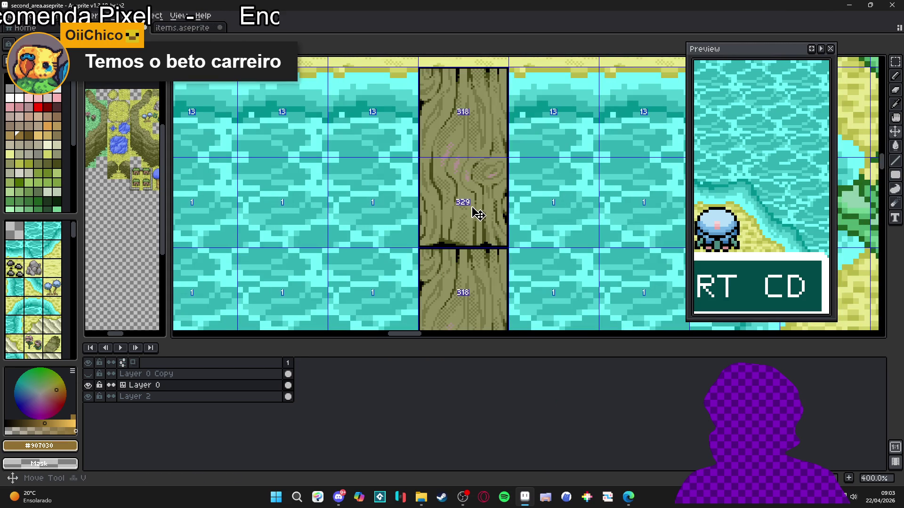
Select the two vertical bridge tiles on the second_area map, then clear the selection.
{"action": "key", "text": "m"}
{"action": "left_click_drag", "start_coordinate": [452, 124], "coordinate": [447, 218]}
{"action": "key", "text": "ctrl+d"}
{"action": "scroll", "coordinate": [447, 213], "scroll_direction": "down", "scroll_amount": 1}
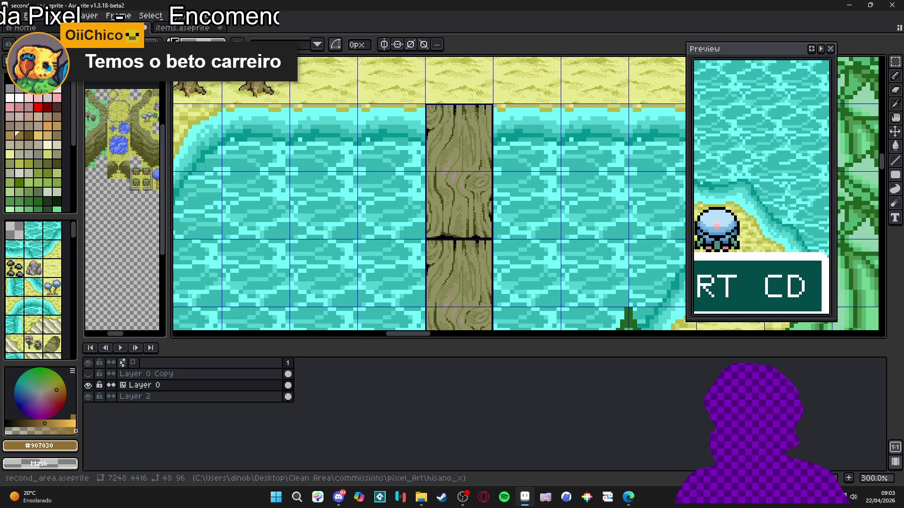
Enlarge the items.aseprite canvas to 194x214.
{"action": "left_click", "coordinate": [179, 30]}
{"action": "scroll", "coordinate": [410, 193], "scroll_direction": "down", "scroll_amount": 3}
{"action": "scroll", "coordinate": [410, 193], "scroll_direction": "up", "scroll_amount": 1}
{"action": "key", "text": "ctrl+alt+c"}
{"action": "scroll", "coordinate": [415, 202], "scroll_direction": "down", "scroll_amount": 1}
{"action": "mouse_move", "coordinate": [433, 209]}
{"action": "left_mouse_down"}
{"action": "mouse_move", "coordinate": [462, 264]}
{"action": "mouse_move", "coordinate": [528, 318]}
{"action": "left_mouse_up"}
{"action": "left_click", "coordinate": [806, 274]}
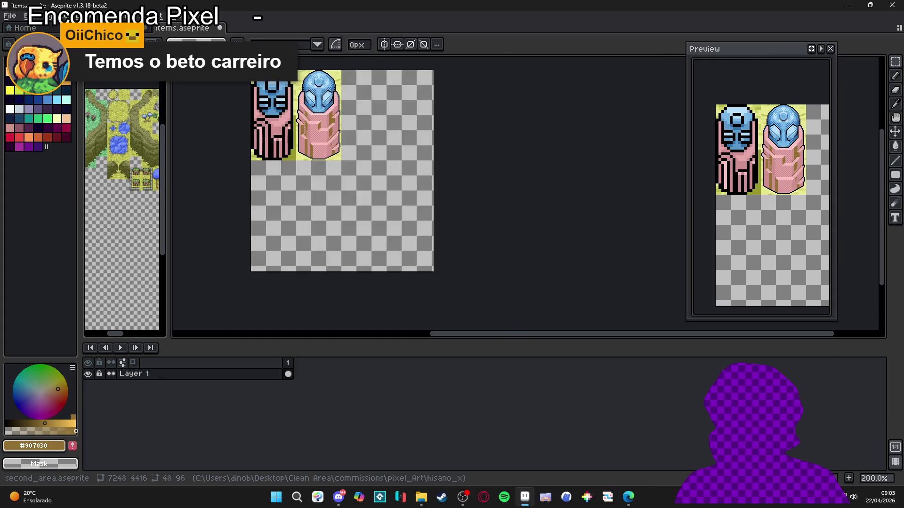
Back on the second_area map, select the horizontal bridge tile.
{"action": "key", "text": "ctrl+shift+Tab"}
{"action": "scroll", "coordinate": [417, 210], "scroll_direction": "down", "scroll_amount": 3}
{"action": "scroll", "coordinate": [377, 136], "scroll_direction": "up", "scroll_amount": 4}
{"action": "key", "text": "Tab"}
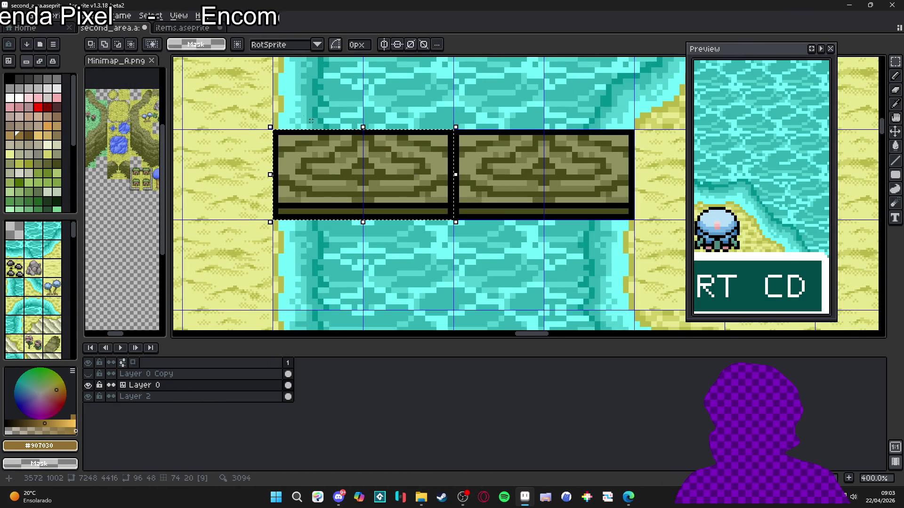
Paste the horizontal bridge tile into items.aseprite under the statues, aligned to the left edge.
{"action": "key", "text": "ctrl+Tab"}
{"action": "scroll", "coordinate": [330, 163], "scroll_direction": "up", "scroll_amount": 1}
{"action": "scroll", "coordinate": [280, 202], "scroll_direction": "up", "scroll_amount": 1}
{"action": "key", "text": "ctrl+v"}
{"action": "mouse_move", "coordinate": [447, 184]}
{"action": "left_mouse_down"}
{"action": "mouse_move", "coordinate": [318, 211]}
{"action": "mouse_move", "coordinate": [298, 187]}
{"action": "left_mouse_up"}
{"action": "scroll", "coordinate": [312, 202], "scroll_direction": "up", "scroll_amount": 2}
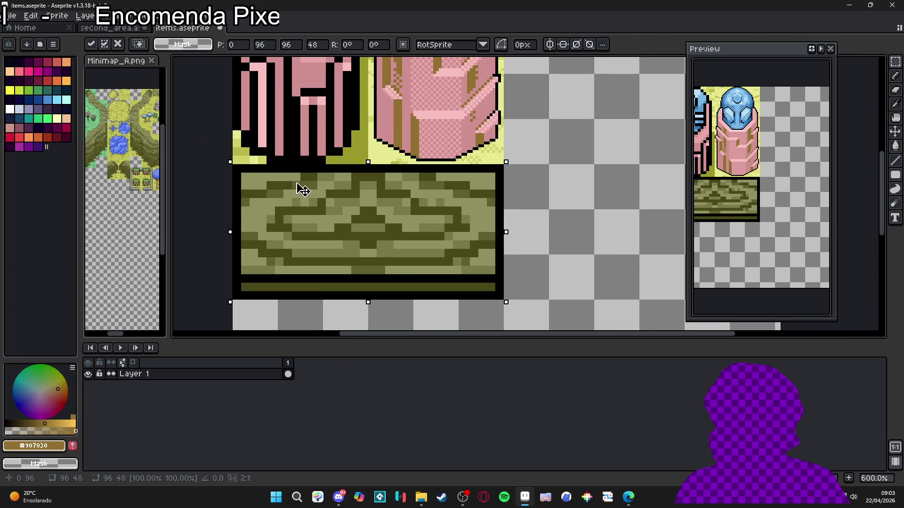
{"action": "key", "text": "Return"}
{"action": "scroll", "coordinate": [313, 198], "scroll_direction": "down", "scroll_amount": 2}
{"action": "scroll", "coordinate": [309, 167], "scroll_direction": "down", "scroll_amount": 1}
Widen the items canvas from 194 to 240 px.
{"action": "key", "text": "ctrl+alt+c"}
{"action": "left_click_drag", "start_coordinate": [544, 180], "coordinate": [606, 181]}
{"action": "left_click", "coordinate": [802, 274]}
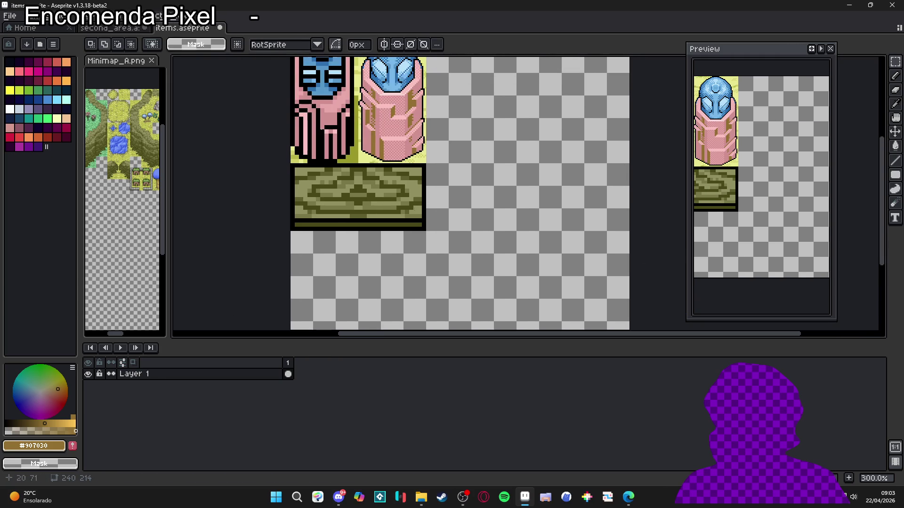
Return to the second_area map and select the vertical log-bridge tile.
{"action": "key", "text": "ctrl+Tab"}
{"action": "scroll", "coordinate": [333, 212], "scroll_direction": "down", "scroll_amount": 4}
{"action": "scroll", "coordinate": [333, 212], "scroll_direction": "up", "scroll_amount": 4}
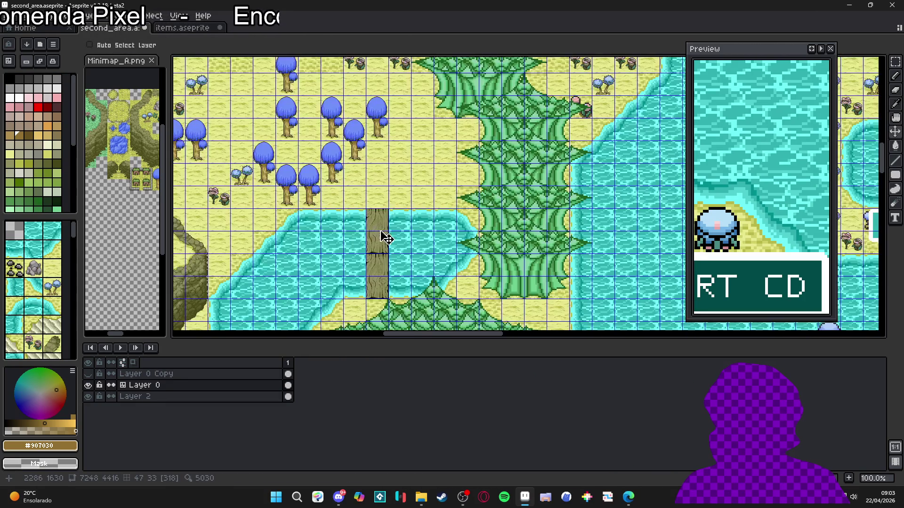
{"action": "scroll", "coordinate": [382, 233], "scroll_direction": "up", "scroll_amount": 3}
{"action": "key", "text": "m"}
{"action": "left_click", "coordinate": [370, 242]}
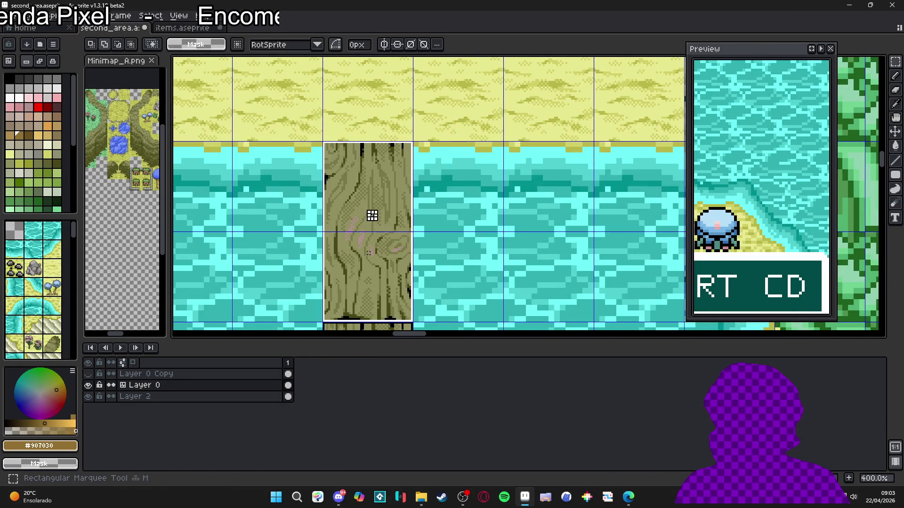
Paste the log tile into items.aseprite, rotate it horizontal, and place it under the carved tile, with the pixel grid shown.
{"action": "left_click", "coordinate": [183, 27]}
{"action": "left_click_drag", "start_coordinate": [362, 234], "coordinate": [369, 157]}
{"action": "key", "text": "ctrl+v"}
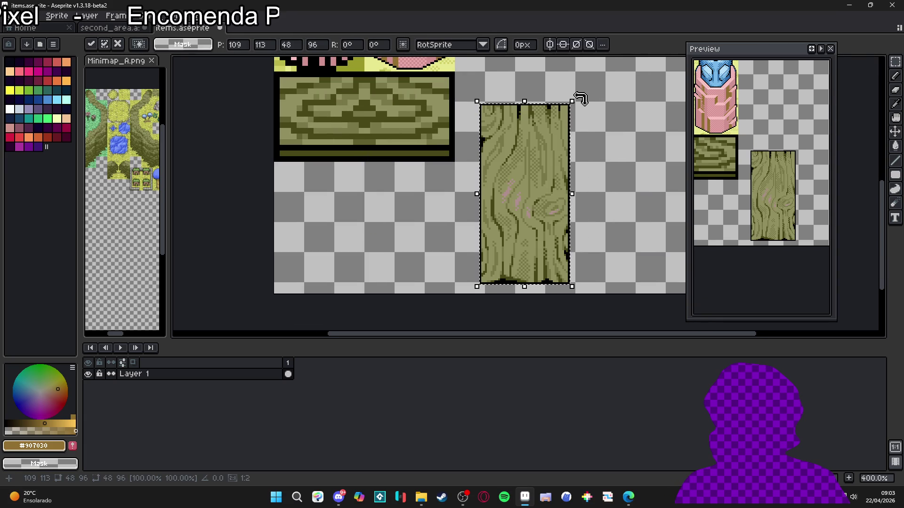
{"action": "left_click_drag", "start_coordinate": [581, 98], "coordinate": [599, 238]}
{"action": "mouse_move", "coordinate": [585, 192]}
{"action": "left_mouse_down"}
{"action": "mouse_move", "coordinate": [434, 202]}
{"action": "mouse_move", "coordinate": [406, 185]}
{"action": "left_mouse_up"}
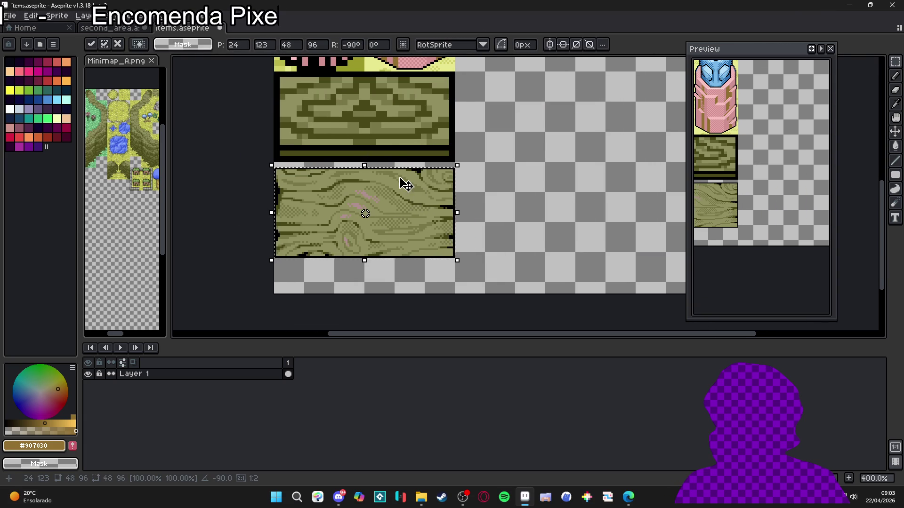
{"action": "scroll", "coordinate": [405, 185], "scroll_direction": "up", "scroll_amount": 1}
{"action": "key", "text": "Up"}
{"action": "key", "text": "Up"}
{"action": "key", "text": "Up"}
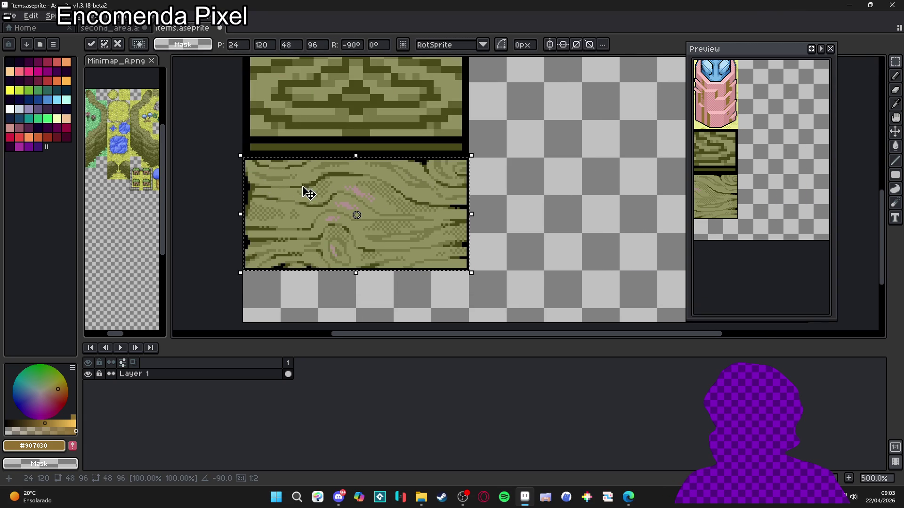
{"action": "key", "text": "ctrl+d"}
{"action": "scroll", "coordinate": [390, 256], "scroll_direction": "up", "scroll_amount": 1}
{"action": "key", "text": "ctrl+apostrophe"}
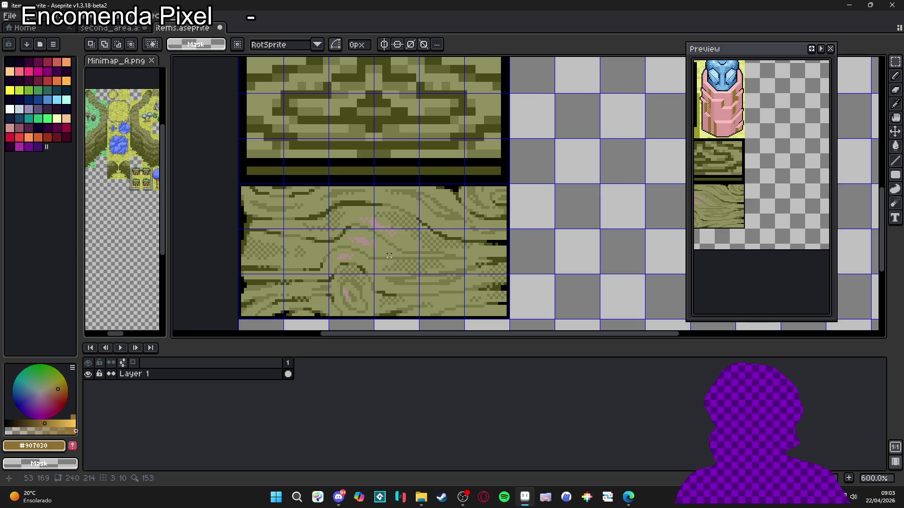
{"action": "scroll", "coordinate": [268, 269], "scroll_direction": "down", "scroll_amount": 1}
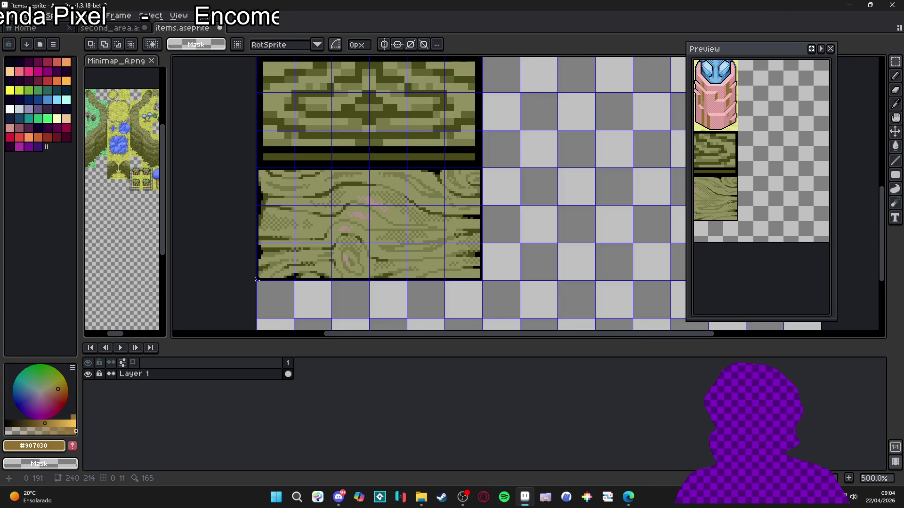
Squash the wood-grain tile to 41 px tall and sample black as the drawing colour.
{"action": "mouse_move", "coordinate": [257, 280]}
{"action": "left_mouse_down"}
{"action": "mouse_move", "coordinate": [480, 177]}
{"action": "mouse_move", "coordinate": [481, 168]}
{"action": "mouse_move", "coordinate": [473, 179]}
{"action": "mouse_move", "coordinate": [481, 193]}
{"action": "mouse_move", "coordinate": [495, 191]}
{"action": "mouse_move", "coordinate": [470, 195]}
{"action": "left_mouse_up"}
{"action": "scroll", "coordinate": [482, 168], "scroll_direction": "up", "scroll_amount": 4}
{"action": "scroll", "coordinate": [470, 196], "scroll_direction": "down", "scroll_amount": 2}
{"action": "mouse_move", "coordinate": [378, 258]}
{"action": "left_mouse_down"}
{"action": "mouse_move", "coordinate": [413, 189]}
{"action": "mouse_move", "coordinate": [462, 193]}
{"action": "left_mouse_up"}
{"action": "scroll", "coordinate": [398, 204], "scroll_direction": "down", "scroll_amount": 1}
{"action": "scroll", "coordinate": [424, 190], "scroll_direction": "down", "scroll_amount": 1}
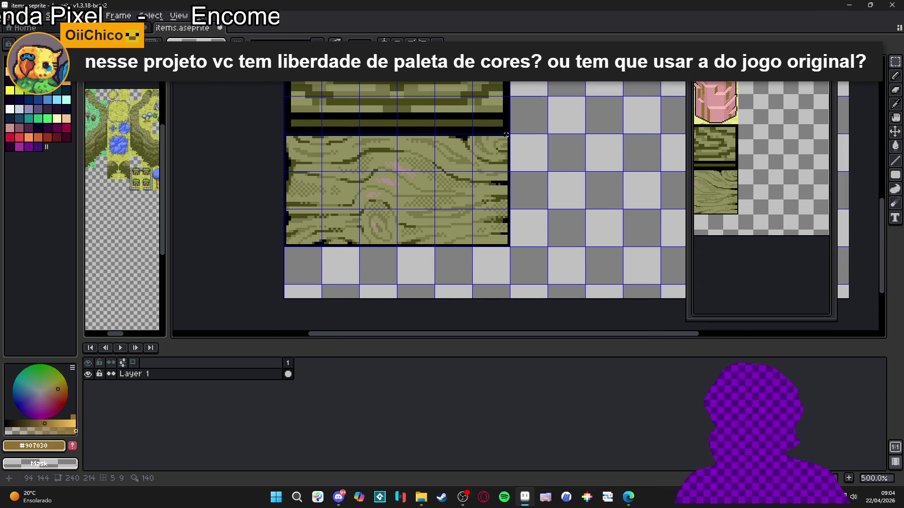
{"action": "left_click_drag", "start_coordinate": [509, 135], "coordinate": [285, 247]}
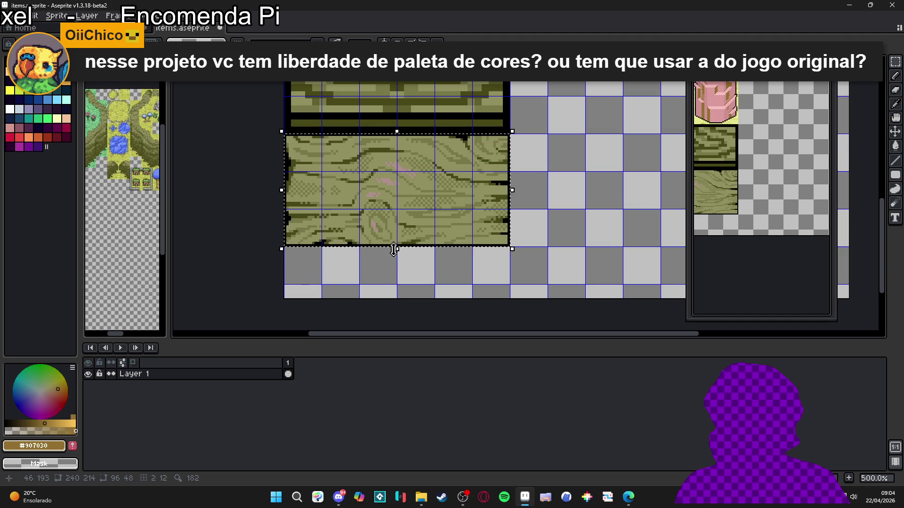
{"action": "left_click_drag", "start_coordinate": [400, 253], "coordinate": [406, 235]}
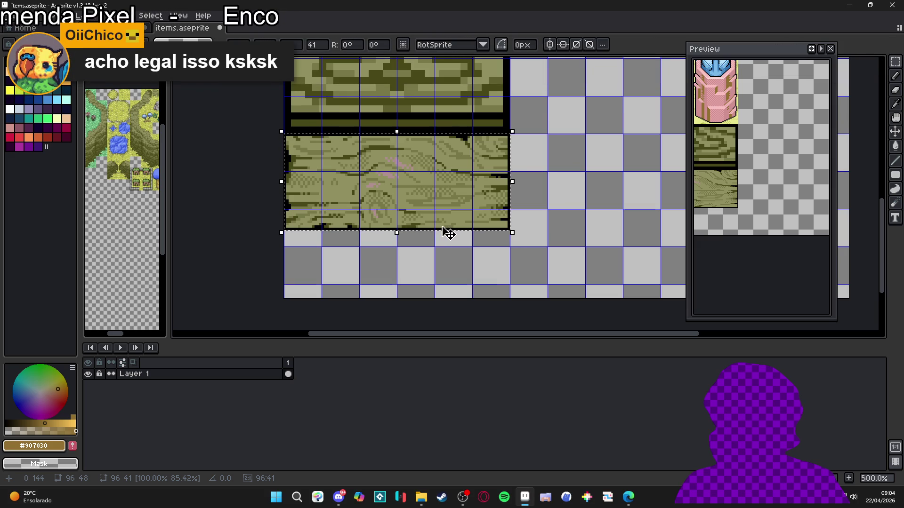
{"action": "left_click", "coordinate": [482, 243]}
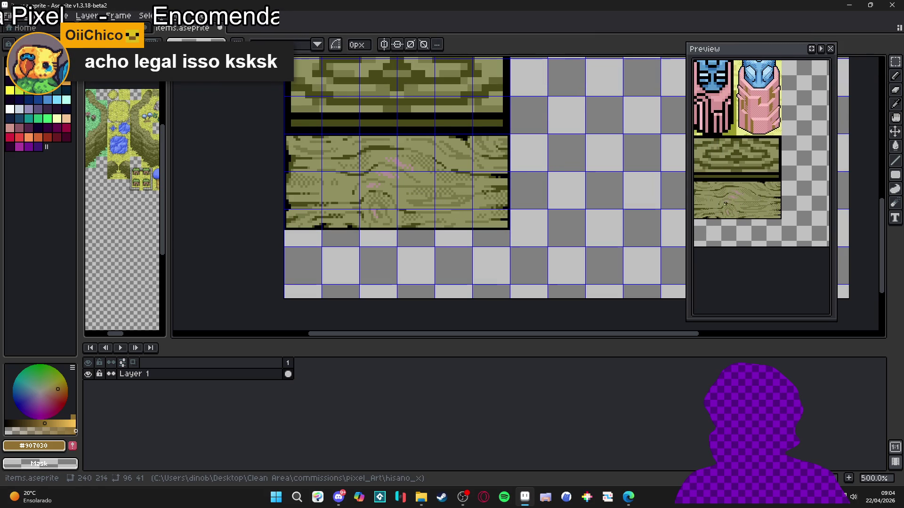
{"action": "scroll", "coordinate": [501, 230], "scroll_direction": "up", "scroll_amount": 2}
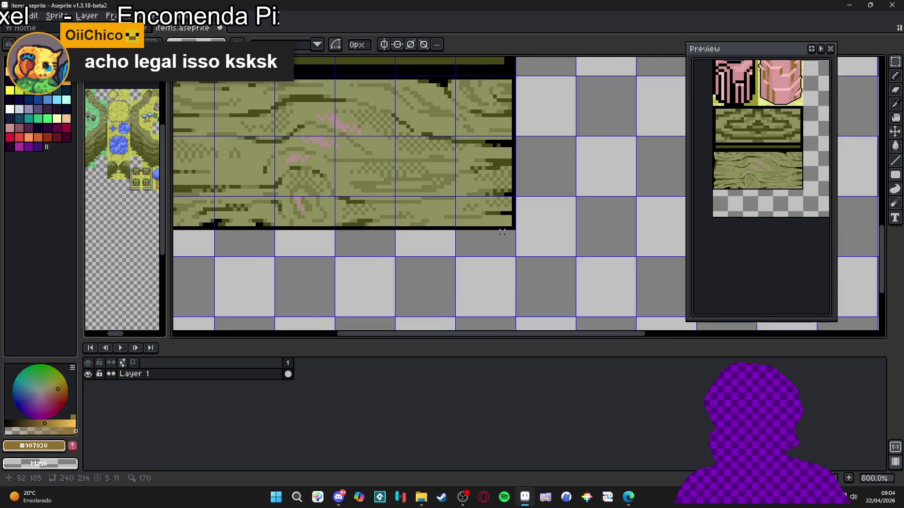
{"action": "left_click", "coordinate": [518, 228], "text": "alt"}
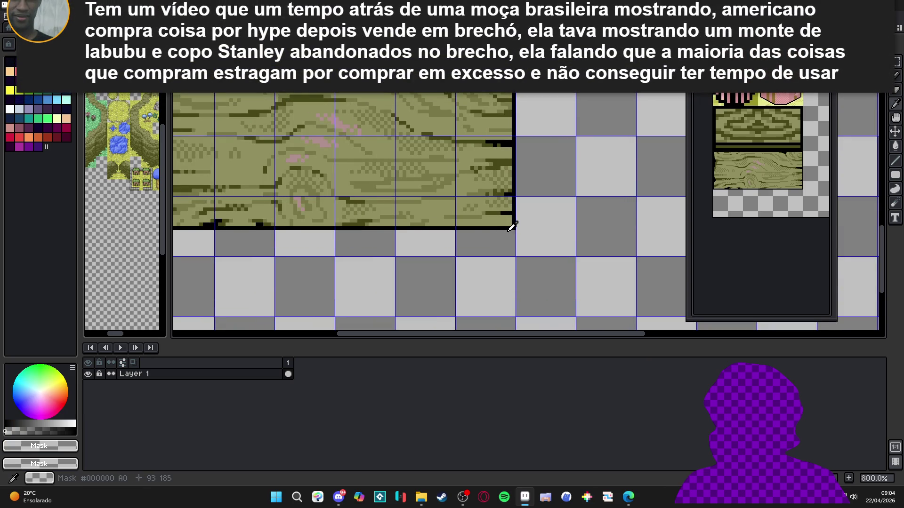
Draw dark olive lines down the plank's right edge and along its bottom row, then hide the grid.
{"action": "left_click_drag", "start_coordinate": [415, 221], "coordinate": [443, 225]}
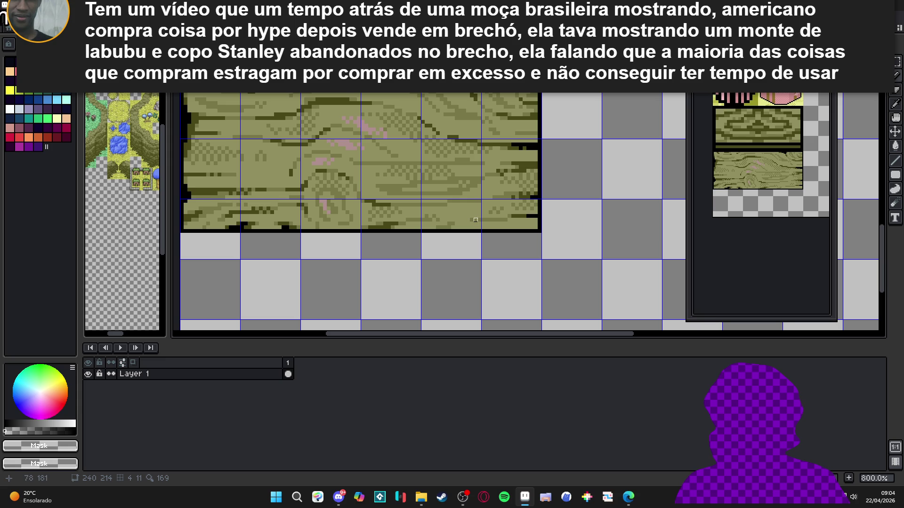
{"action": "scroll", "coordinate": [495, 231], "scroll_direction": "up", "scroll_amount": 2}
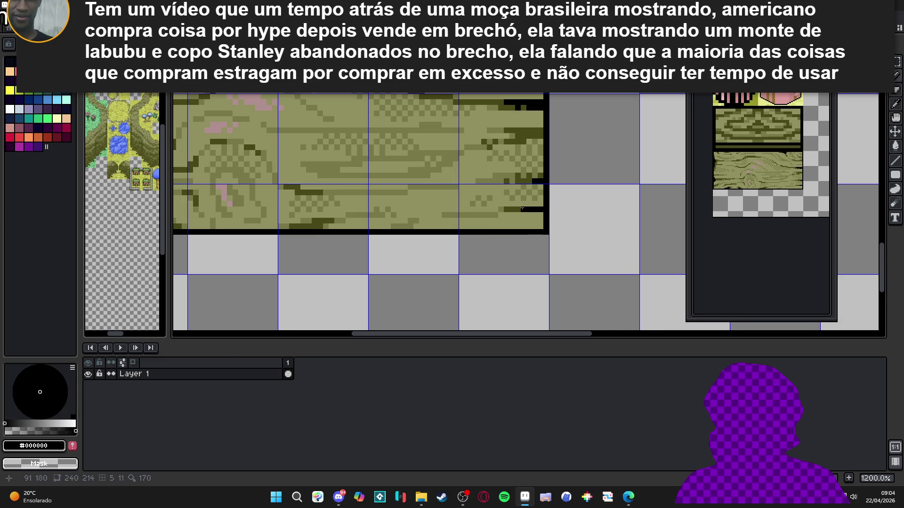
{"action": "left_click_drag", "start_coordinate": [545, 243], "coordinate": [544, 272]}
{"action": "scroll", "coordinate": [521, 264], "scroll_direction": "left", "scroll_amount": 5}
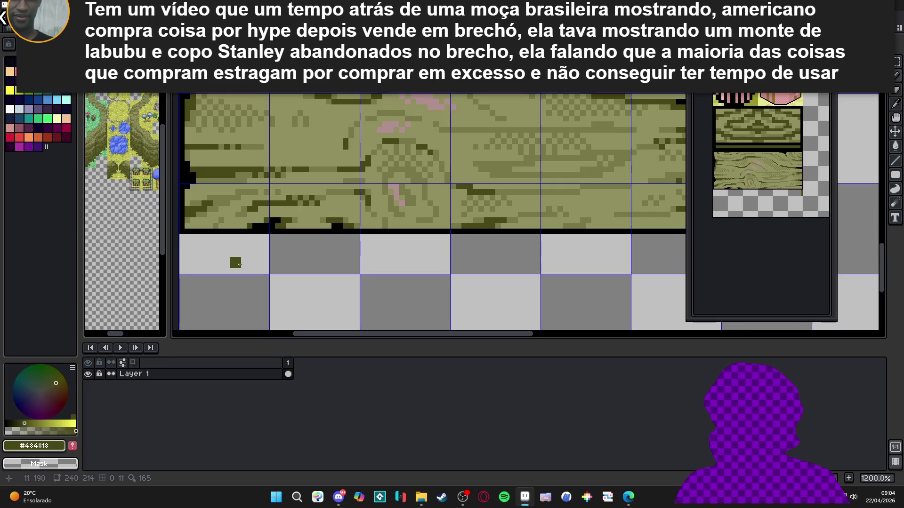
{"action": "left_click", "coordinate": [278, 271], "text": "shift"}
{"action": "scroll", "coordinate": [277, 243], "scroll_direction": "down", "scroll_amount": 2}
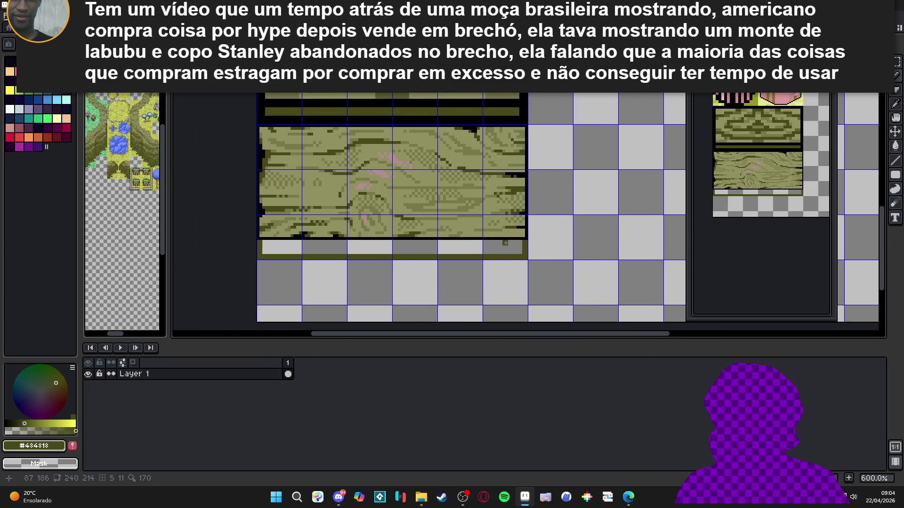
{"action": "left_click", "coordinate": [526, 252], "text": "shift"}
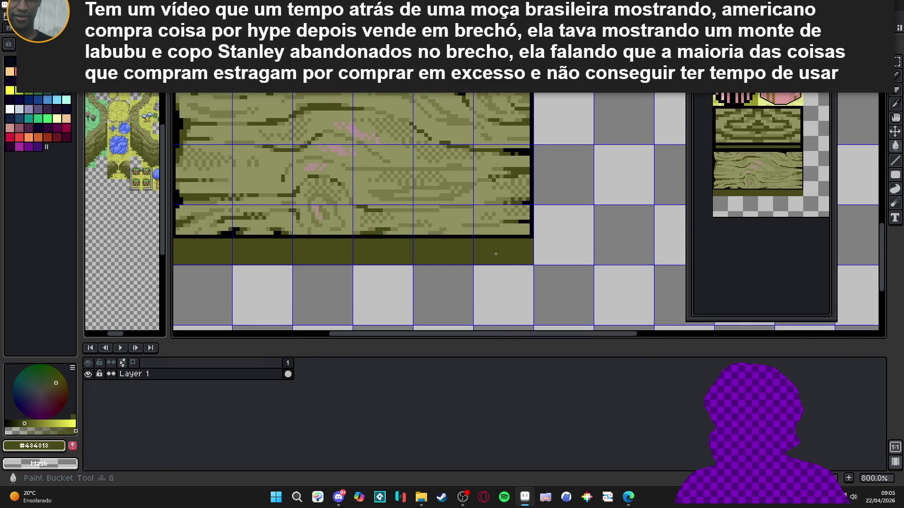
{"action": "scroll", "coordinate": [496, 254], "scroll_direction": "down", "scroll_amount": 1}
{"action": "key", "text": "ctrl+apostrophe"}
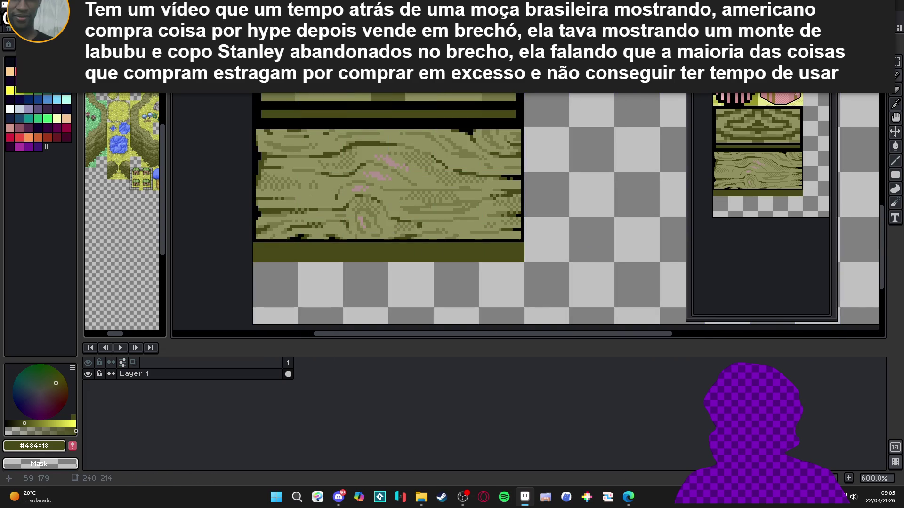
{"action": "scroll", "coordinate": [518, 243], "scroll_direction": "up", "scroll_amount": 2}
Draw a straight black line along the plank's bottom edge.
{"action": "left_click", "coordinate": [520, 246], "text": "alt"}
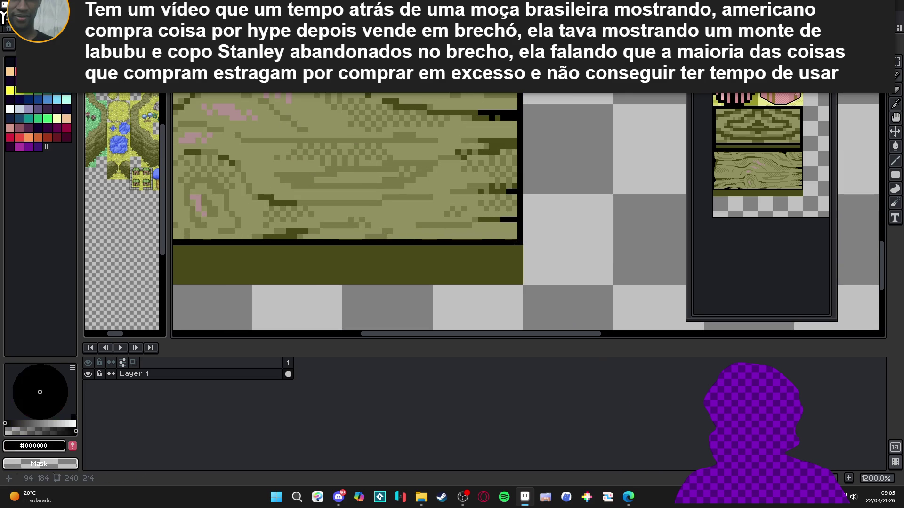
{"action": "scroll", "coordinate": [520, 271], "scroll_direction": "down", "scroll_amount": 1}
{"action": "scroll", "coordinate": [520, 270], "scroll_direction": "left", "scroll_amount": 3}
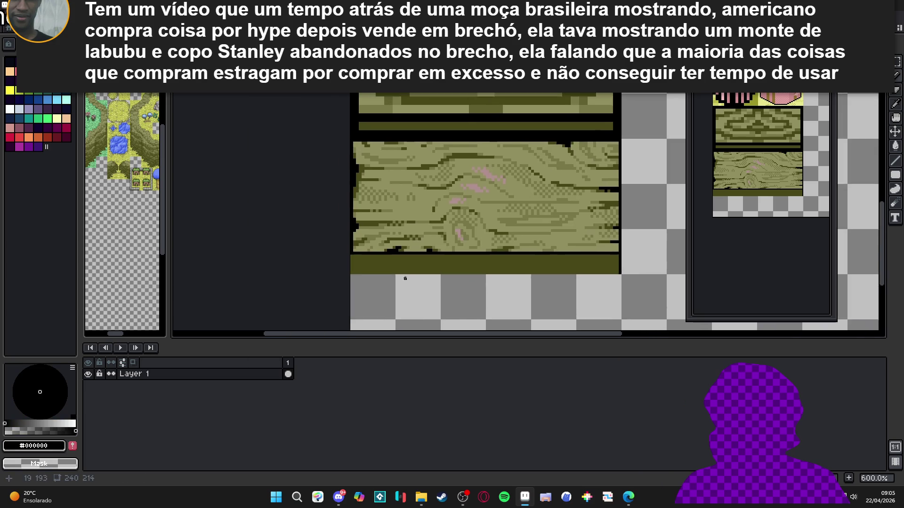
{"action": "key", "text": "shift"}
{"action": "left_click", "coordinate": [344, 273], "text": "shift"}
{"action": "scroll", "coordinate": [343, 249], "scroll_direction": "down", "scroll_amount": 3}
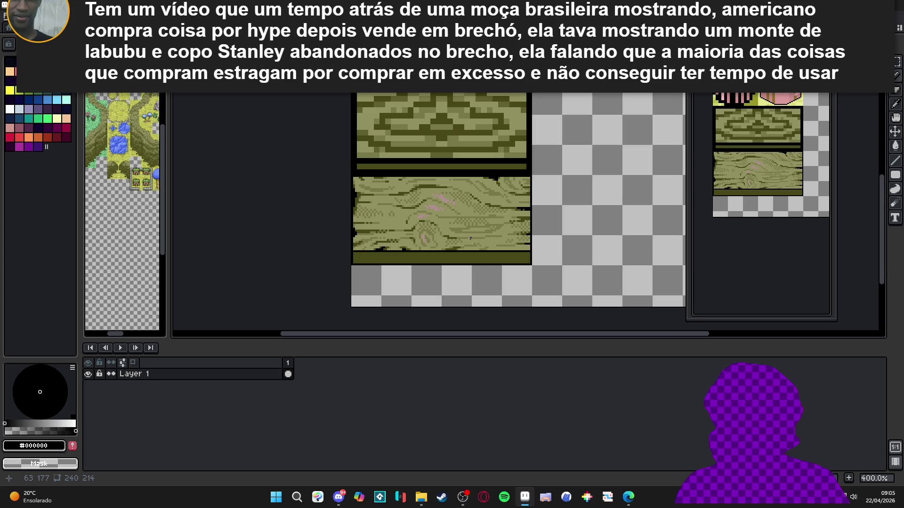
{"action": "scroll", "coordinate": [470, 239], "scroll_direction": "up", "scroll_amount": 3}
Sample olive shades across the wood, alternating between mid #787848 and light #909060.
{"action": "left_click", "coordinate": [514, 235], "text": "alt"}
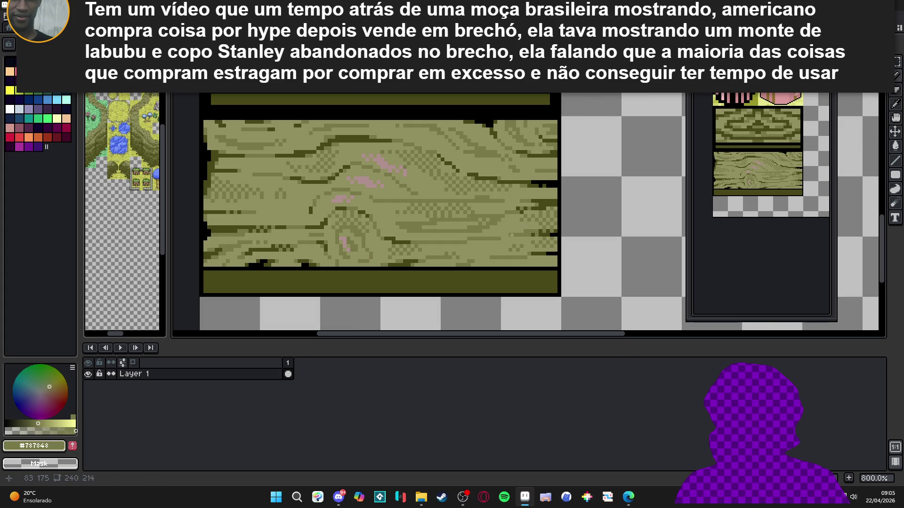
{"action": "key", "text": "shift"}
{"action": "scroll", "coordinate": [299, 264], "scroll_direction": "left", "scroll_amount": 3}
{"action": "scroll", "coordinate": [380, 260], "scroll_direction": "up", "scroll_amount": 1}
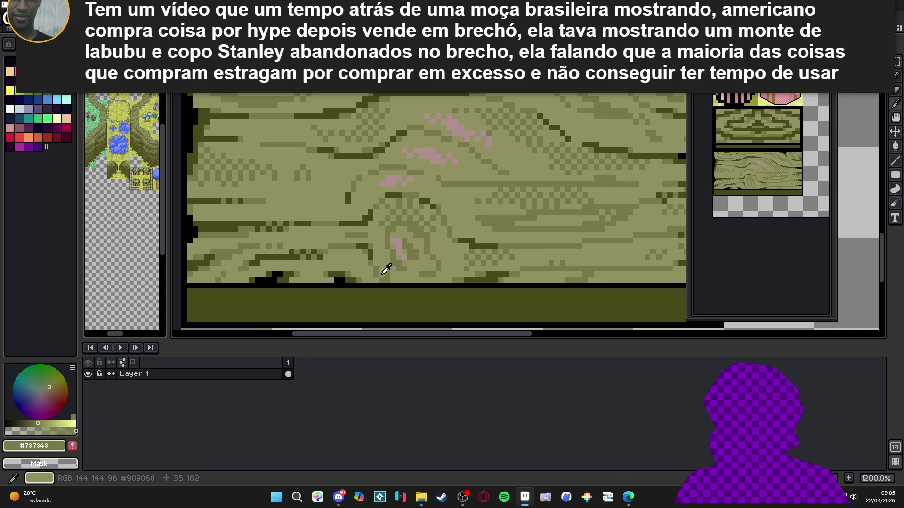
{"action": "left_click", "coordinate": [384, 273], "text": "alt"}
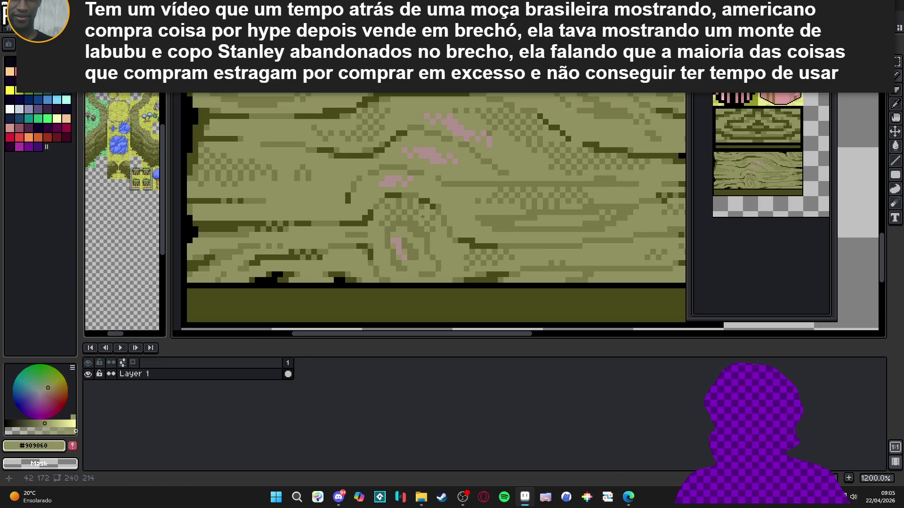
{"action": "left_click", "coordinate": [440, 211], "text": "alt"}
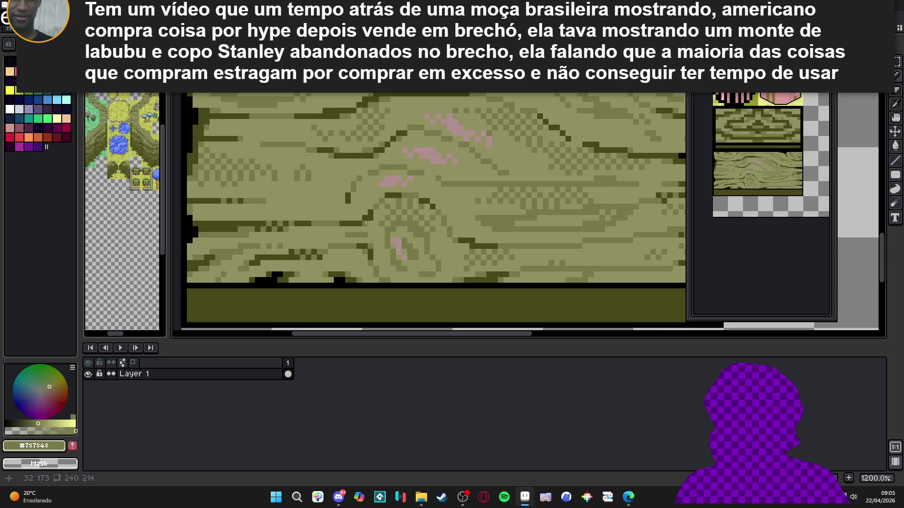
{"action": "scroll", "coordinate": [366, 224], "scroll_direction": "down", "scroll_amount": 4}
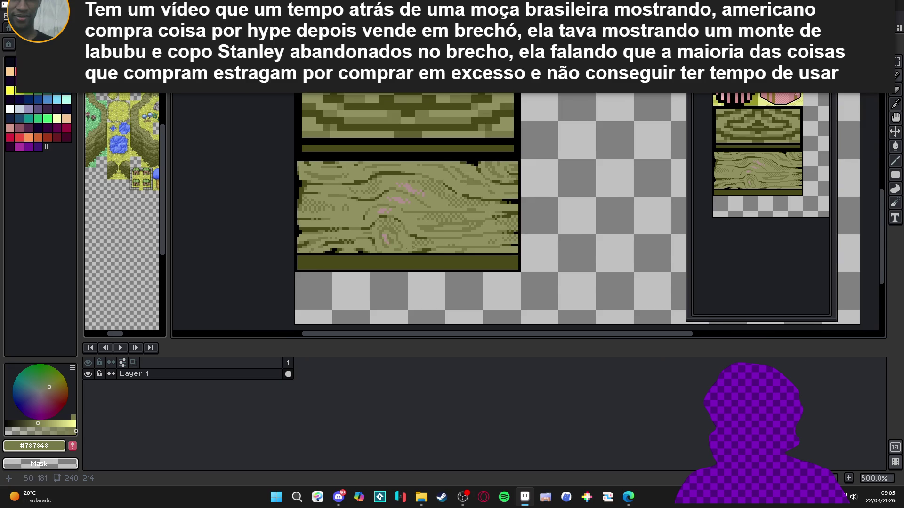
{"action": "scroll", "coordinate": [433, 224], "scroll_direction": "up", "scroll_amount": 1}
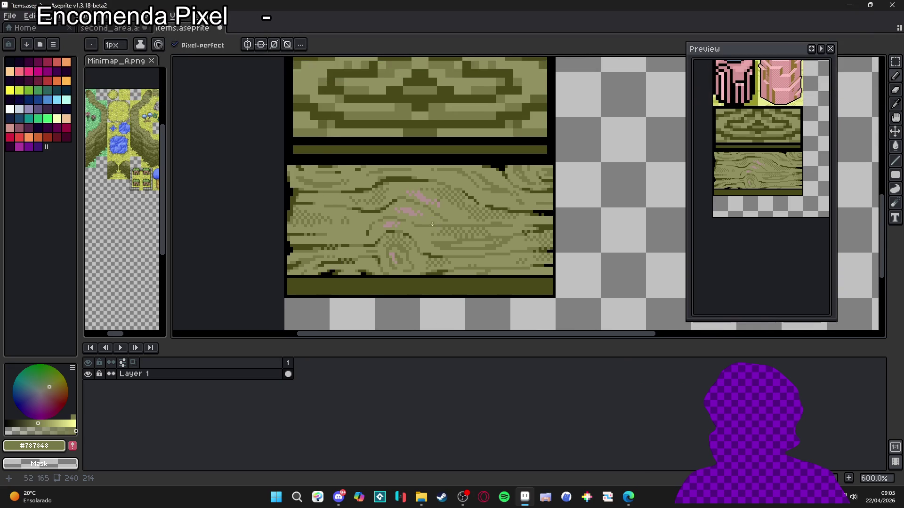
{"action": "scroll", "coordinate": [458, 230], "scroll_direction": "down", "scroll_amount": 2}
{"action": "scroll", "coordinate": [420, 248], "scroll_direction": "down", "scroll_amount": 1}
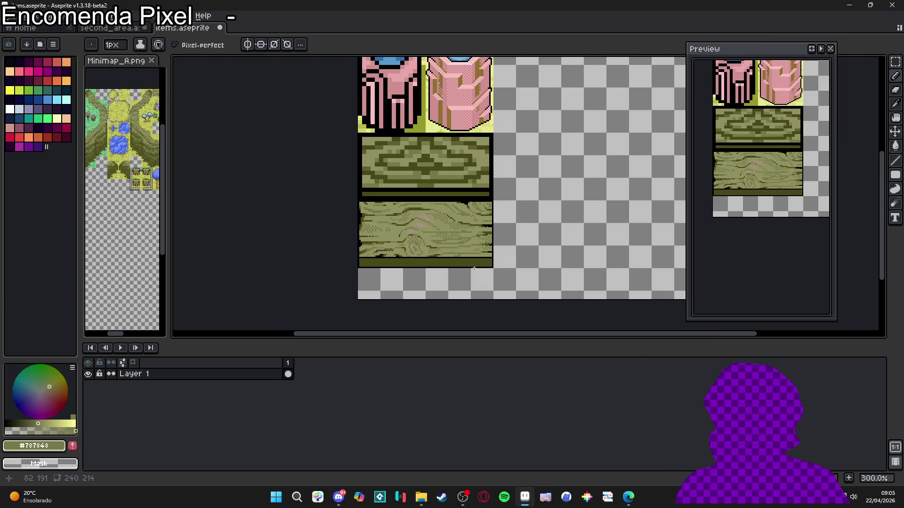
{"action": "scroll", "coordinate": [422, 233], "scroll_direction": "up", "scroll_amount": 7}
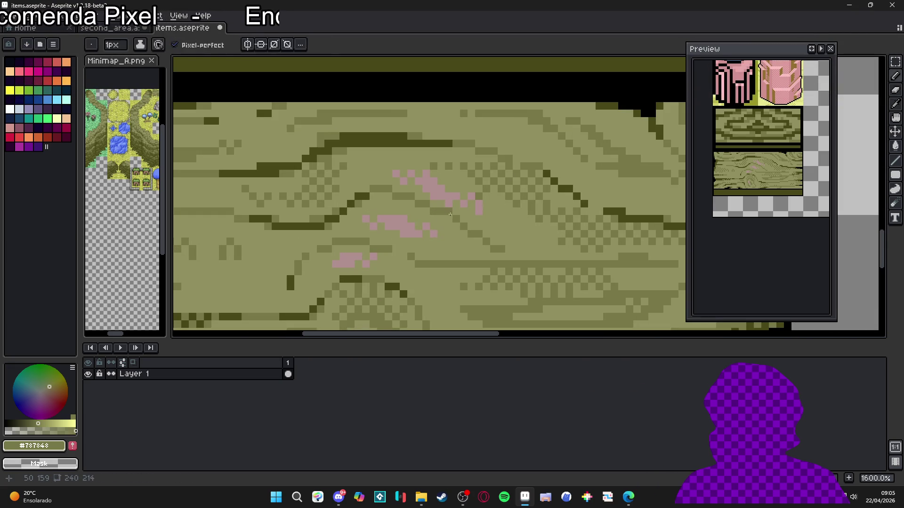
{"action": "left_click", "coordinate": [451, 219], "text": "alt"}
{"action": "left_click", "coordinate": [456, 219], "text": "alt"}
{"action": "left_click", "coordinate": [479, 234], "text": "alt"}
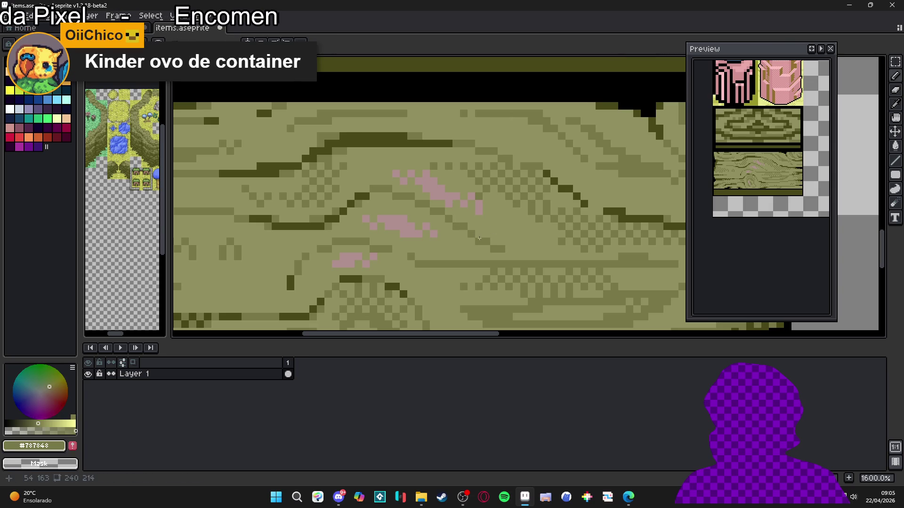
{"action": "left_click", "coordinate": [500, 235], "text": "alt"}
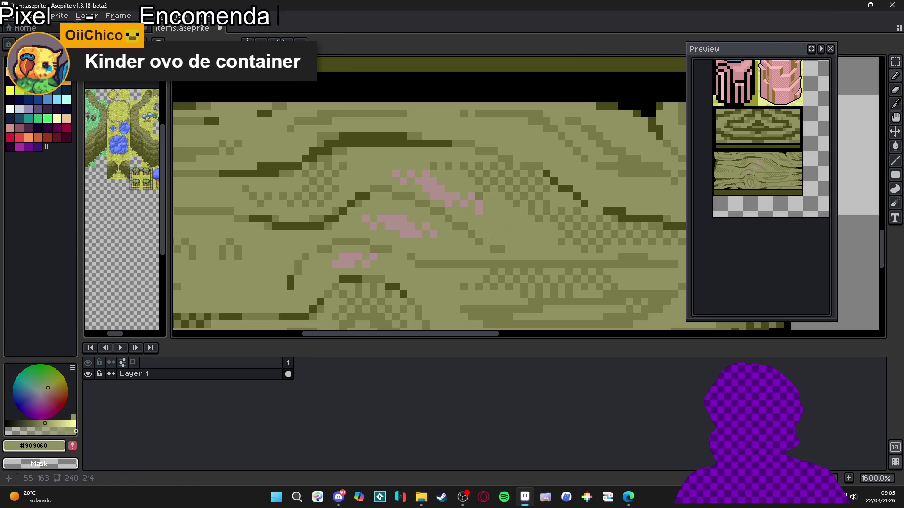
{"action": "left_click", "coordinate": [483, 243], "text": "alt"}
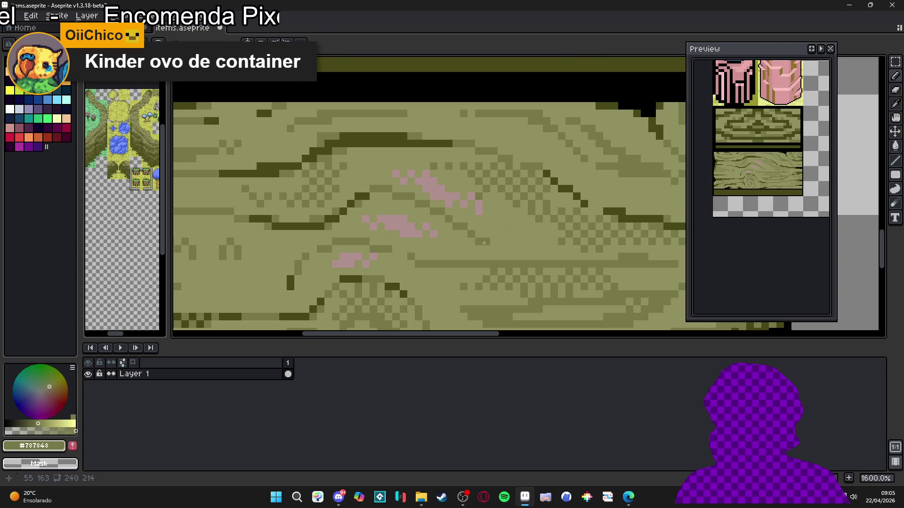
Lighten two dark pixels in the wood grain.
{"action": "scroll", "coordinate": [486, 243], "scroll_direction": "down", "scroll_amount": 3}
{"action": "scroll", "coordinate": [351, 212], "scroll_direction": "up", "scroll_amount": 2}
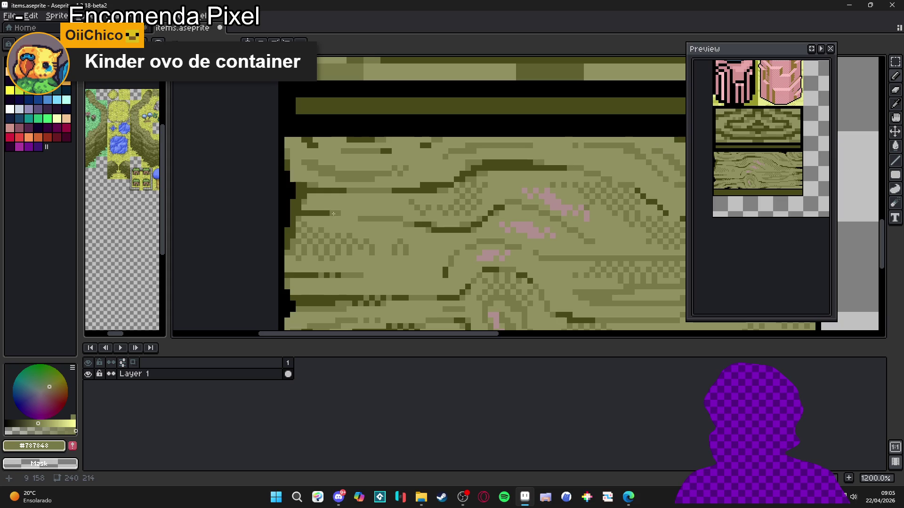
{"action": "scroll", "coordinate": [364, 214], "scroll_direction": "down", "scroll_amount": 3}
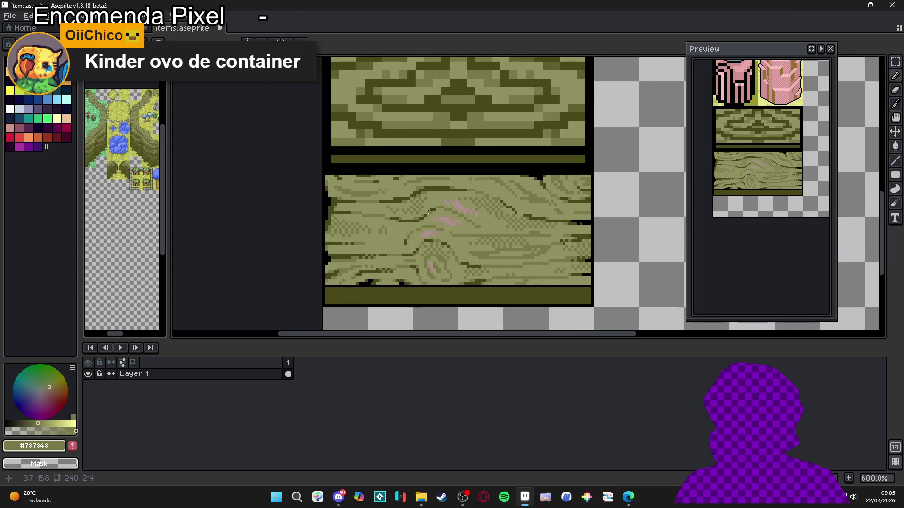
{"action": "scroll", "coordinate": [379, 179], "scroll_direction": "up", "scroll_amount": 4}
{"action": "left_click", "coordinate": [388, 190]}
{"action": "left_click", "coordinate": [355, 200]}
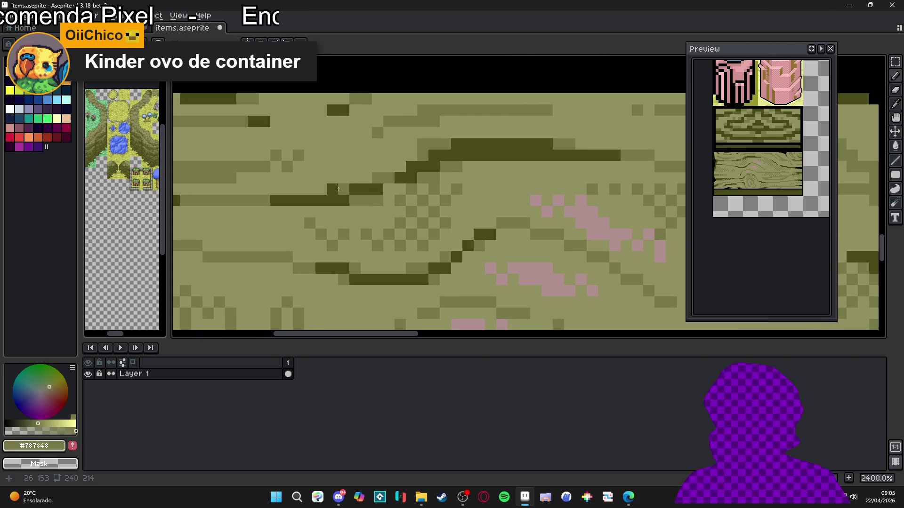
{"action": "scroll", "coordinate": [391, 213], "scroll_direction": "down", "scroll_amount": 6}
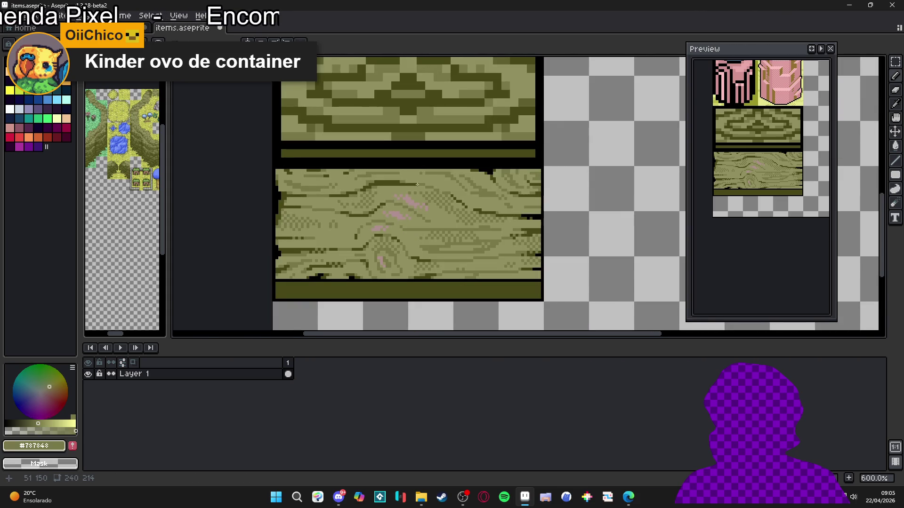
{"action": "scroll", "coordinate": [413, 190], "scroll_direction": "up", "scroll_amount": 4}
Darken two wood-grain pixels with the dark olive #434818.
{"action": "left_click", "coordinate": [314, 194], "text": "alt"}
{"action": "left_click", "coordinate": [328, 194]}
{"action": "left_click", "coordinate": [337, 193], "text": "alt"}
{"action": "scroll", "coordinate": [382, 192], "scroll_direction": "down", "scroll_amount": 3}
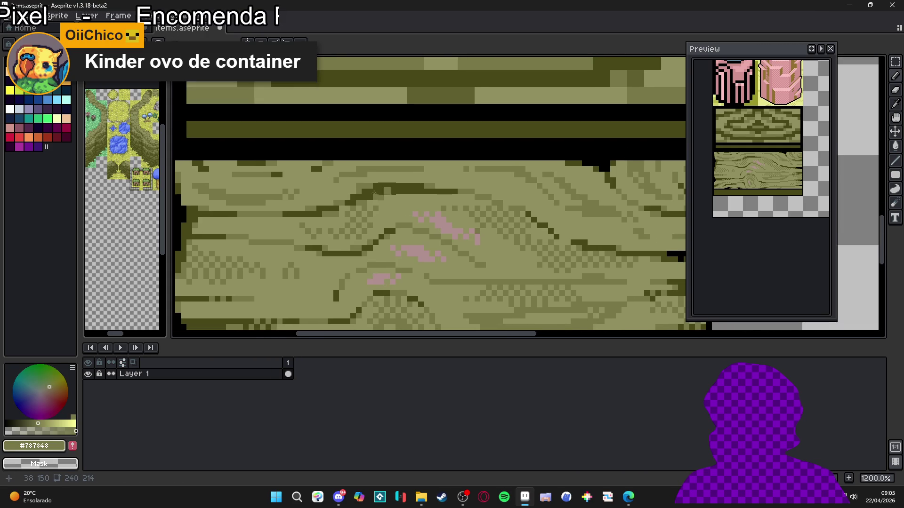
{"action": "scroll", "coordinate": [382, 192], "scroll_direction": "up", "scroll_amount": 1}
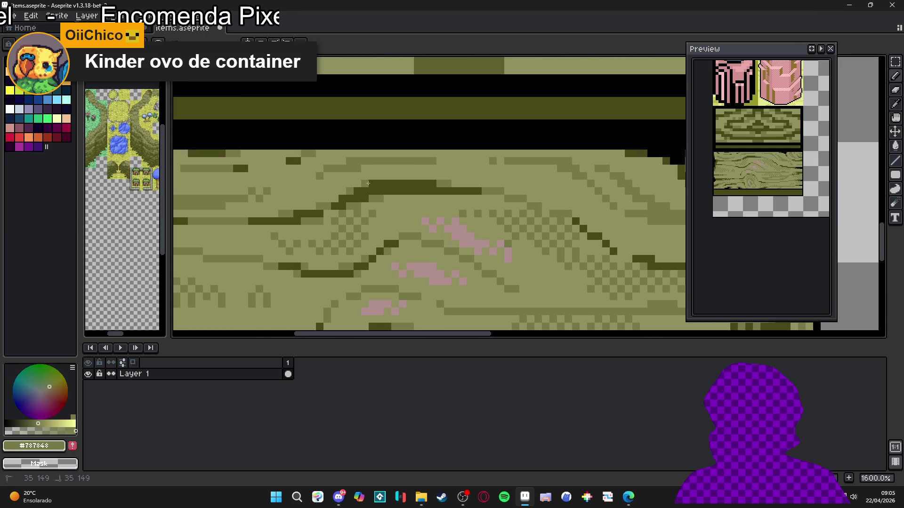
{"action": "scroll", "coordinate": [441, 196], "scroll_direction": "down", "scroll_amount": 3}
{"action": "scroll", "coordinate": [442, 196], "scroll_direction": "up", "scroll_amount": 3}
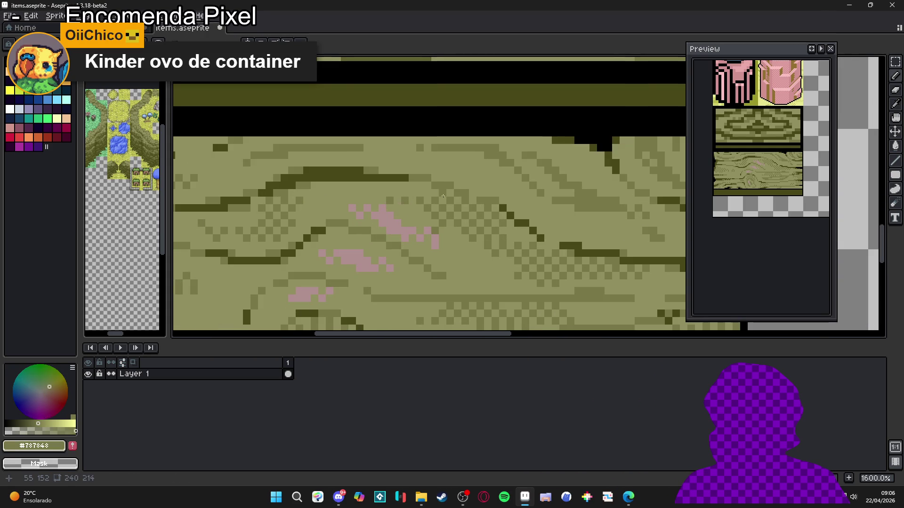
{"action": "scroll", "coordinate": [525, 226], "scroll_direction": "up", "scroll_amount": 1}
Sample #484818 and #787848 from the grain, ending on the light olive #909060.
{"action": "left_click", "coordinate": [525, 225], "text": "alt"}
{"action": "scroll", "coordinate": [601, 245], "scroll_direction": "down", "scroll_amount": 1}
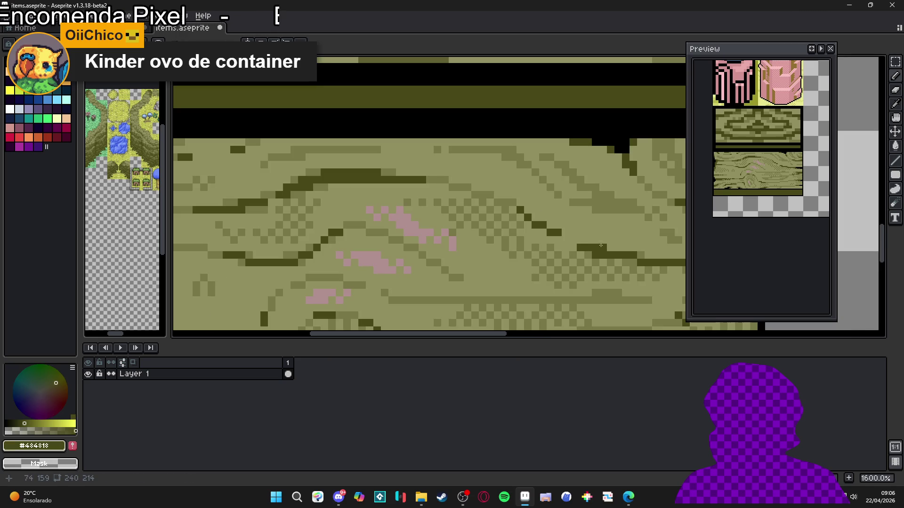
{"action": "left_click", "coordinate": [587, 244], "text": "alt"}
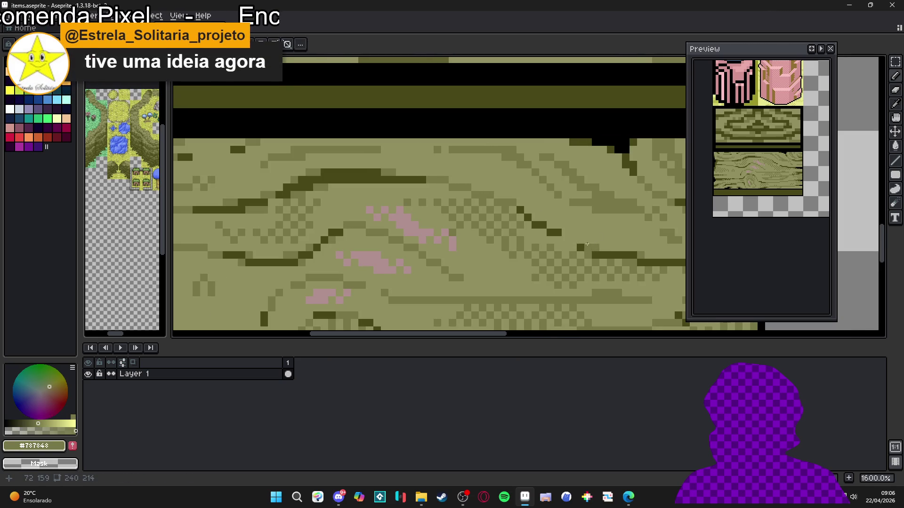
{"action": "scroll", "coordinate": [528, 237], "scroll_direction": "down", "scroll_amount": 2}
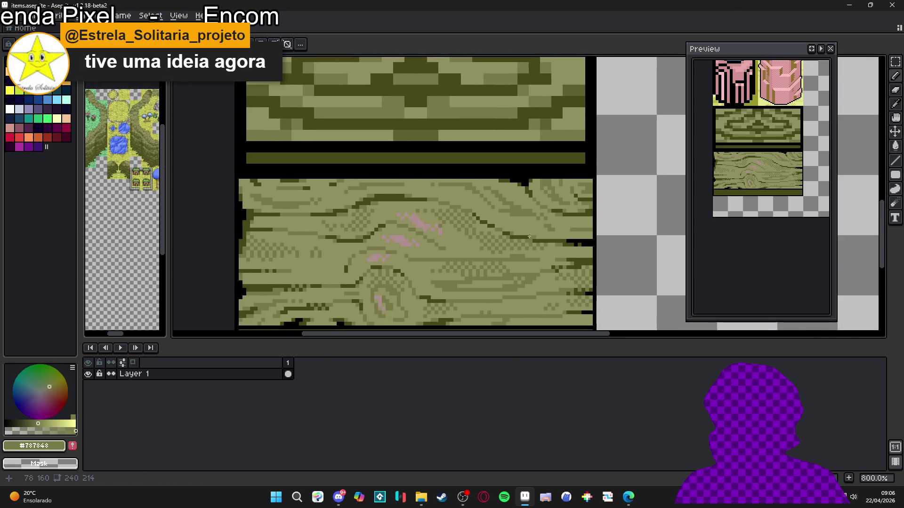
{"action": "scroll", "coordinate": [528, 237], "scroll_direction": "up", "scroll_amount": 1}
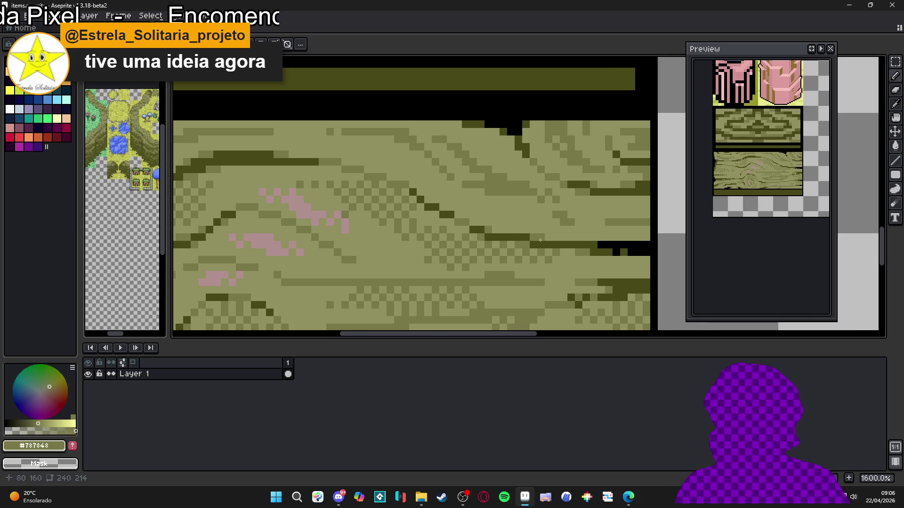
{"action": "scroll", "coordinate": [540, 239], "scroll_direction": "down", "scroll_amount": 2}
{"action": "scroll", "coordinate": [418, 254], "scroll_direction": "up", "scroll_amount": 2}
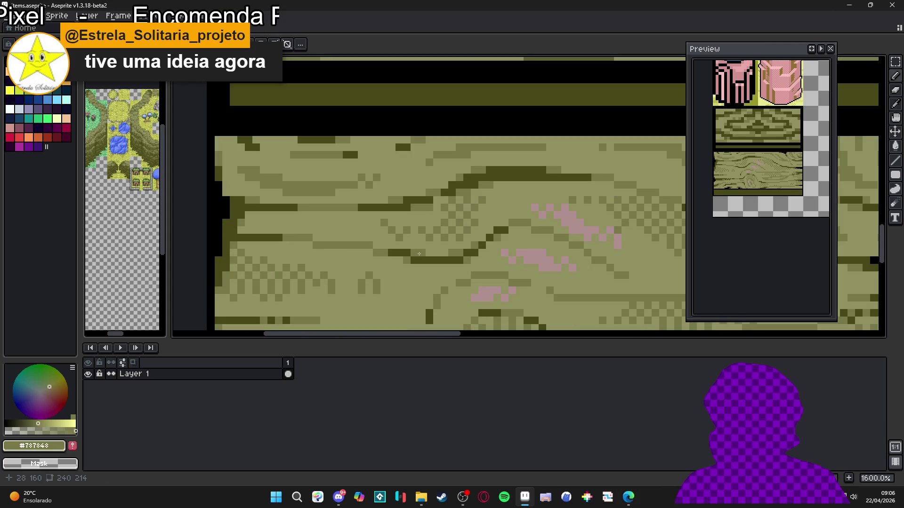
{"action": "scroll", "coordinate": [402, 258], "scroll_direction": "down", "scroll_amount": 3}
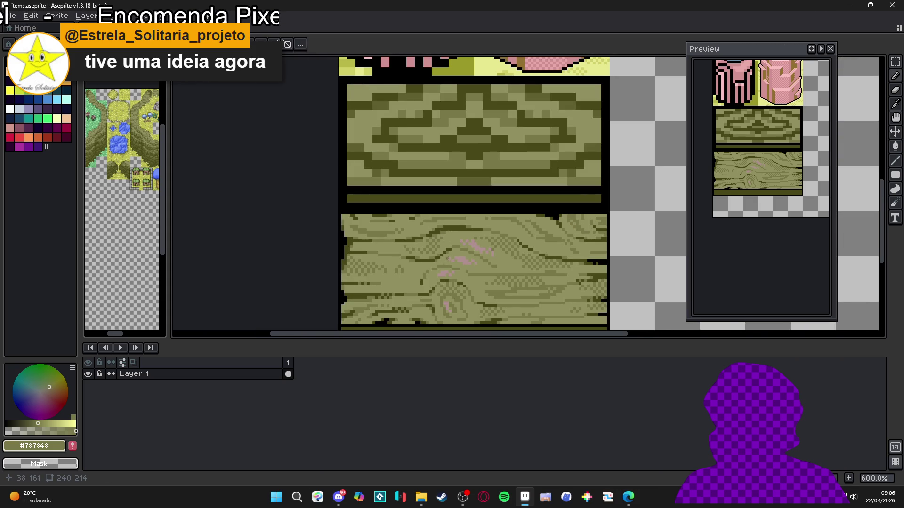
{"action": "scroll", "coordinate": [462, 254], "scroll_direction": "up", "scroll_amount": 3}
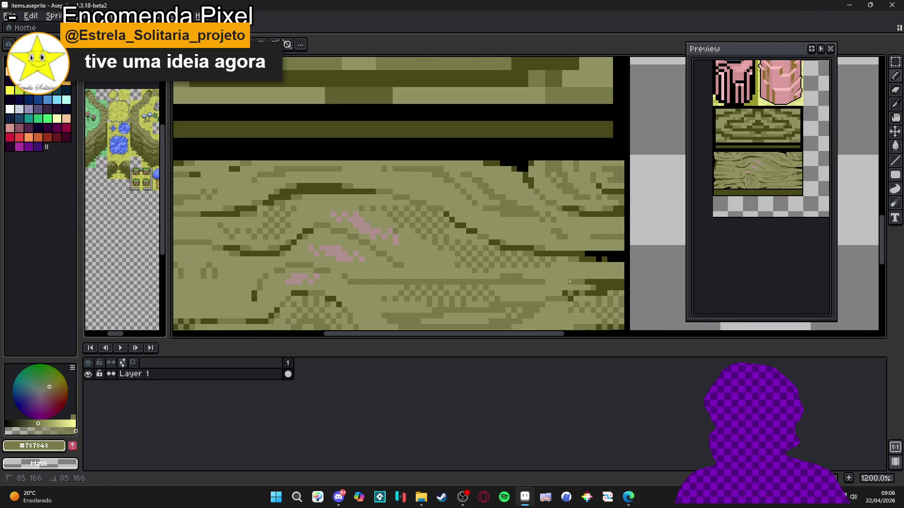
{"action": "left_click", "coordinate": [525, 276], "text": "alt"}
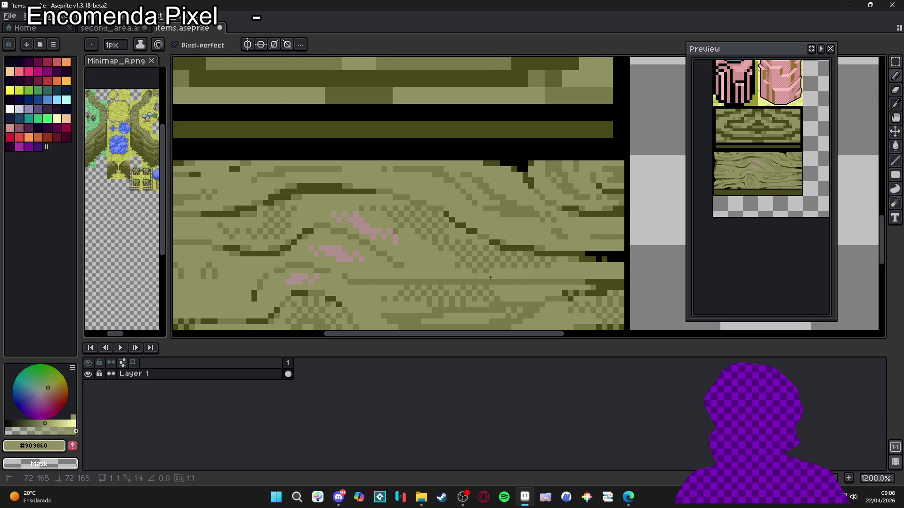
Sample grain pixels near the knot, alternating between #787848 and #909060.
{"action": "left_click", "coordinate": [344, 276], "text": "alt"}
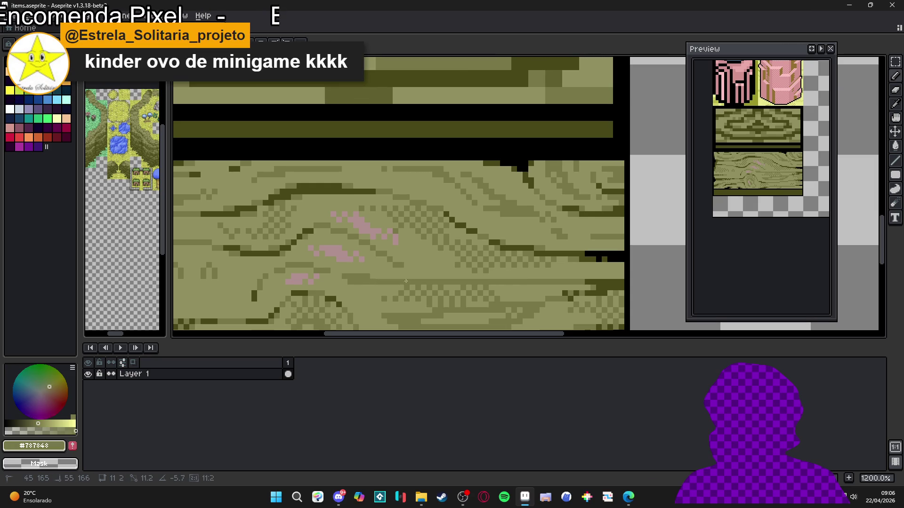
{"action": "left_click", "coordinate": [369, 281], "text": "alt"}
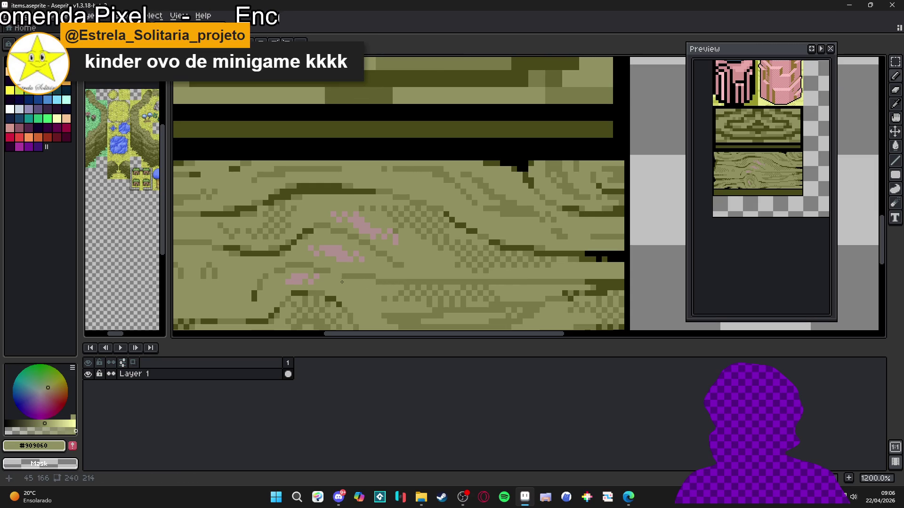
{"action": "left_click", "coordinate": [353, 264], "text": "alt"}
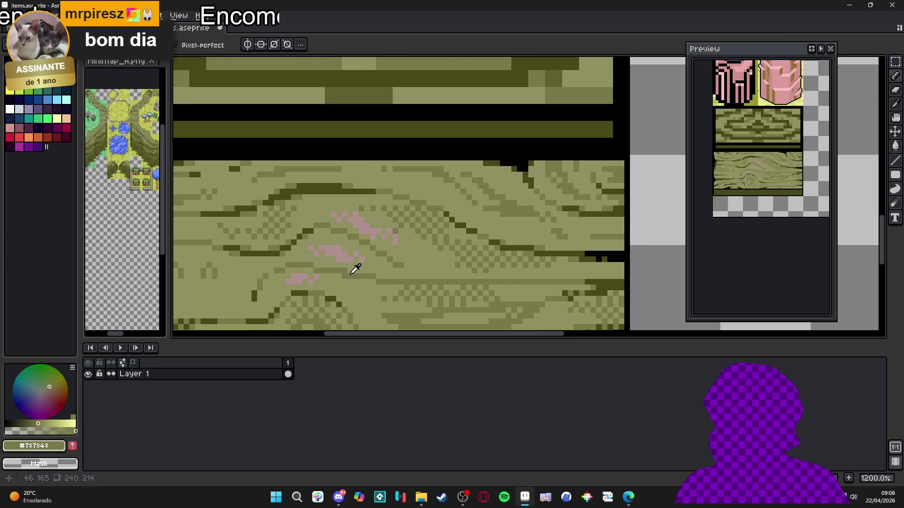
{"action": "left_click", "coordinate": [322, 264], "text": "alt"}
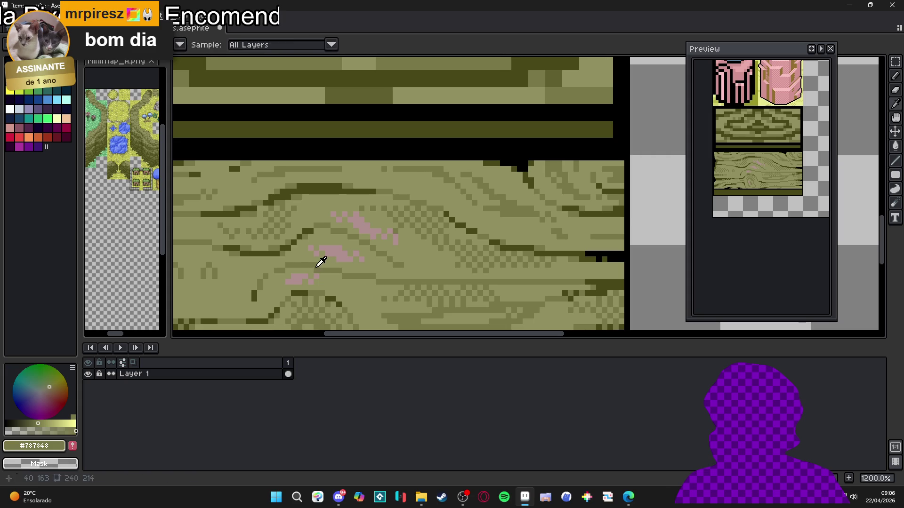
{"action": "left_click", "coordinate": [316, 271], "text": "alt"}
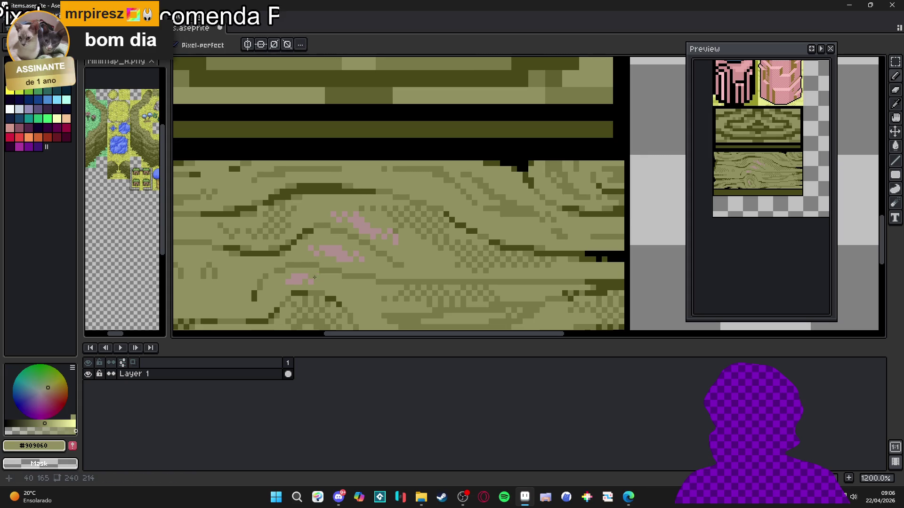
{"action": "left_click", "coordinate": [271, 273], "text": "alt"}
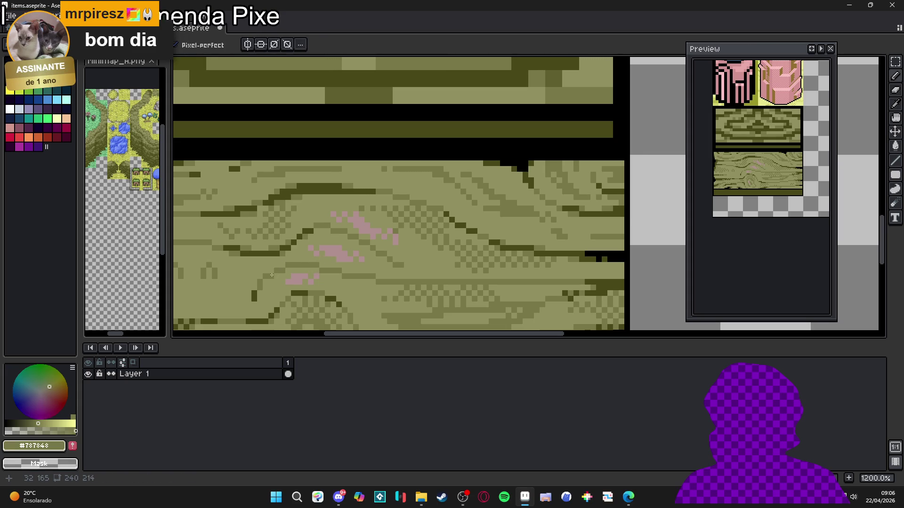
{"action": "left_click", "coordinate": [264, 277], "text": "alt"}
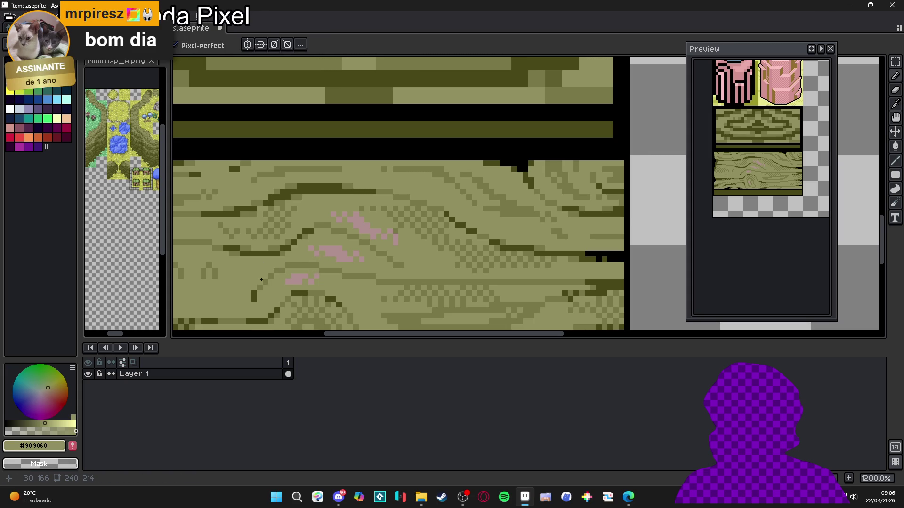
Check the colours of the darker grain pixels at the plank's left end.
{"action": "left_click", "coordinate": [259, 286], "text": "alt"}
{"action": "left_click", "coordinate": [253, 291], "text": "alt"}
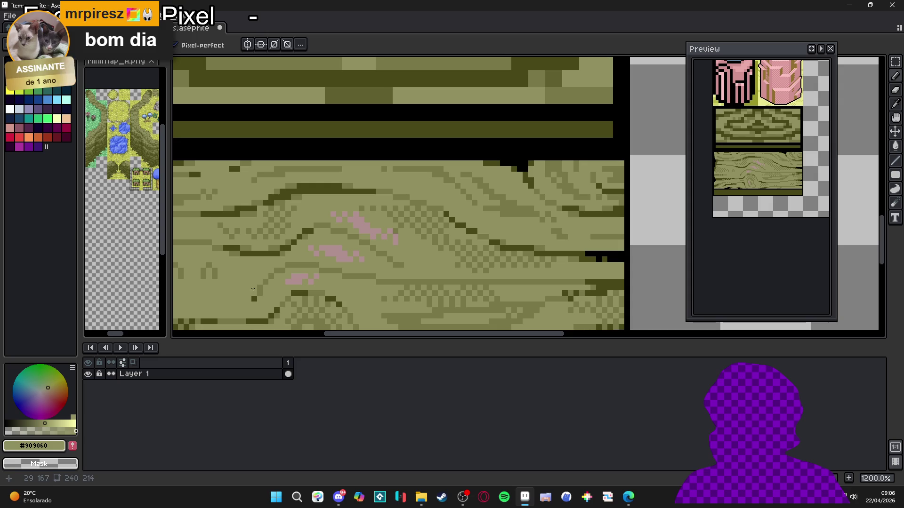
{"action": "left_click", "coordinate": [278, 268], "text": "alt"}
{"action": "left_click", "coordinate": [271, 266], "text": "alt"}
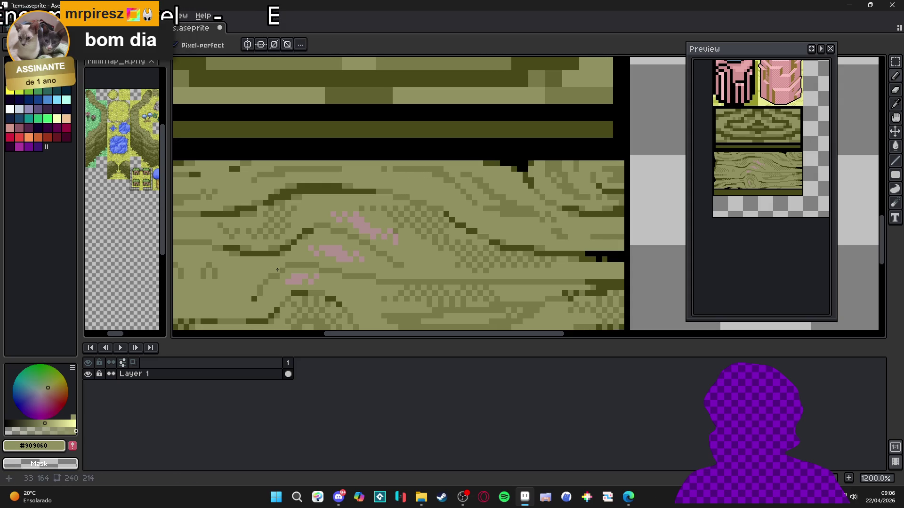
{"action": "left_click", "coordinate": [280, 268], "text": "alt"}
{"action": "left_click", "coordinate": [284, 266], "text": "alt"}
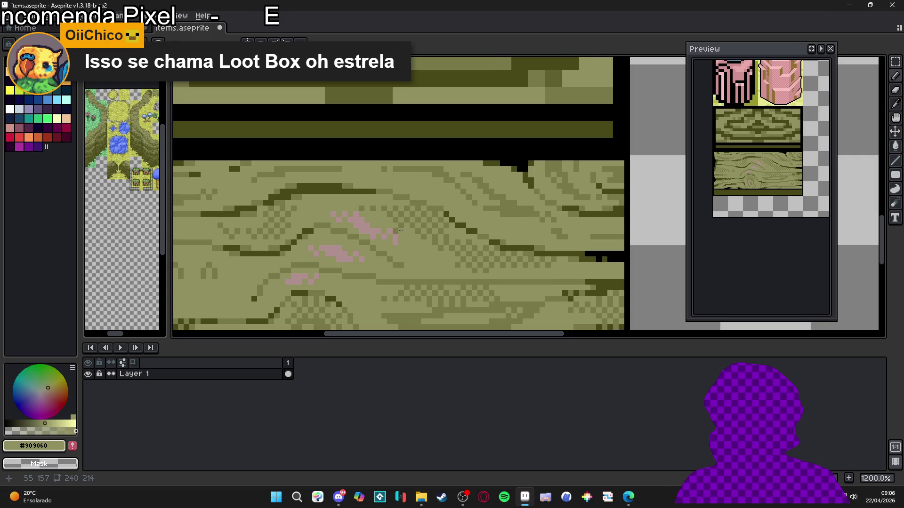
{"action": "scroll", "coordinate": [401, 231], "scroll_direction": "down", "scroll_amount": 4}
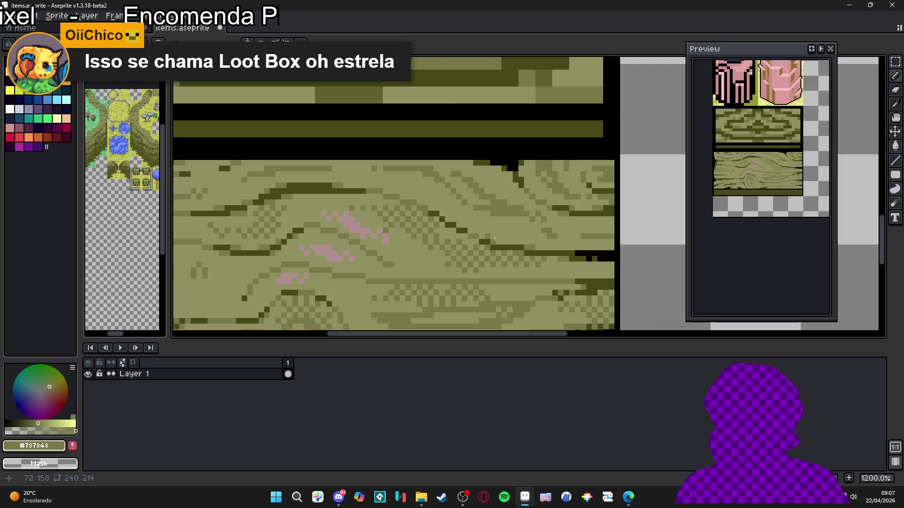
Sample olive shades #484818, #7B7B48 and #909060 and lighten a stretch of dark grain line.
{"action": "left_click_drag", "start_coordinate": [435, 238], "coordinate": [473, 225]}
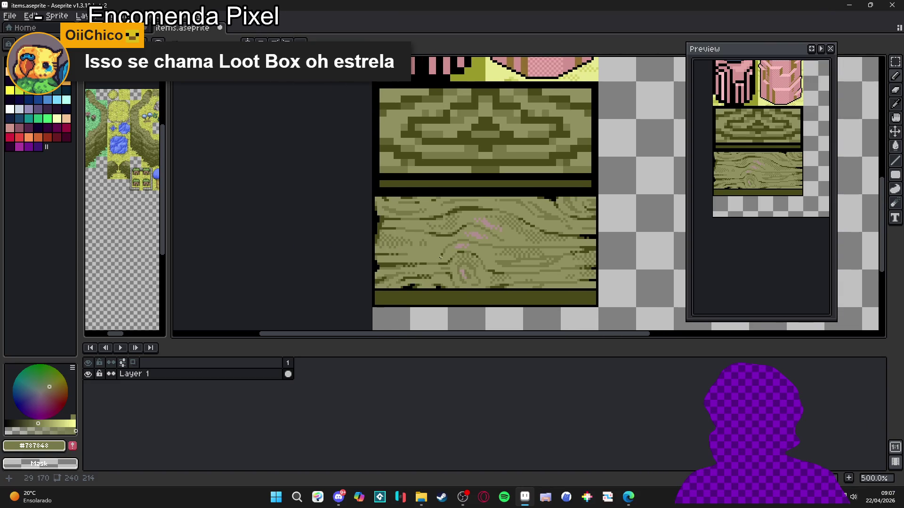
{"action": "scroll", "coordinate": [441, 257], "scroll_direction": "up", "scroll_amount": 2}
{"action": "scroll", "coordinate": [418, 264], "scroll_direction": "up", "scroll_amount": 1}
{"action": "left_click", "coordinate": [438, 270], "text": "alt"}
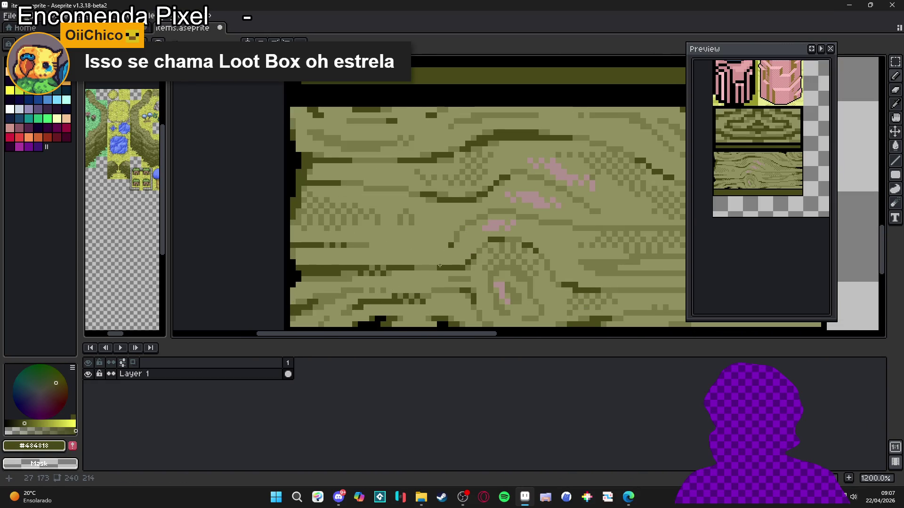
{"action": "left_click", "coordinate": [470, 258], "text": "alt"}
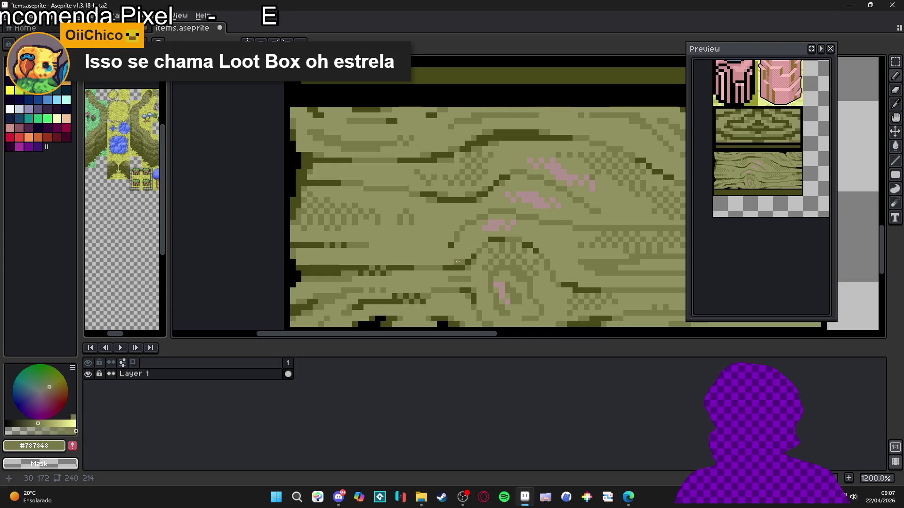
{"action": "scroll", "coordinate": [476, 259], "scroll_direction": "down", "scroll_amount": 2}
{"action": "scroll", "coordinate": [484, 238], "scroll_direction": "up", "scroll_amount": 3}
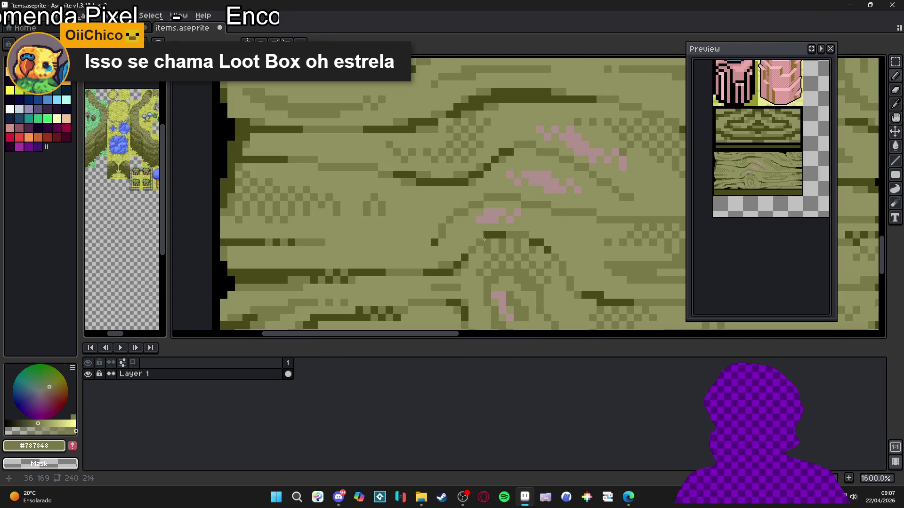
{"action": "left_click", "coordinate": [479, 230], "text": "alt"}
{"action": "left_click_drag", "start_coordinate": [479, 229], "coordinate": [498, 234]}
{"action": "left_click", "coordinate": [495, 233], "text": "alt"}
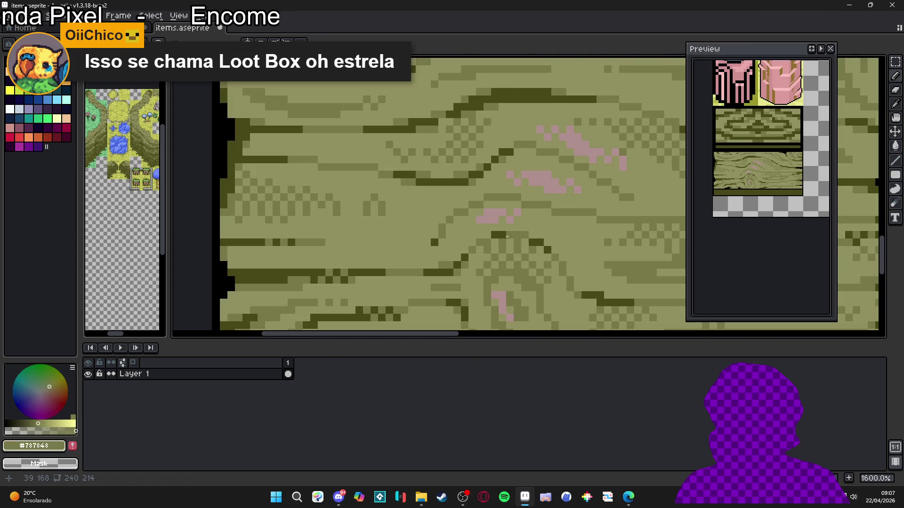
{"action": "left_click", "coordinate": [501, 234], "text": "alt"}
Eyedrop mid olive #7B7B48, dark olive #484818 and the black border colour from the log tile.
{"action": "scroll", "coordinate": [504, 238], "scroll_direction": "down", "scroll_amount": 4}
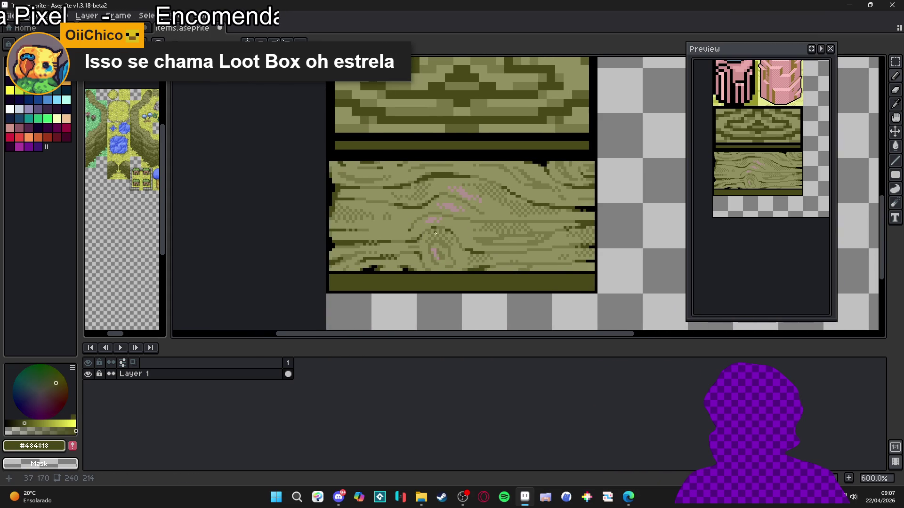
{"action": "scroll", "coordinate": [514, 259], "scroll_direction": "up", "scroll_amount": 3}
{"action": "left_click", "coordinate": [584, 258], "text": "alt"}
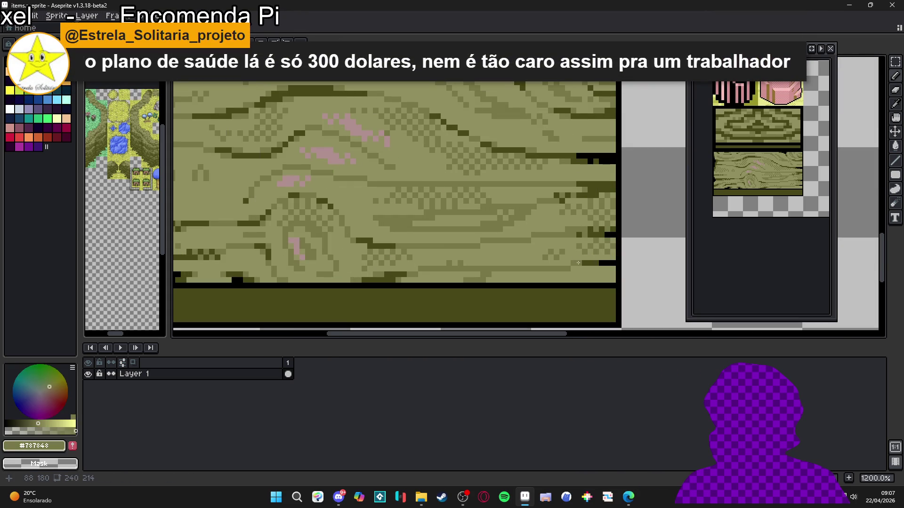
{"action": "scroll", "coordinate": [581, 263], "scroll_direction": "down", "scroll_amount": 3}
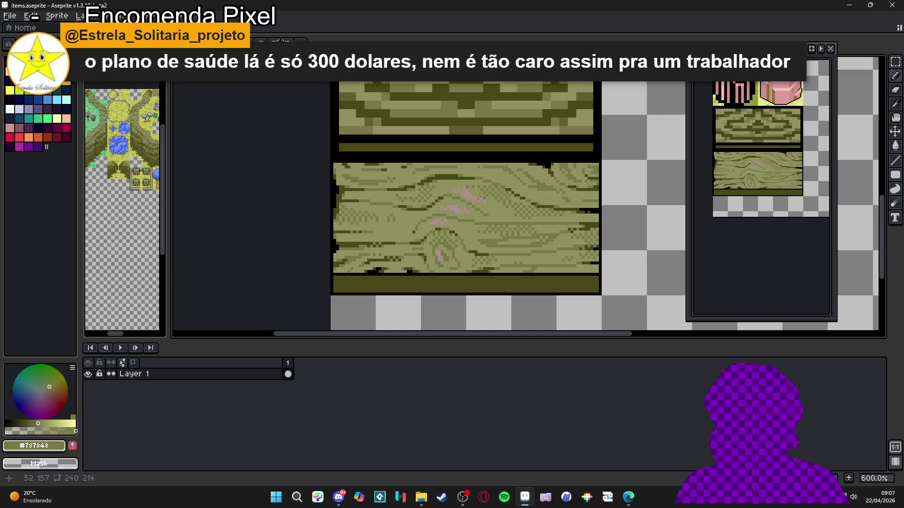
{"action": "scroll", "coordinate": [455, 199], "scroll_direction": "down", "scroll_amount": 1}
{"action": "scroll", "coordinate": [445, 196], "scroll_direction": "down", "scroll_amount": 2}
{"action": "scroll", "coordinate": [457, 212], "scroll_direction": "up", "scroll_amount": 6}
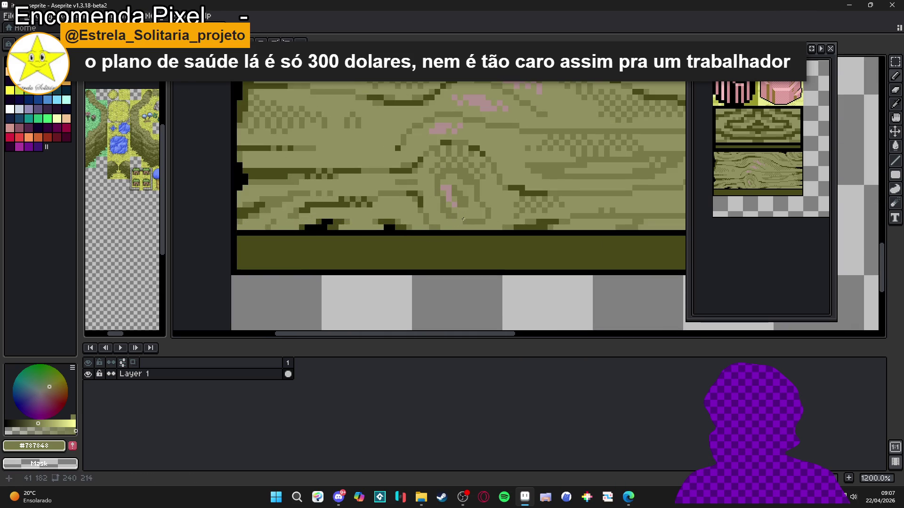
{"action": "scroll", "coordinate": [460, 217], "scroll_direction": "down", "scroll_amount": 3}
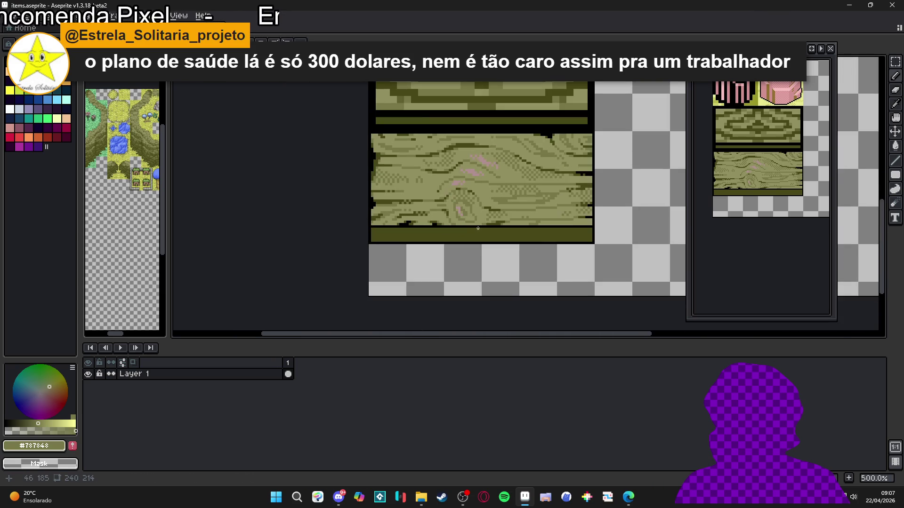
{"action": "scroll", "coordinate": [469, 197], "scroll_direction": "up", "scroll_amount": 5}
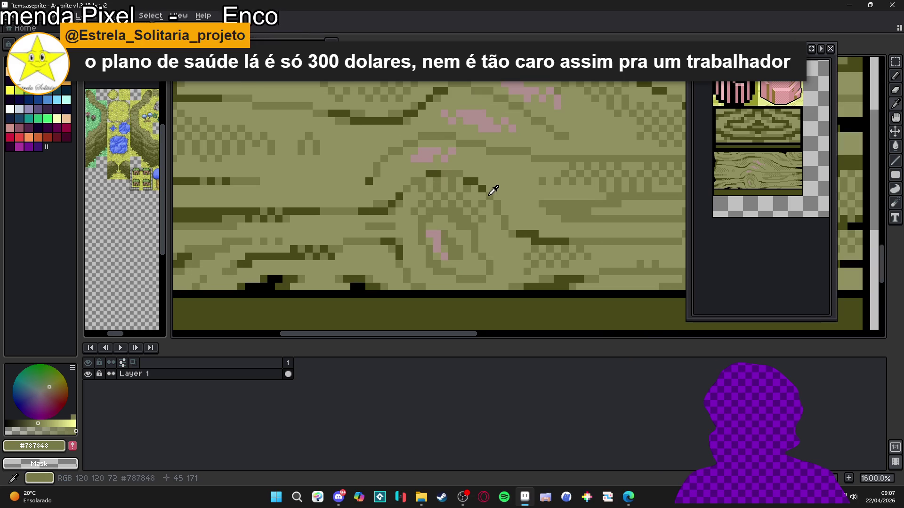
{"action": "left_click", "coordinate": [429, 174], "text": "alt"}
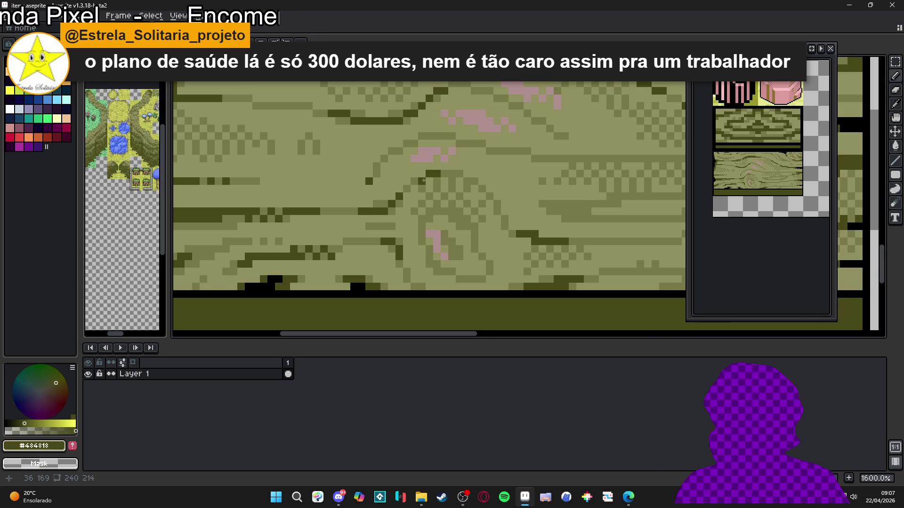
{"action": "scroll", "coordinate": [406, 186], "scroll_direction": "down", "scroll_amount": 4}
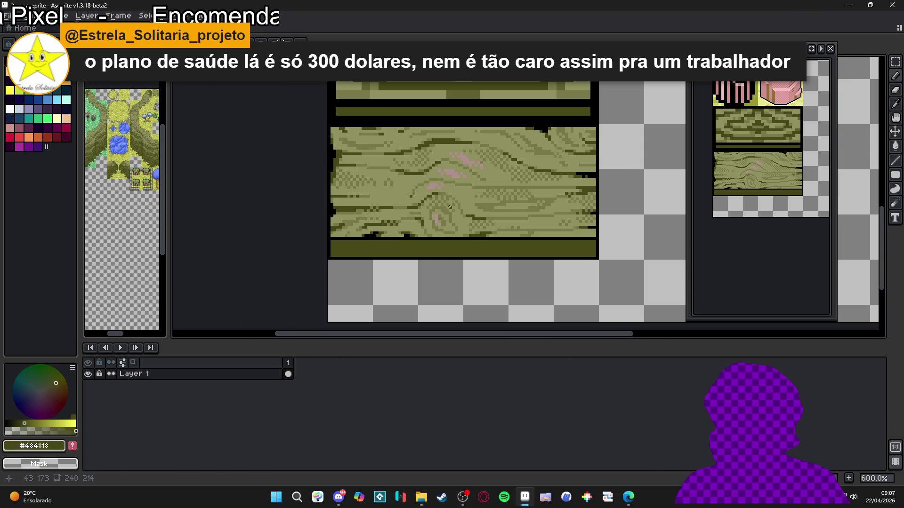
{"action": "scroll", "coordinate": [393, 210], "scroll_direction": "down", "scroll_amount": 1}
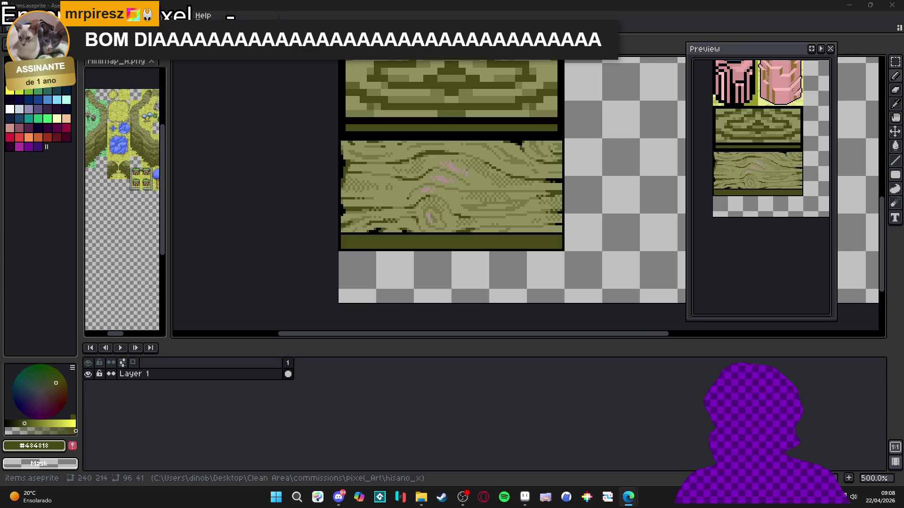
{"action": "scroll", "coordinate": [409, 227], "scroll_direction": "up", "scroll_amount": 4}
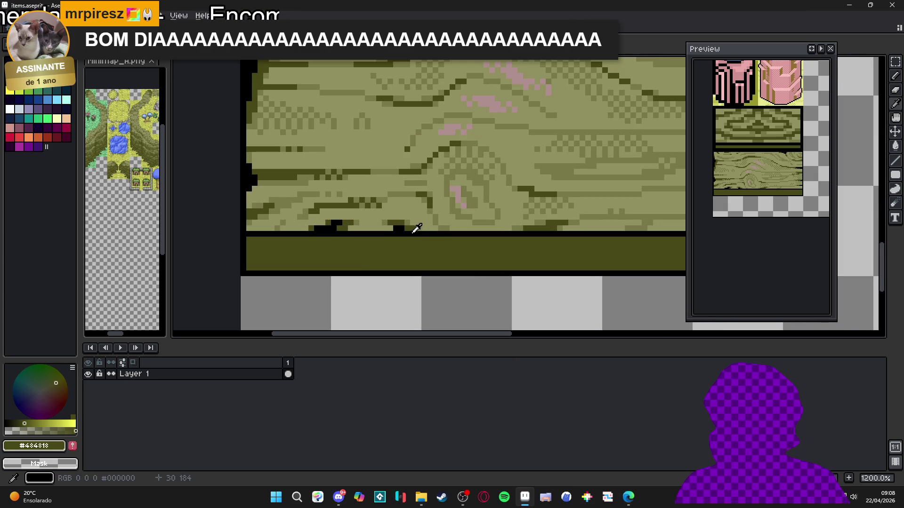
{"action": "left_click", "coordinate": [439, 234], "text": "alt"}
{"action": "scroll", "coordinate": [471, 238], "scroll_direction": "down", "scroll_amount": 5}
Bring the pink tiles into view and sample the olive colour from the wood tile.
{"action": "left_click_drag", "start_coordinate": [473, 238], "coordinate": [485, 273]}
{"action": "scroll", "coordinate": [495, 287], "scroll_direction": "down", "scroll_amount": 1}
{"action": "scroll", "coordinate": [505, 297], "scroll_direction": "up", "scroll_amount": 1}
{"action": "scroll", "coordinate": [529, 309], "scroll_direction": "up", "scroll_amount": 1}
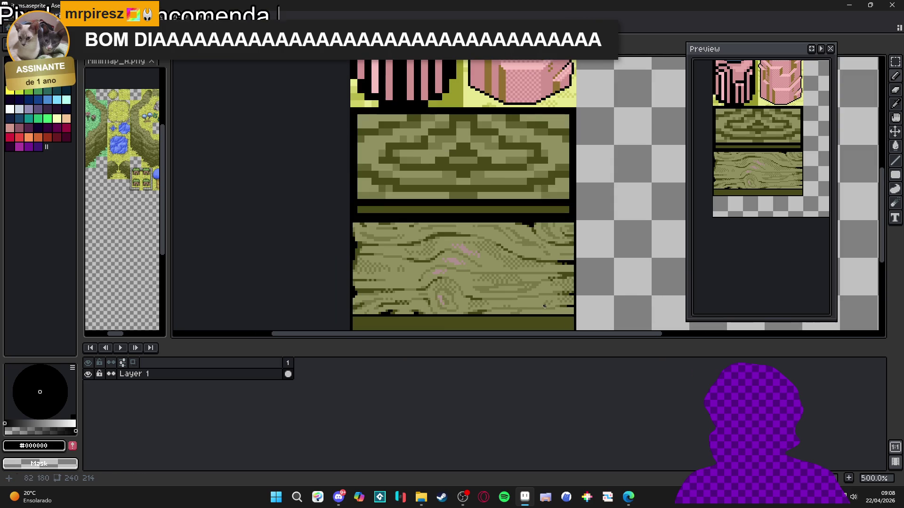
{"action": "left_click", "coordinate": [539, 306], "text": "alt"}
{"action": "left_click_drag", "start_coordinate": [504, 318], "coordinate": [495, 258]}
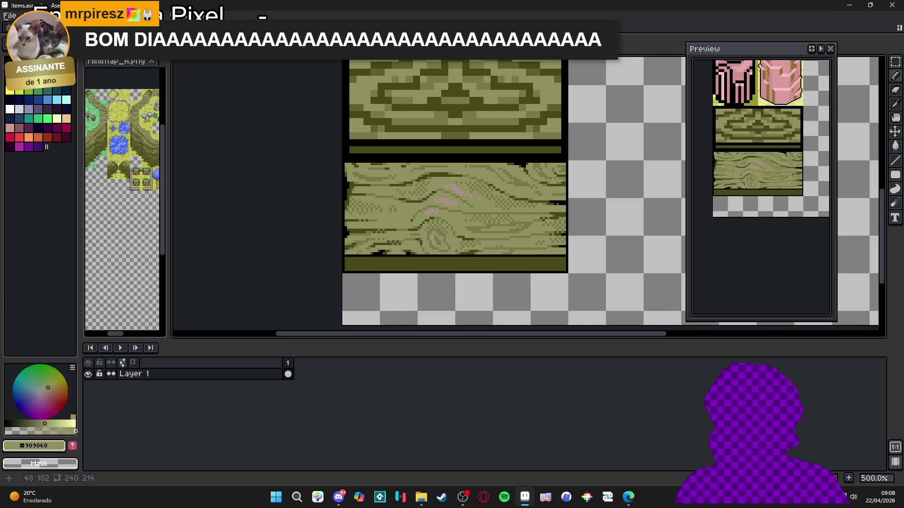
{"action": "scroll", "coordinate": [519, 262], "scroll_direction": "down", "scroll_amount": 2}
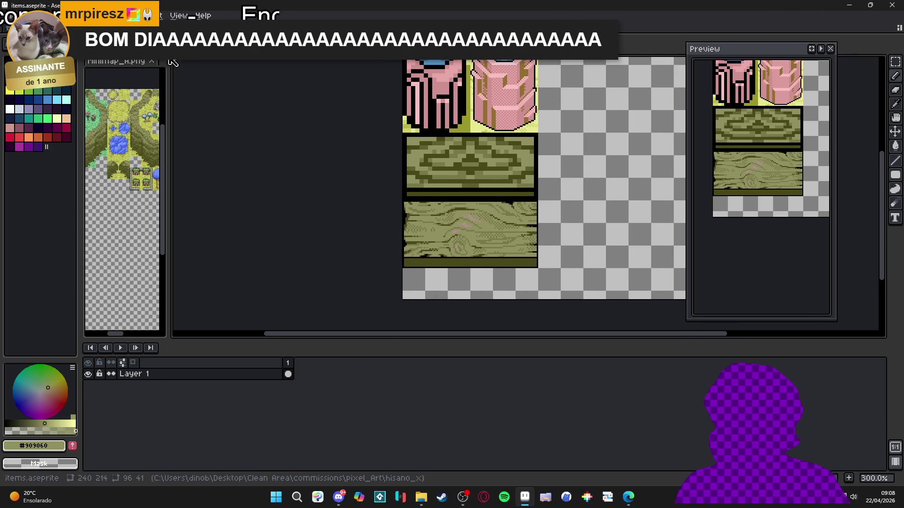
Switch to second_area.aseprite and pan to the cliff area where the log bridge crosses the water.
{"action": "key", "text": "ctrl+Tab"}
{"action": "scroll", "coordinate": [326, 208], "scroll_direction": "down", "scroll_amount": 3}
{"action": "mouse_move", "coordinate": [326, 208]}
{"action": "left_mouse_down"}
{"action": "mouse_move", "coordinate": [361, 241]}
{"action": "mouse_move", "coordinate": [423, 198]}
{"action": "left_mouse_up"}
{"action": "scroll", "coordinate": [362, 241], "scroll_direction": "up", "scroll_amount": 2}
{"action": "scroll", "coordinate": [424, 198], "scroll_direction": "down", "scroll_amount": 2}
Zoom in on the map's bridge, select palette colour index 60, and glance at items.aseprite.
{"action": "scroll", "coordinate": [464, 158], "scroll_direction": "up", "scroll_amount": 4}
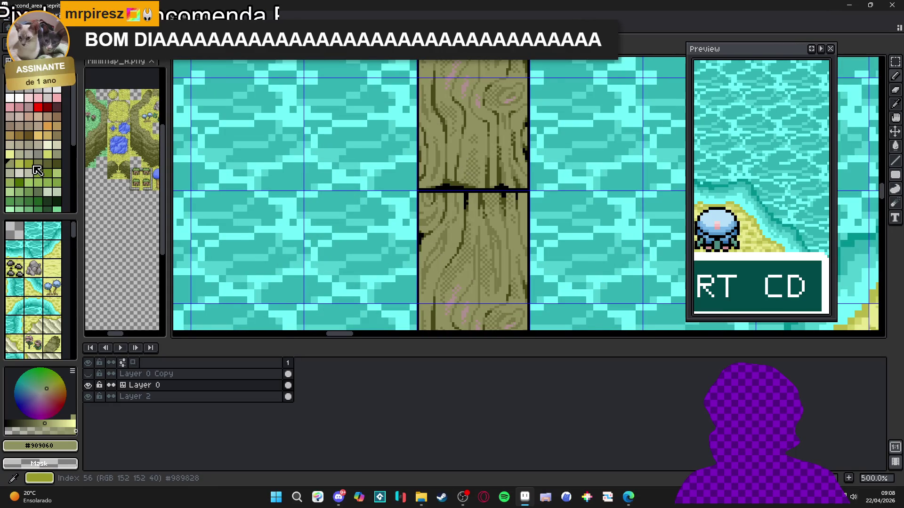
{"action": "scroll", "coordinate": [428, 210], "scroll_direction": "up", "scroll_amount": 5}
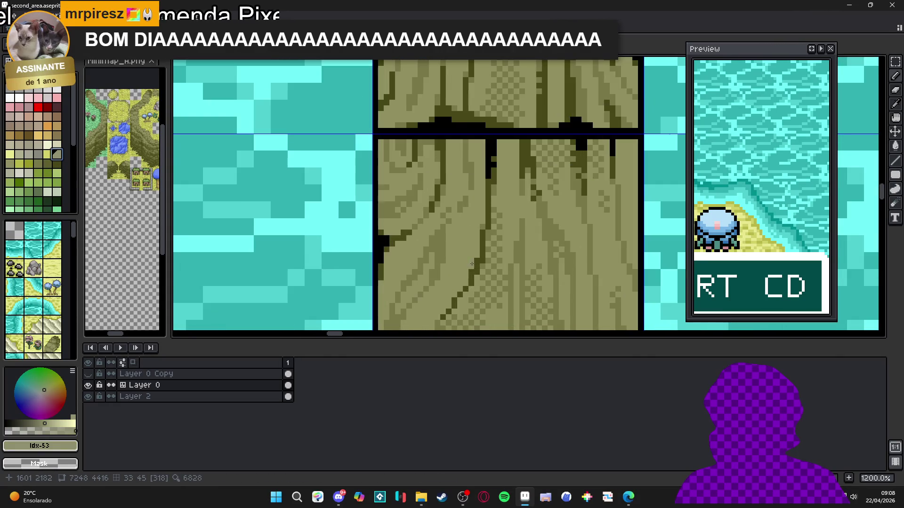
{"action": "left_click", "coordinate": [9, 173]}
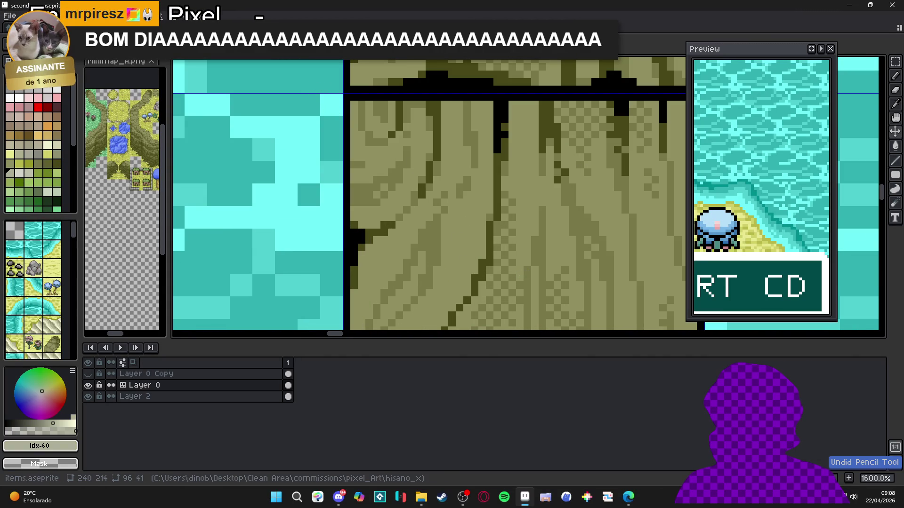
{"action": "key", "text": "ctrl+Tab"}
{"action": "scroll", "coordinate": [492, 243], "scroll_direction": "up", "scroll_amount": 2}
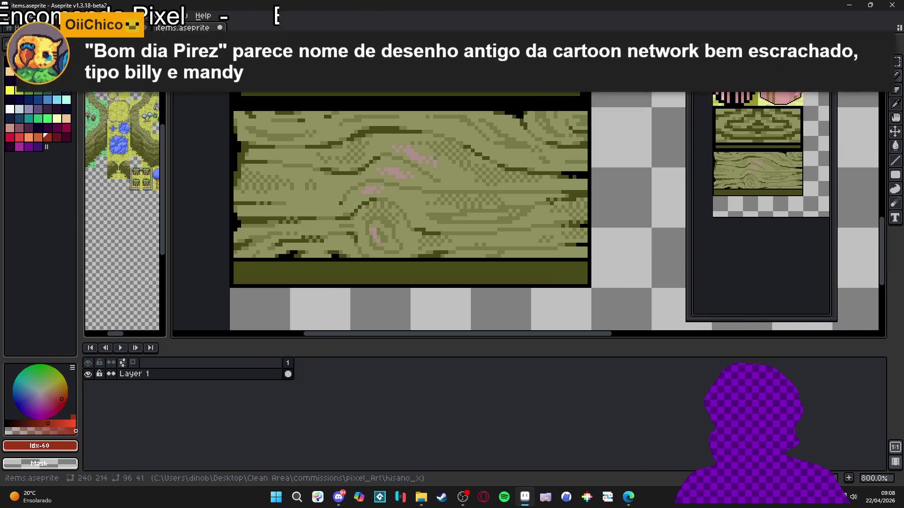
{"action": "key", "text": "ctrl+Tab"}
Test a pale pencil stroke on the bridge planks, undo it, and return to items.aseprite.
{"action": "left_click_drag", "start_coordinate": [481, 210], "coordinate": [425, 165]}
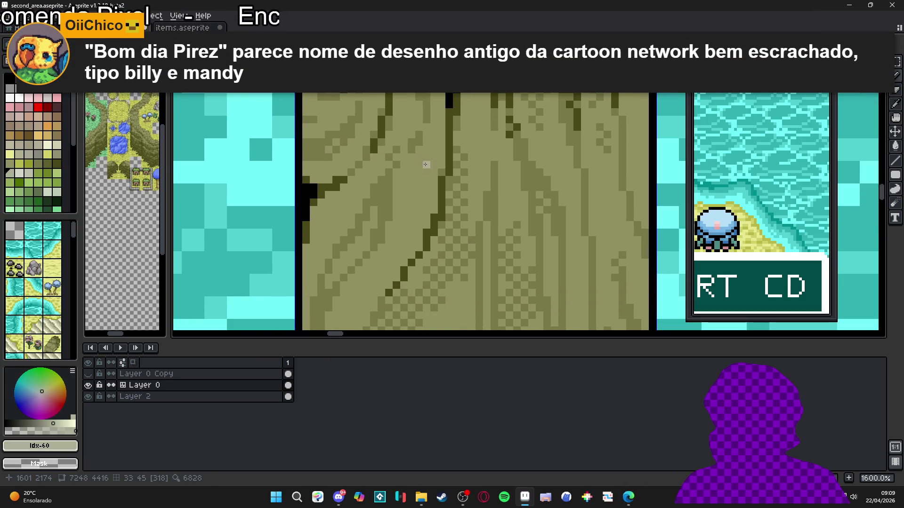
{"action": "scroll", "coordinate": [453, 225], "scroll_direction": "up", "scroll_amount": 1}
{"action": "left_click_drag", "start_coordinate": [390, 222], "coordinate": [396, 194]}
{"action": "key", "text": "ctrl+z"}
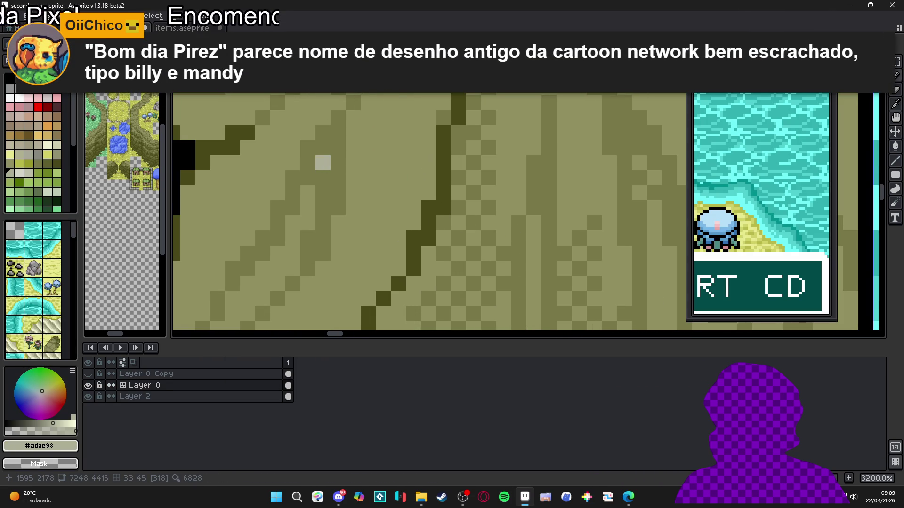
{"action": "key", "text": "ctrl+Tab"}
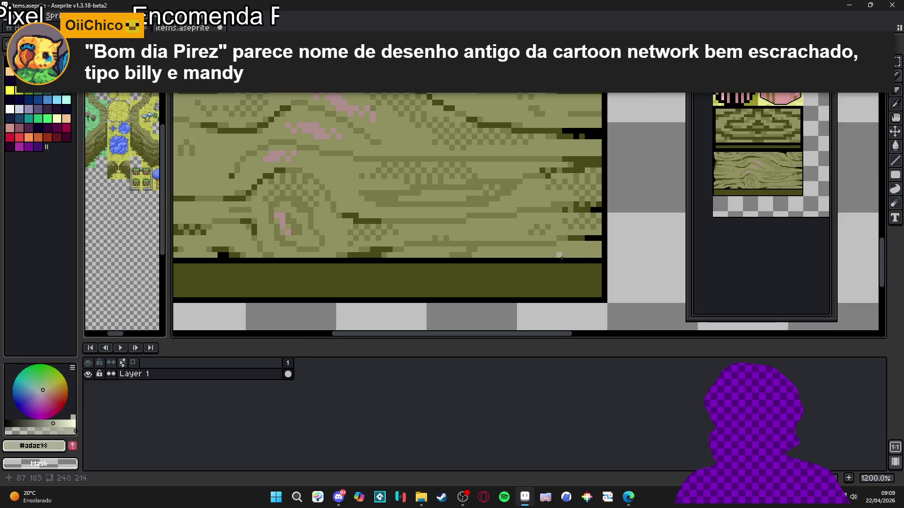
Paint an olive line along the log tile's bottom strip, then sample the dark olive.
{"action": "scroll", "coordinate": [393, 258], "scroll_direction": "left", "scroll_amount": 5}
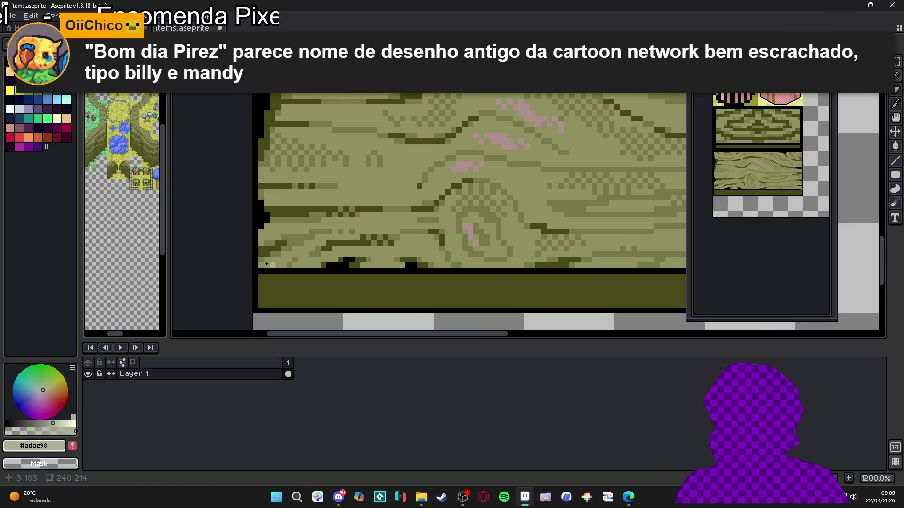
{"action": "scroll", "coordinate": [260, 270], "scroll_direction": "down", "scroll_amount": 1}
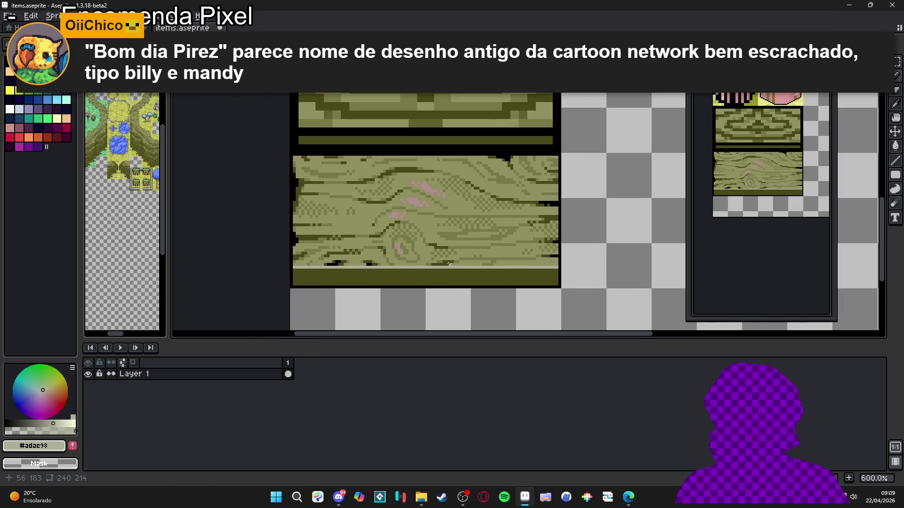
{"action": "scroll", "coordinate": [391, 273], "scroll_direction": "up", "scroll_amount": 4}
{"action": "left_click", "coordinate": [404, 256], "text": "alt"}
{"action": "left_click_drag", "start_coordinate": [379, 271], "coordinate": [292, 271]}
{"action": "left_click", "coordinate": [455, 250], "text": "alt"}
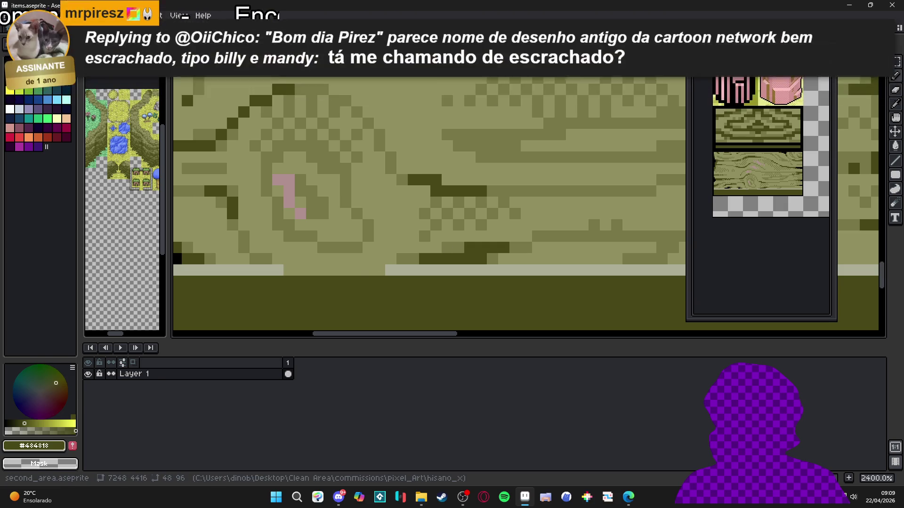
Compare with the map, then draw a black bottom-edge line with pixels below and one olive fix.
{"action": "key", "text": "ctrl+Tab"}
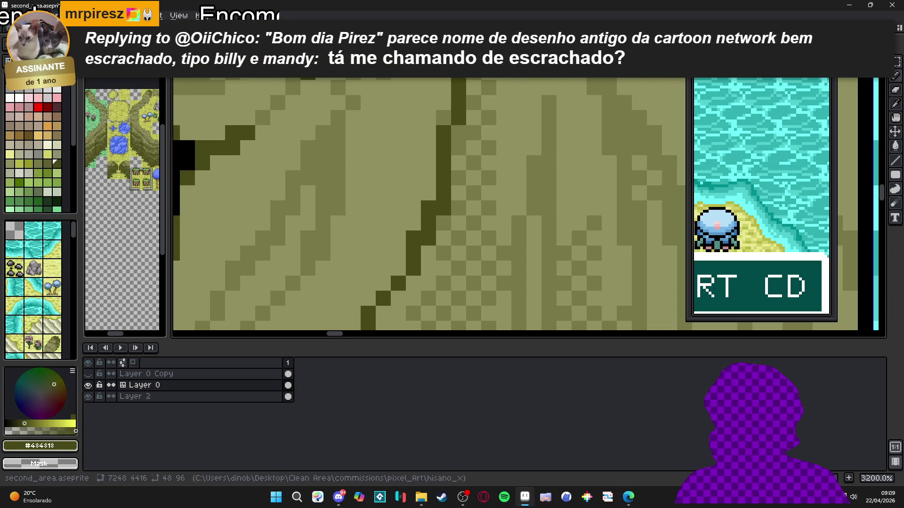
{"action": "key", "text": "ctrl+Tab"}
{"action": "scroll", "coordinate": [375, 219], "scroll_direction": "up", "scroll_amount": 2}
{"action": "left_click", "coordinate": [199, 159], "text": "alt"}
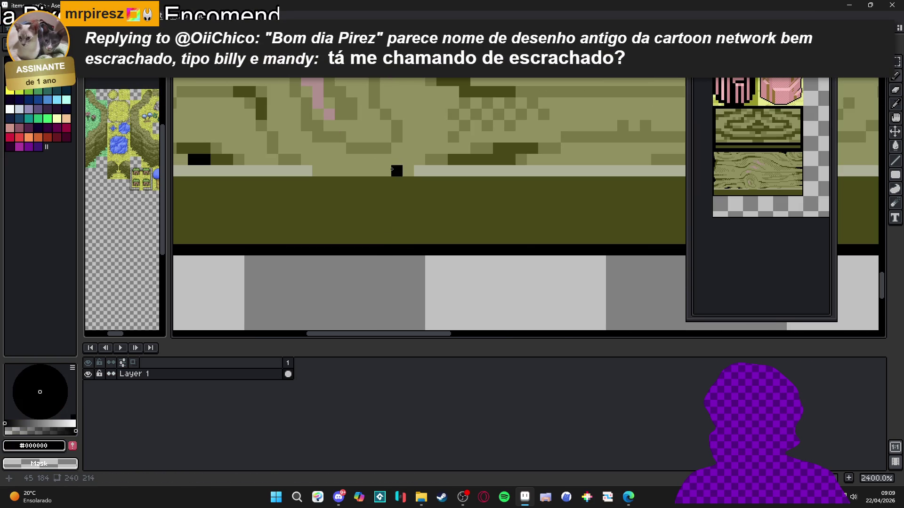
{"action": "left_click_drag", "start_coordinate": [408, 182], "coordinate": [320, 182]}
{"action": "mouse_move", "coordinate": [386, 194]}
{"action": "left_mouse_down"}
{"action": "mouse_move", "coordinate": [340, 193]}
{"action": "mouse_move", "coordinate": [351, 182]}
{"action": "left_mouse_up"}
{"action": "left_click", "coordinate": [429, 204], "text": "alt"}
{"action": "left_click", "coordinate": [380, 182]}
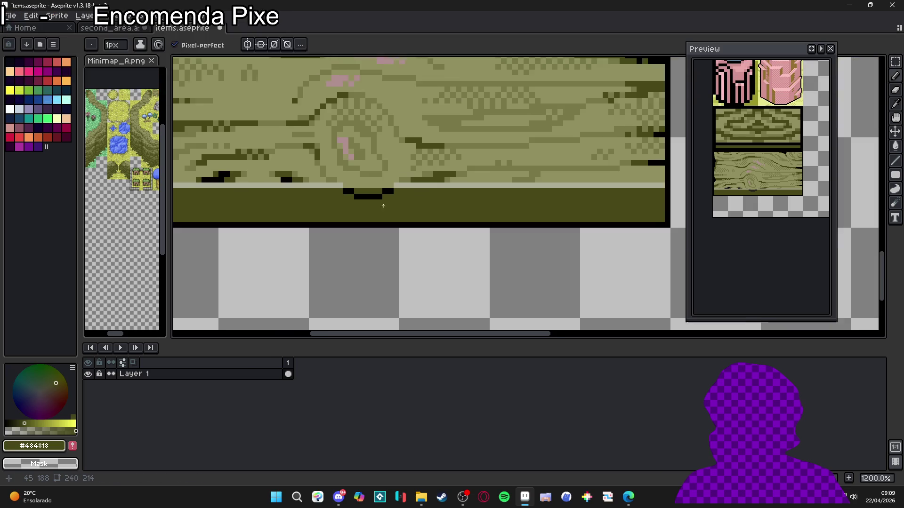
Add a short black line under the log and sample the light and dark olive shades.
{"action": "scroll", "coordinate": [402, 237], "scroll_direction": "down", "scroll_amount": 5}
{"action": "scroll", "coordinate": [404, 243], "scroll_direction": "up", "scroll_amount": 1}
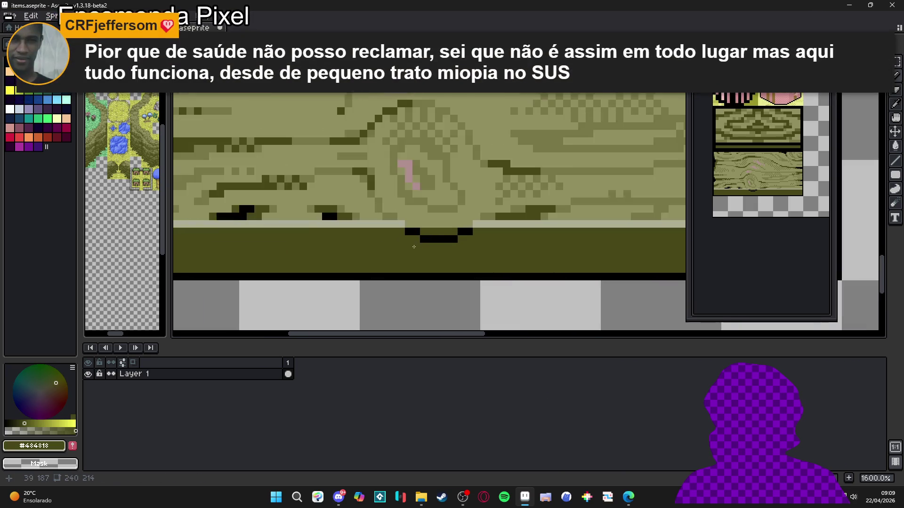
{"action": "scroll", "coordinate": [408, 248], "scroll_direction": "down", "scroll_amount": 1}
{"action": "scroll", "coordinate": [370, 234], "scroll_direction": "up", "scroll_amount": 3}
{"action": "left_click", "coordinate": [382, 241], "text": "alt"}
{"action": "mouse_move", "coordinate": [370, 257]}
{"action": "left_mouse_down"}
{"action": "mouse_move", "coordinate": [331, 257]}
{"action": "mouse_move", "coordinate": [293, 280]}
{"action": "mouse_move", "coordinate": [376, 256]}
{"action": "left_mouse_up"}
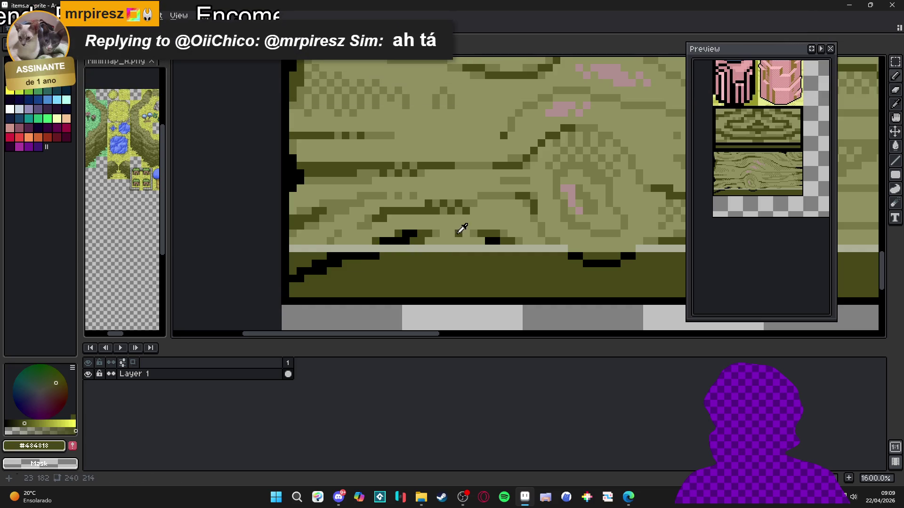
{"action": "left_click", "coordinate": [460, 228], "text": "alt"}
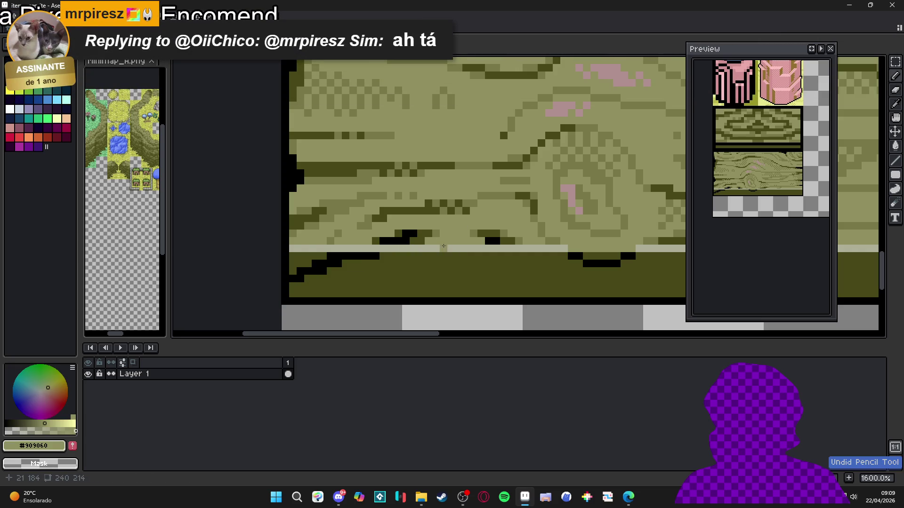
{"action": "left_click", "coordinate": [383, 249], "text": "alt"}
{"action": "scroll", "coordinate": [380, 247], "scroll_direction": "down", "scroll_amount": 3}
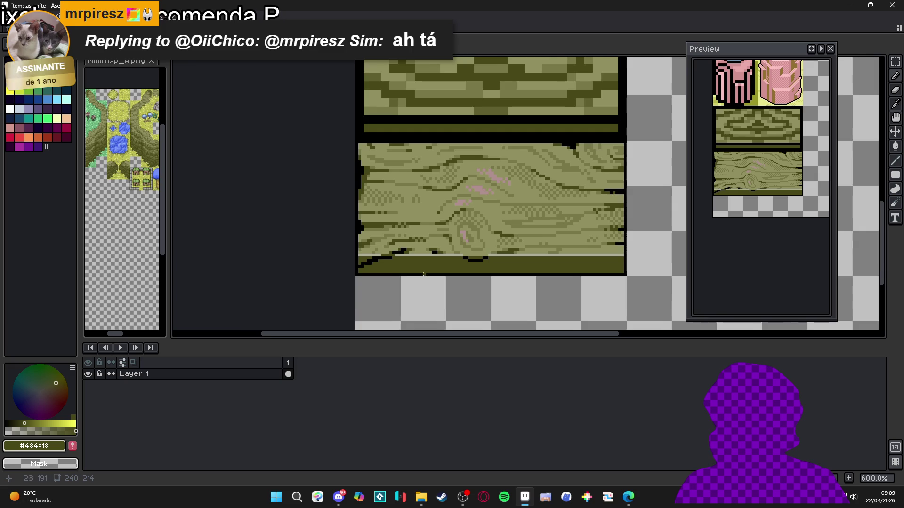
{"action": "scroll", "coordinate": [430, 252], "scroll_direction": "up", "scroll_amount": 2}
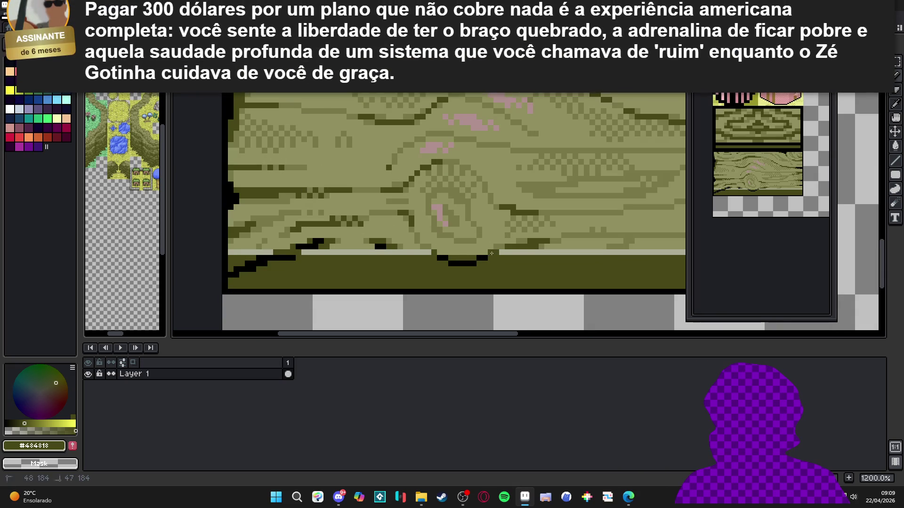
Swap to black and draw a long black stroke along the tile's bottom.
{"action": "scroll", "coordinate": [493, 253], "scroll_direction": "down", "scroll_amount": 3}
{"action": "scroll", "coordinate": [382, 261], "scroll_direction": "up", "scroll_amount": 1}
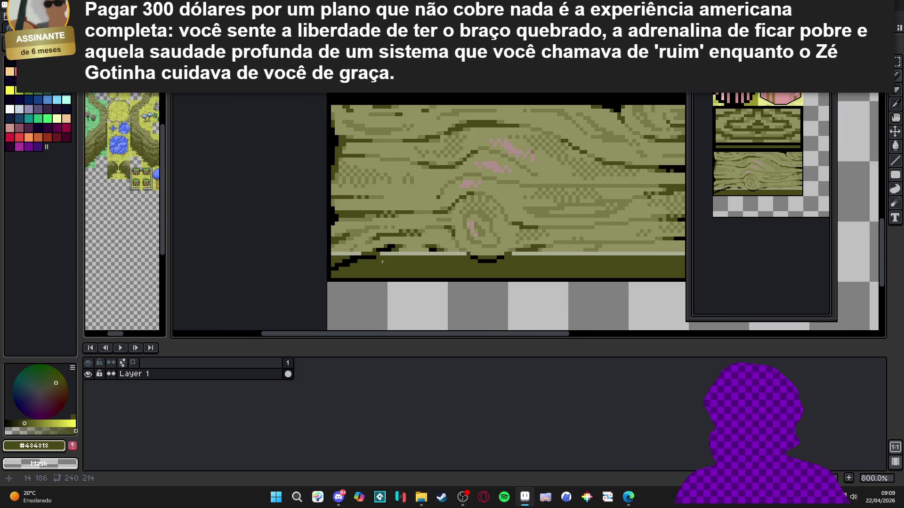
{"action": "scroll", "coordinate": [382, 262], "scroll_direction": "up", "scroll_amount": 2}
{"action": "key", "text": "x"}
{"action": "mouse_move", "coordinate": [367, 283]}
{"action": "left_mouse_down"}
{"action": "mouse_move", "coordinate": [470, 273]}
{"action": "mouse_move", "coordinate": [553, 286]}
{"action": "mouse_move", "coordinate": [529, 276]}
{"action": "left_mouse_up"}
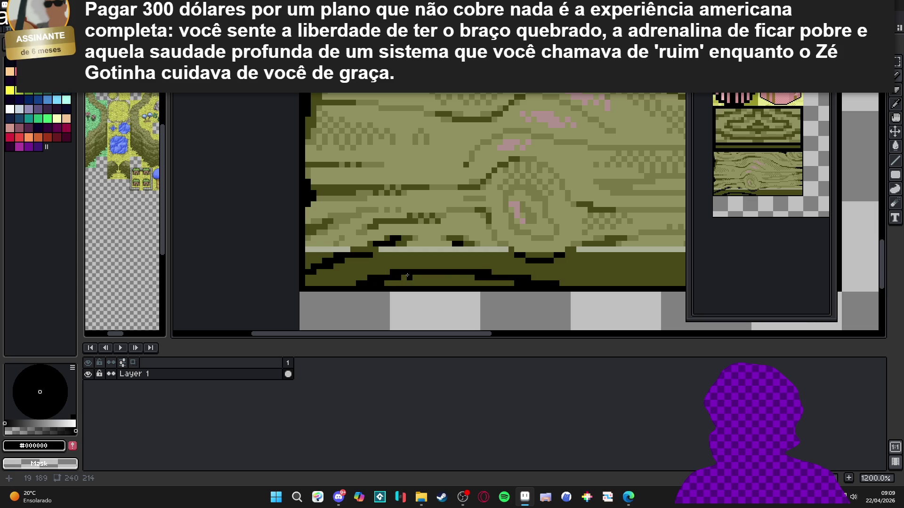
Refine black pixels under the knot and along the bottom edge, repainting a stray pixel olive.
{"action": "scroll", "coordinate": [572, 297], "scroll_direction": "down", "scroll_amount": 2}
{"action": "left_click_drag", "start_coordinate": [575, 298], "coordinate": [451, 273]}
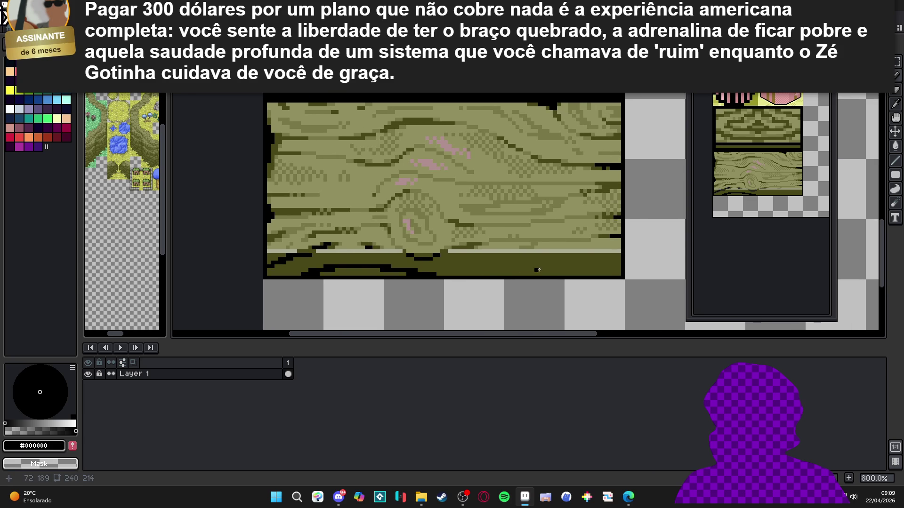
{"action": "scroll", "coordinate": [386, 240], "scroll_direction": "up", "scroll_amount": 3}
{"action": "left_click", "coordinate": [372, 254], "text": "alt"}
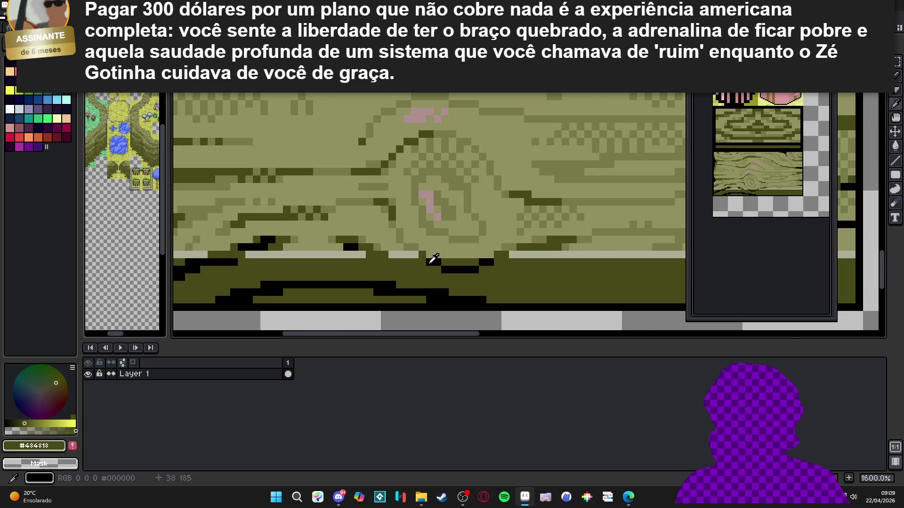
{"action": "left_click", "coordinate": [429, 260], "text": "alt"}
{"action": "left_click", "coordinate": [415, 263]}
{"action": "left_click_drag", "start_coordinate": [385, 261], "coordinate": [409, 261]}
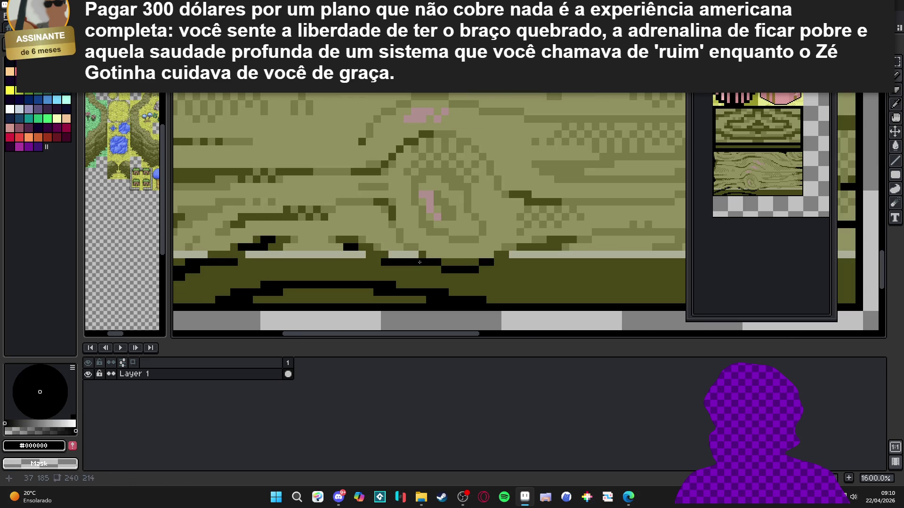
{"action": "scroll", "coordinate": [419, 262], "scroll_direction": "up", "scroll_amount": 1}
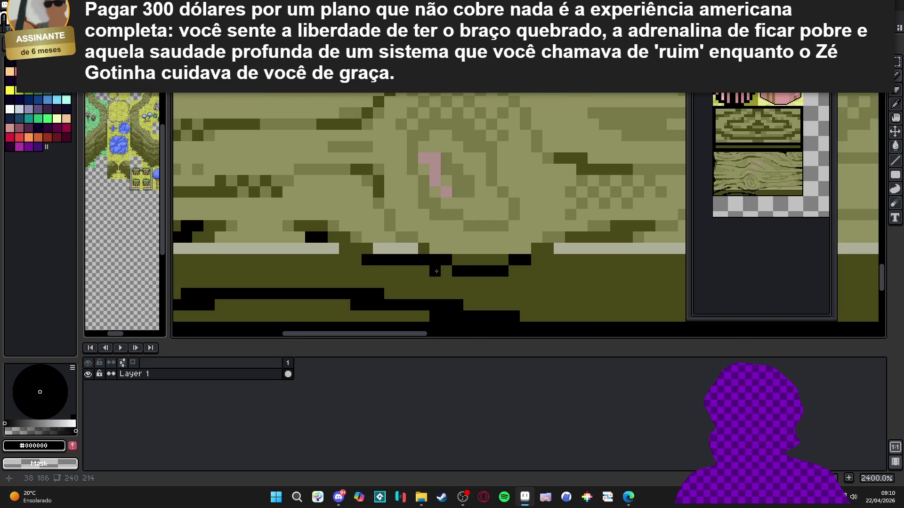
{"action": "left_click_drag", "start_coordinate": [447, 271], "coordinate": [419, 273]}
{"action": "left_click", "coordinate": [457, 260], "text": "alt"}
{"action": "left_click", "coordinate": [448, 260]}
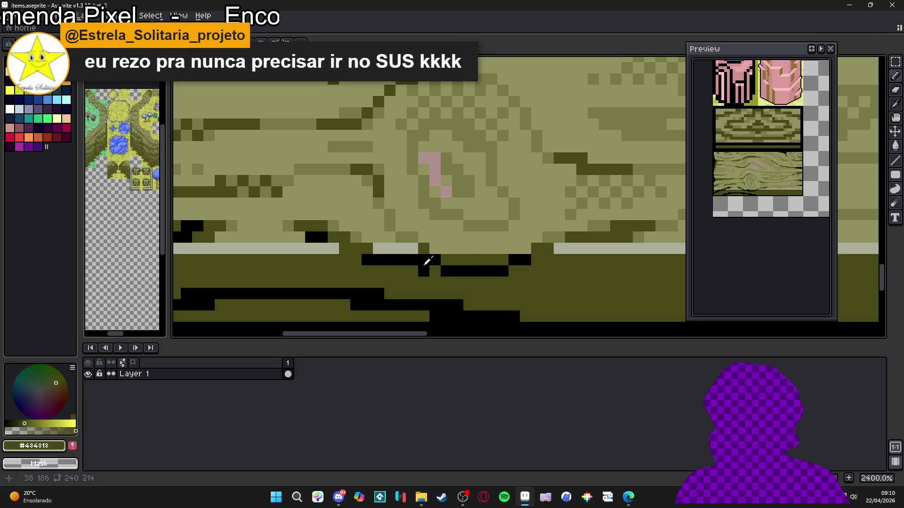
{"action": "left_click", "coordinate": [426, 270], "text": "alt"}
{"action": "left_click", "coordinate": [435, 270]}
{"action": "left_click", "coordinate": [480, 260]}
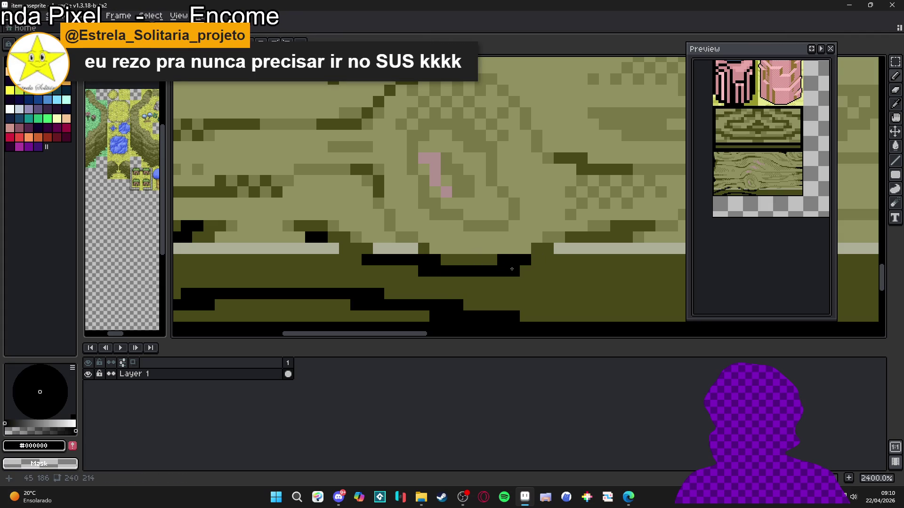
Draw a thickened black diagonal grain line in the dark band and add a dark olive pixel.
{"action": "scroll", "coordinate": [555, 260], "scroll_direction": "down", "scroll_amount": 1}
{"action": "scroll", "coordinate": [555, 260], "scroll_direction": "up", "scroll_amount": 1}
{"action": "scroll", "coordinate": [553, 266], "scroll_direction": "down", "scroll_amount": 1}
{"action": "scroll", "coordinate": [461, 267], "scroll_direction": "up", "scroll_amount": 1}
{"action": "scroll", "coordinate": [516, 269], "scroll_direction": "down", "scroll_amount": 1}
{"action": "scroll", "coordinate": [490, 267], "scroll_direction": "down", "scroll_amount": 1}
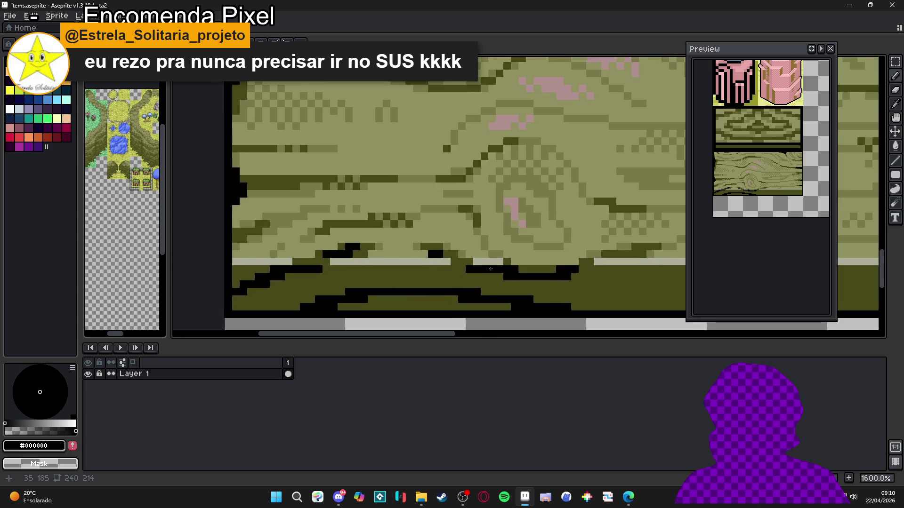
{"action": "scroll", "coordinate": [379, 269], "scroll_direction": "down", "scroll_amount": 1}
{"action": "scroll", "coordinate": [361, 272], "scroll_direction": "down", "scroll_amount": 1}
{"action": "scroll", "coordinate": [327, 278], "scroll_direction": "up", "scroll_amount": 1}
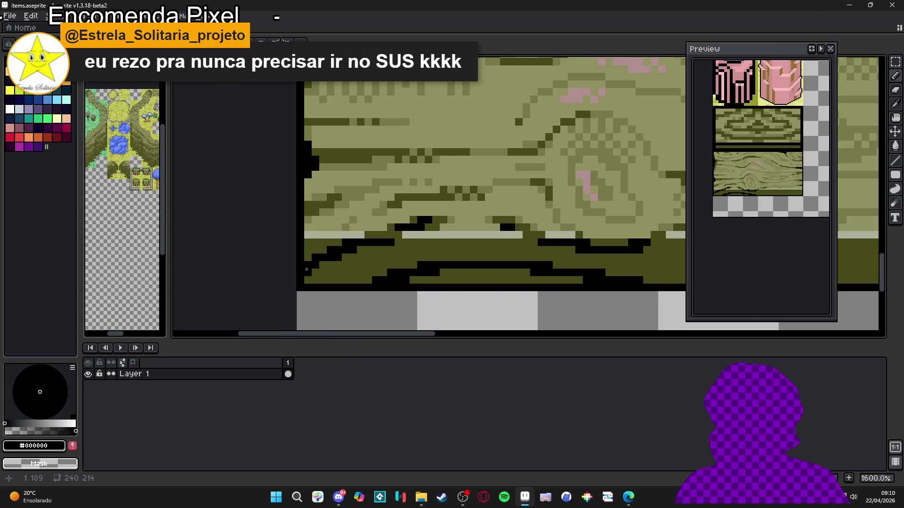
{"action": "scroll", "coordinate": [307, 269], "scroll_direction": "down", "scroll_amount": 2}
{"action": "scroll", "coordinate": [459, 289], "scroll_direction": "down", "scroll_amount": 1}
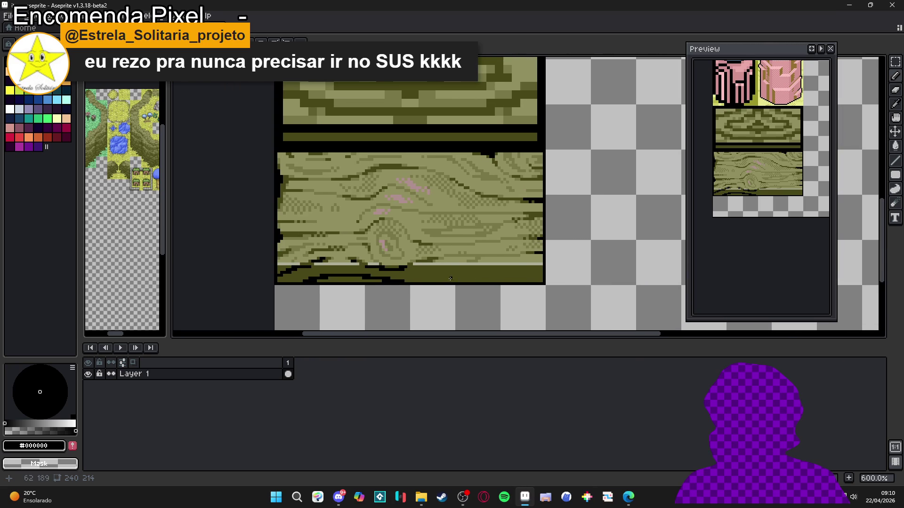
{"action": "scroll", "coordinate": [450, 280], "scroll_direction": "up", "scroll_amount": 3}
{"action": "scroll", "coordinate": [392, 280], "scroll_direction": "down", "scroll_amount": 2}
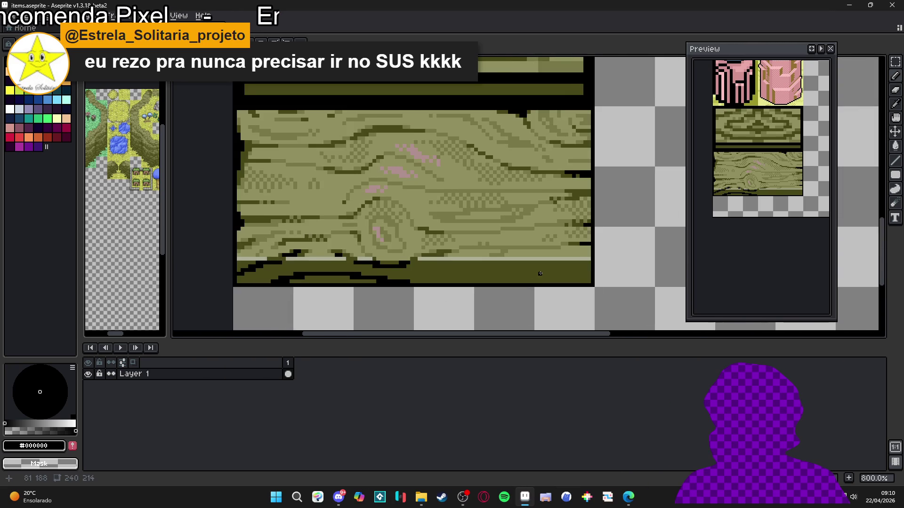
{"action": "scroll", "coordinate": [461, 263], "scroll_direction": "up", "scroll_amount": 2}
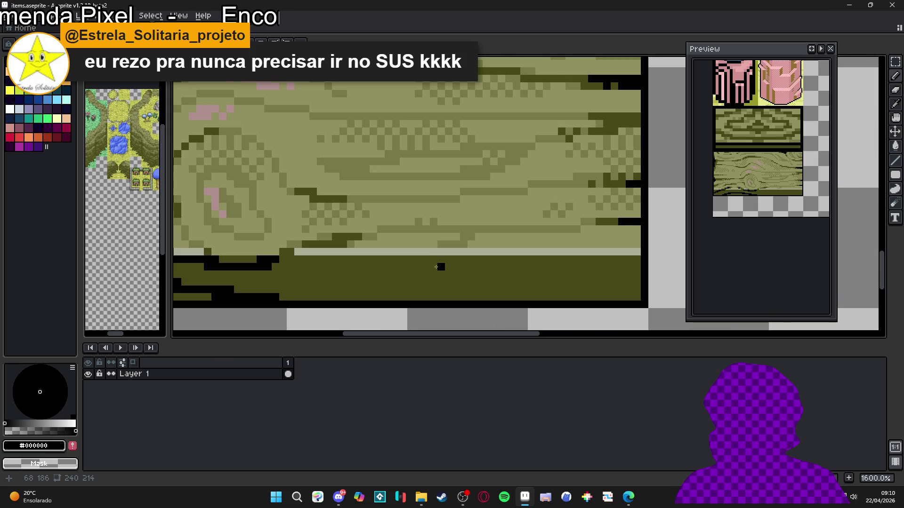
{"action": "left_click_drag", "start_coordinate": [432, 260], "coordinate": [341, 299]}
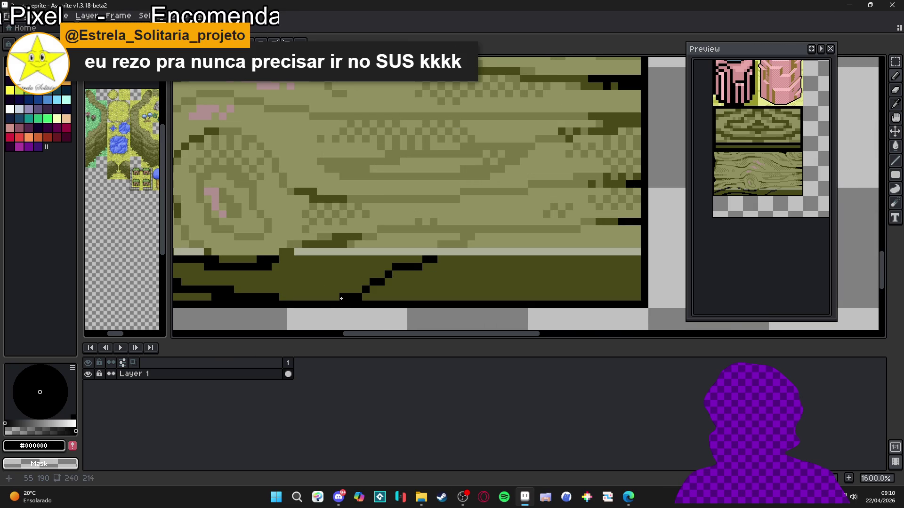
{"action": "left_click_drag", "start_coordinate": [396, 274], "coordinate": [403, 275]}
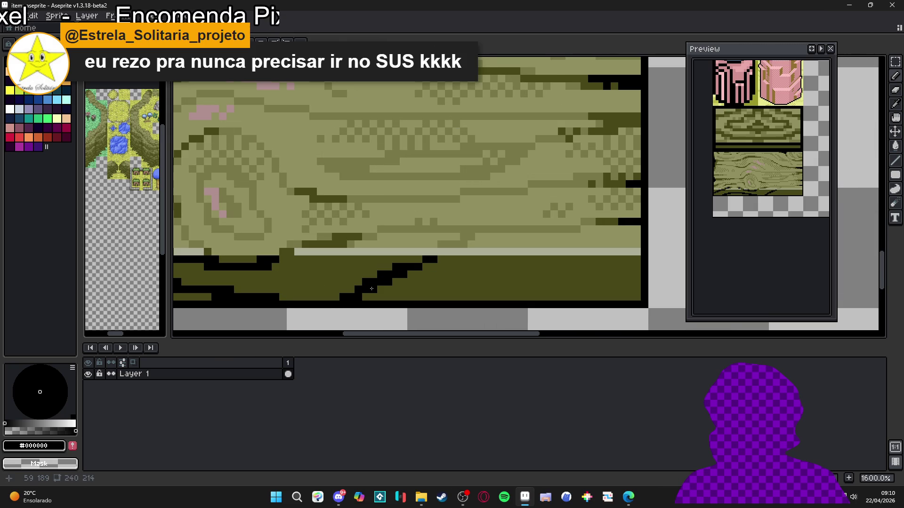
{"action": "left_click", "coordinate": [445, 264], "text": "alt"}
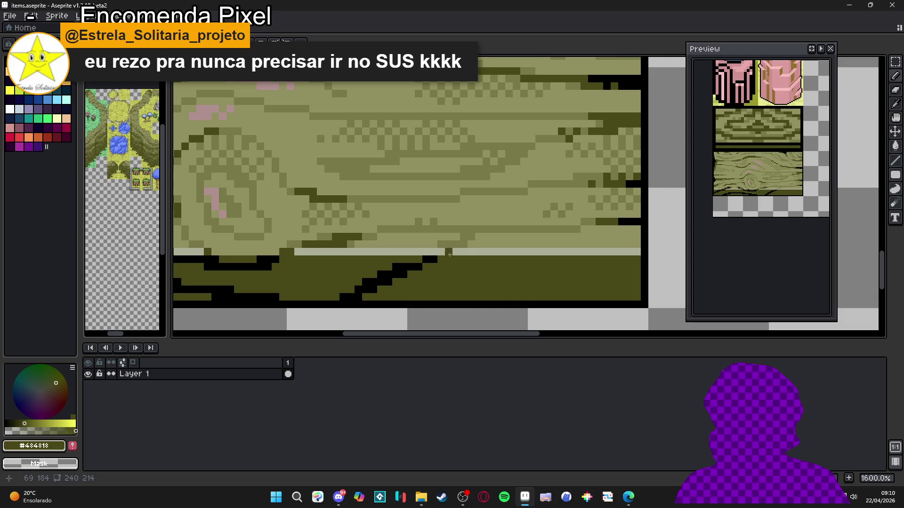
{"action": "left_click", "coordinate": [433, 252]}
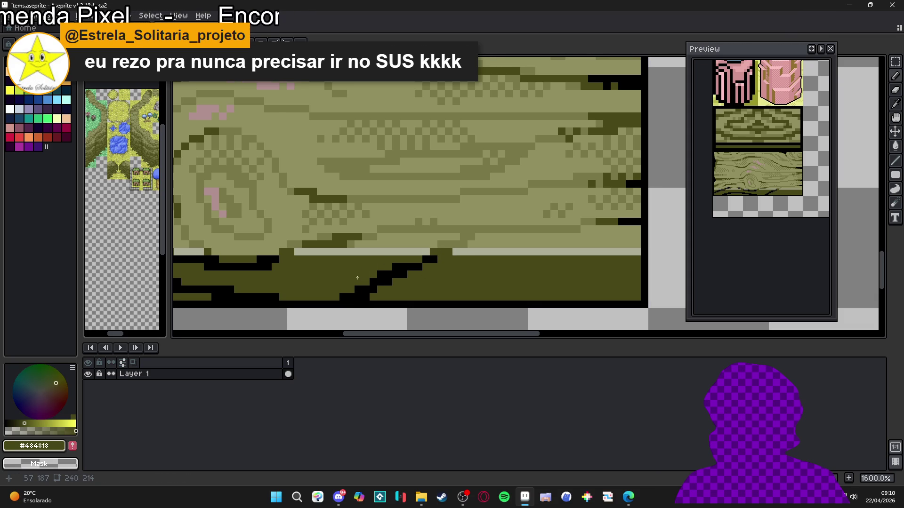
Draw black grain strokes across the dark band's right side, resampling black and dark olive.
{"action": "scroll", "coordinate": [376, 248], "scroll_direction": "right", "scroll_amount": 1}
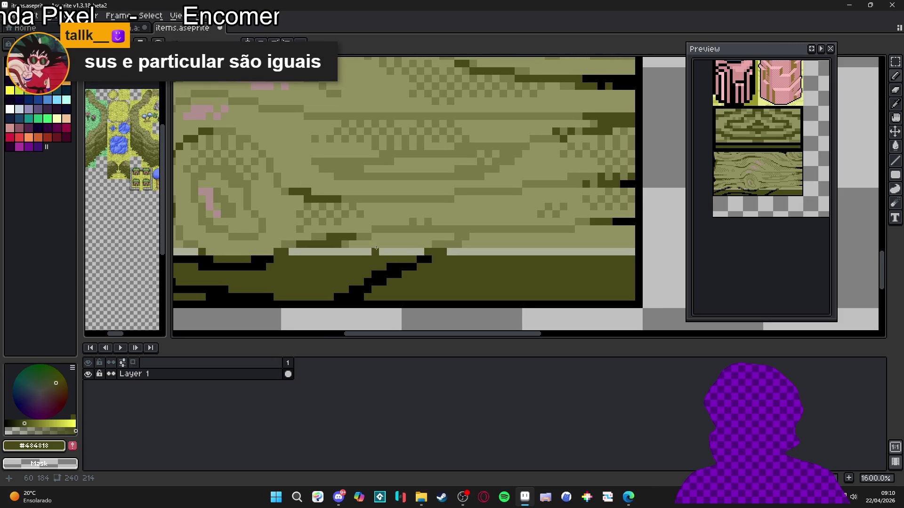
{"action": "left_click", "coordinate": [430, 257], "text": "alt"}
{"action": "mouse_move", "coordinate": [465, 259]}
{"action": "left_mouse_down"}
{"action": "mouse_move", "coordinate": [537, 259]}
{"action": "mouse_move", "coordinate": [628, 294]}
{"action": "left_mouse_up"}
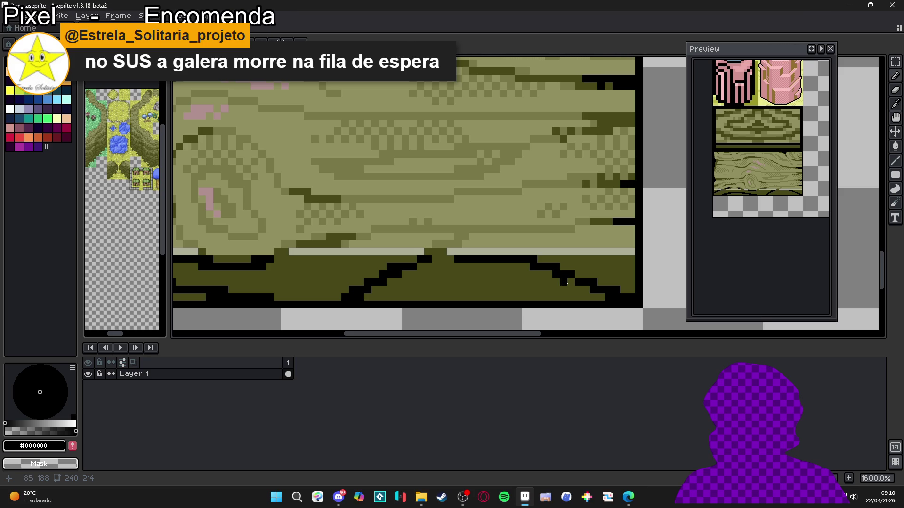
{"action": "mouse_move", "coordinate": [542, 303]}
{"action": "left_mouse_down"}
{"action": "mouse_move", "coordinate": [455, 283]}
{"action": "mouse_move", "coordinate": [424, 299]}
{"action": "left_mouse_up"}
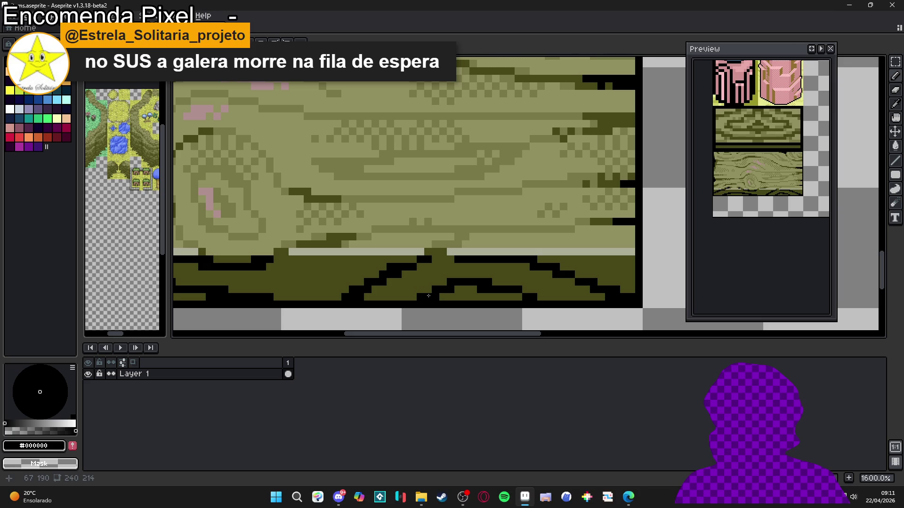
{"action": "left_click", "coordinate": [478, 287], "text": "alt"}
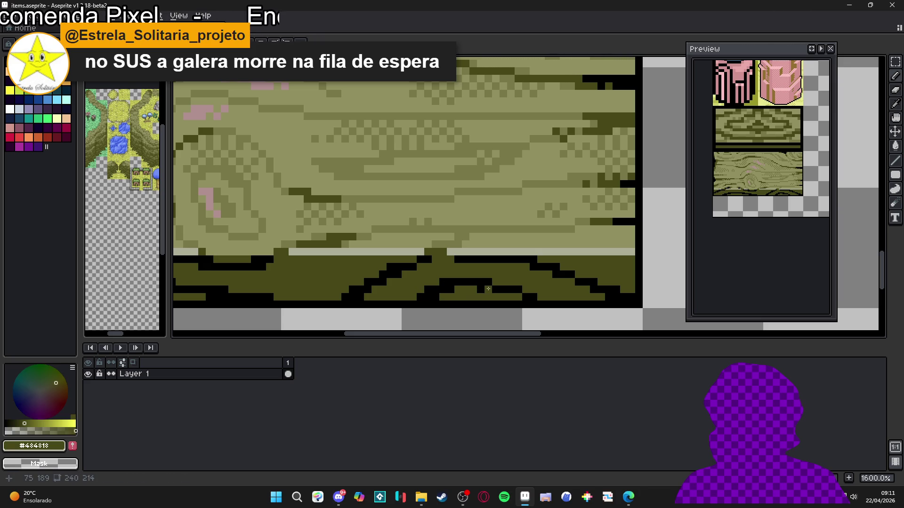
{"action": "left_click", "coordinate": [492, 282], "text": "alt"}
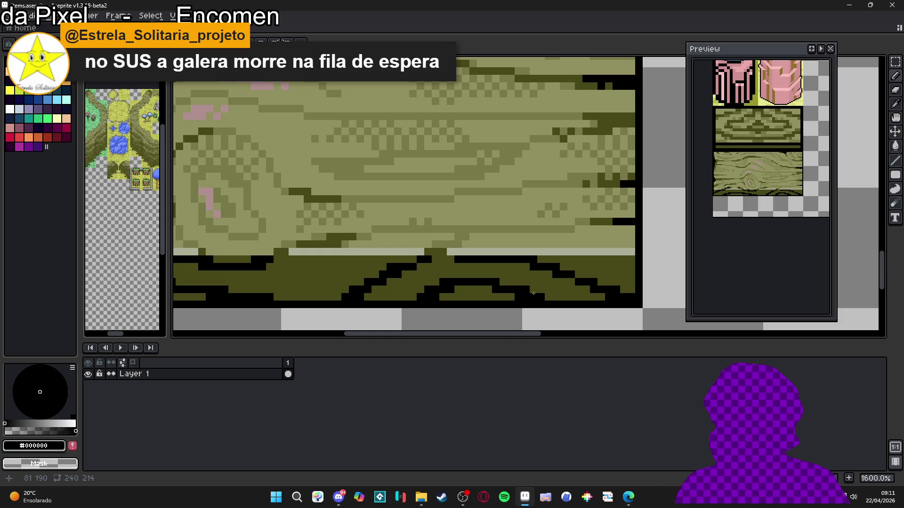
{"action": "scroll", "coordinate": [543, 295], "scroll_direction": "down", "scroll_amount": 3}
{"action": "scroll", "coordinate": [469, 295], "scroll_direction": "up", "scroll_amount": 1}
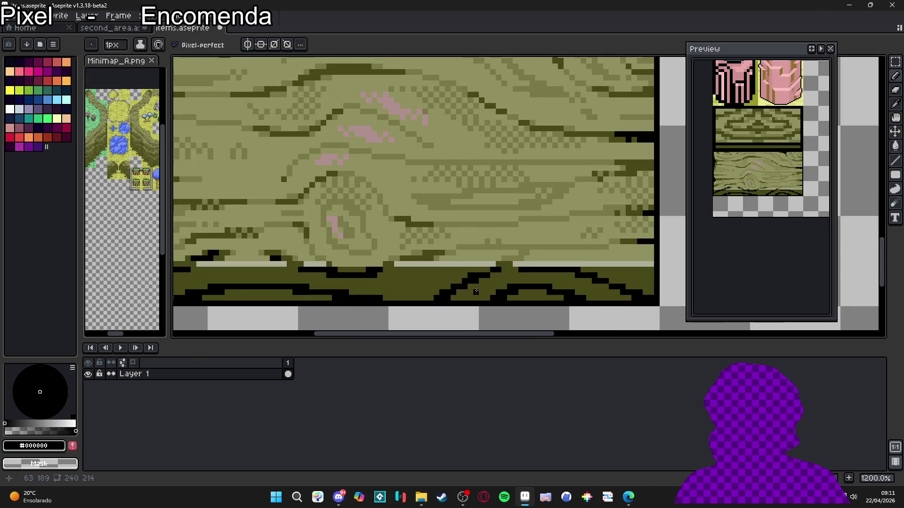
{"action": "left_click", "coordinate": [468, 296], "text": "alt"}
{"action": "left_click", "coordinate": [103, 28]}
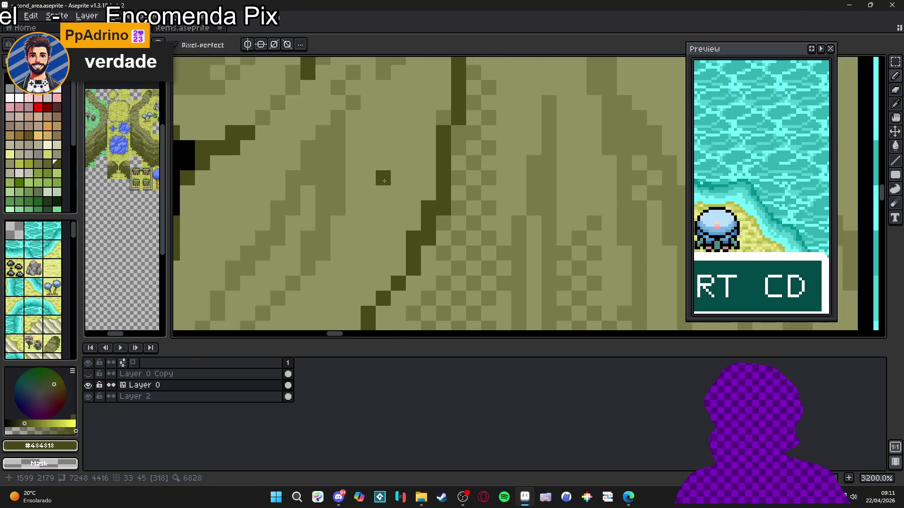
{"action": "scroll", "coordinate": [394, 200], "scroll_direction": "down", "scroll_amount": 3}
{"action": "scroll", "coordinate": [394, 200], "scroll_direction": "down", "scroll_amount": 2}
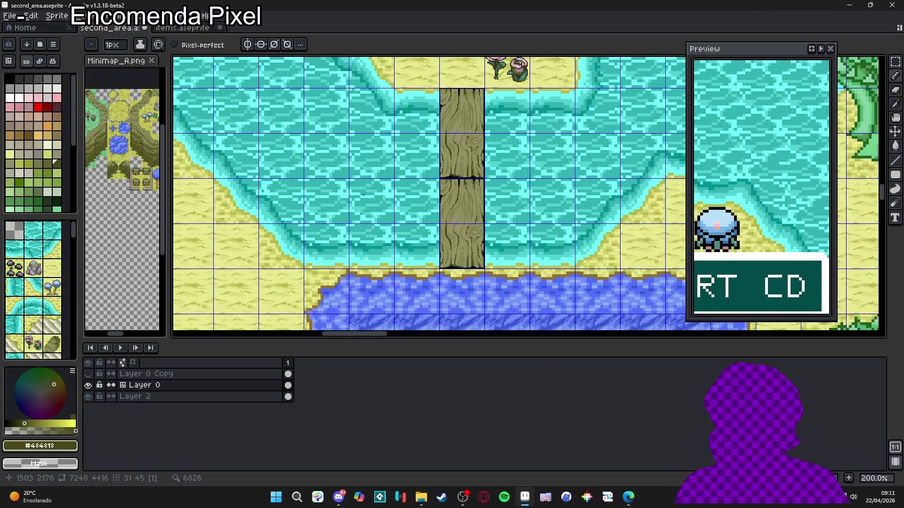
{"action": "scroll", "coordinate": [416, 181], "scroll_direction": "down", "scroll_amount": 1}
{"action": "scroll", "coordinate": [415, 184], "scroll_direction": "down", "scroll_amount": 1}
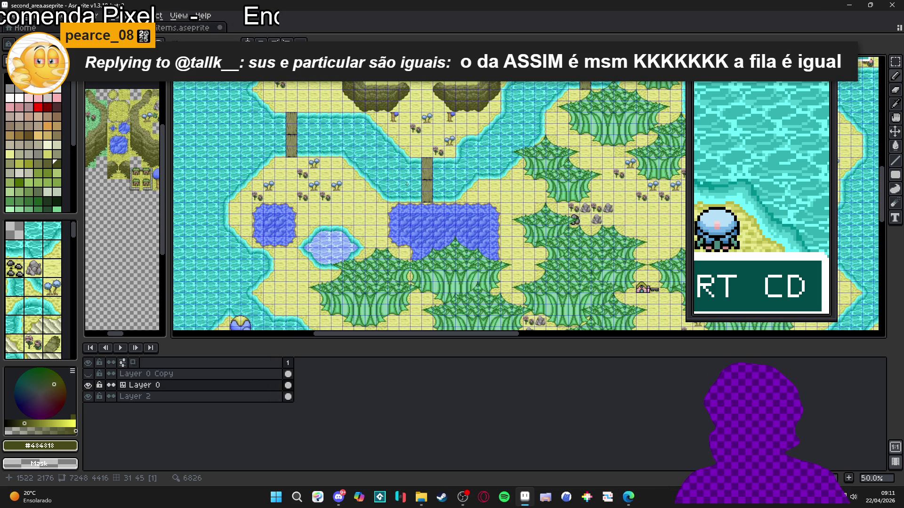
{"action": "key", "text": "ctrl+Tab"}
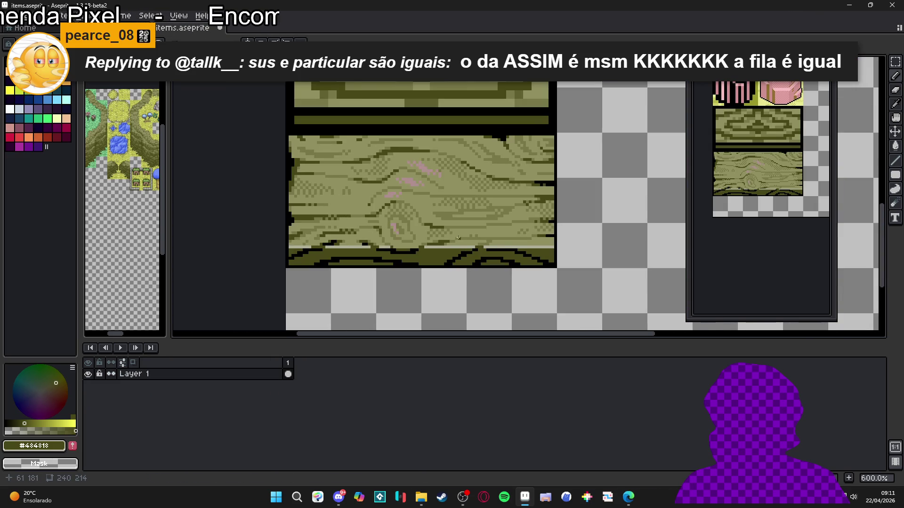
Add black pixels along the log's right outline and the dark band's top edge.
{"action": "scroll", "coordinate": [457, 239], "scroll_direction": "down", "scroll_amount": 1}
{"action": "scroll", "coordinate": [534, 246], "scroll_direction": "up", "scroll_amount": 5}
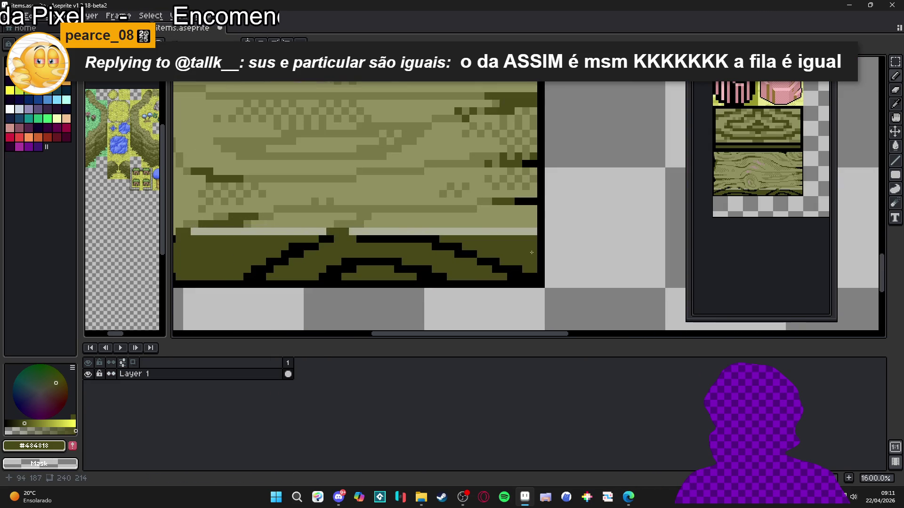
{"action": "left_click", "coordinate": [494, 258], "text": "alt"}
{"action": "left_click", "coordinate": [526, 239]}
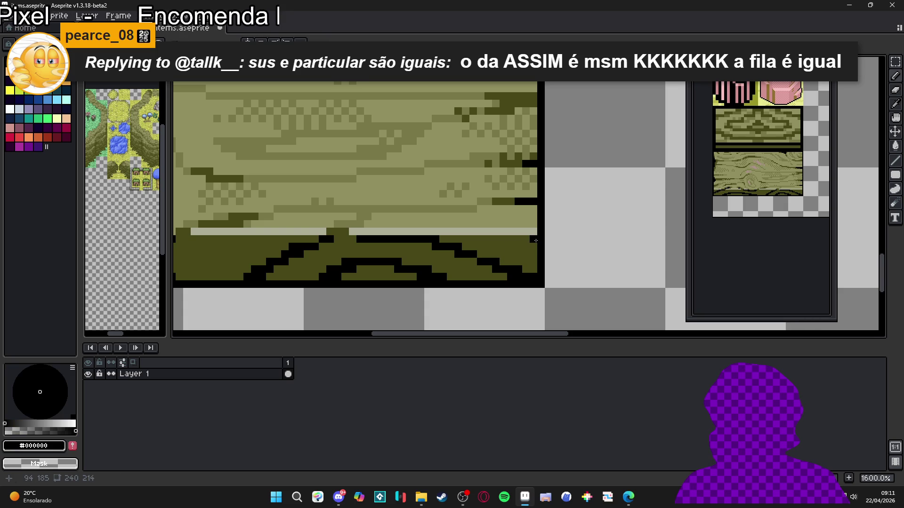
{"action": "left_click_drag", "start_coordinate": [531, 247], "coordinate": [489, 231]}
{"action": "left_click", "coordinate": [495, 244], "text": "alt"}
{"action": "left_click", "coordinate": [513, 239], "text": "alt"}
{"action": "left_click", "coordinate": [481, 224]}
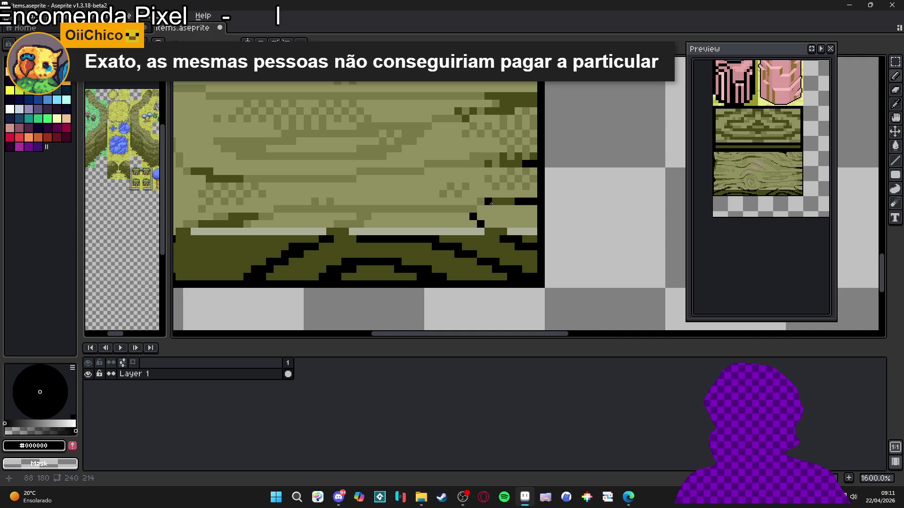
Shade the log's right end dark olive and draw a short black vertical line there.
{"action": "left_click", "coordinate": [492, 201], "text": "alt"}
{"action": "left_click_drag", "start_coordinate": [488, 202], "coordinate": [482, 204]}
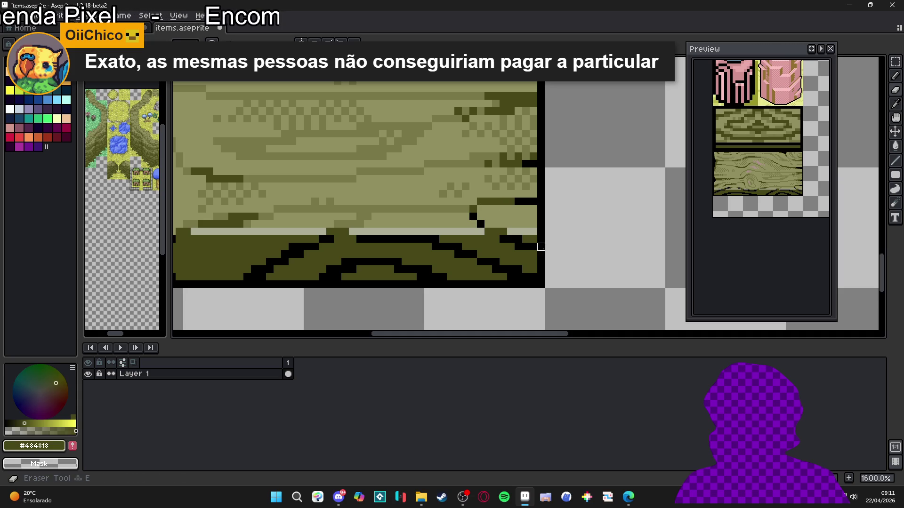
{"action": "left_click", "coordinate": [488, 233], "text": "alt"}
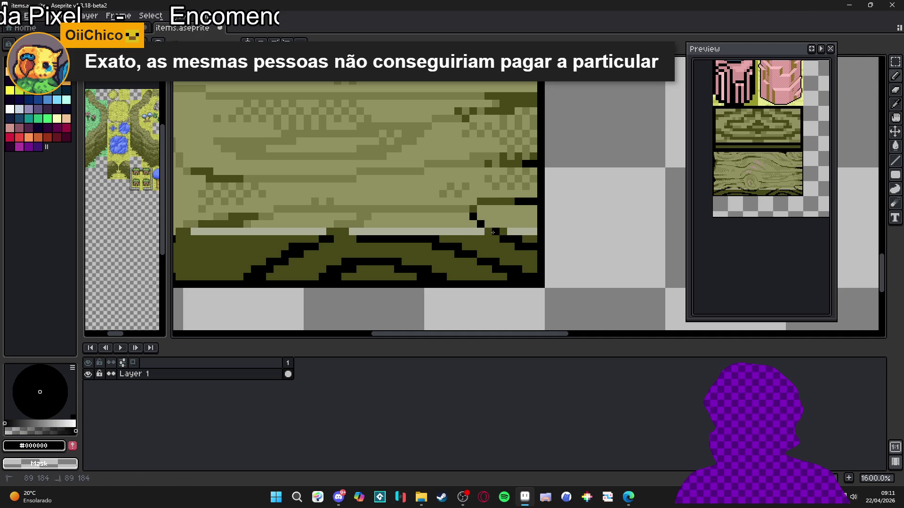
{"action": "right_click", "coordinate": [480, 232]}
{"action": "left_click_drag", "start_coordinate": [473, 224], "coordinate": [473, 209]}
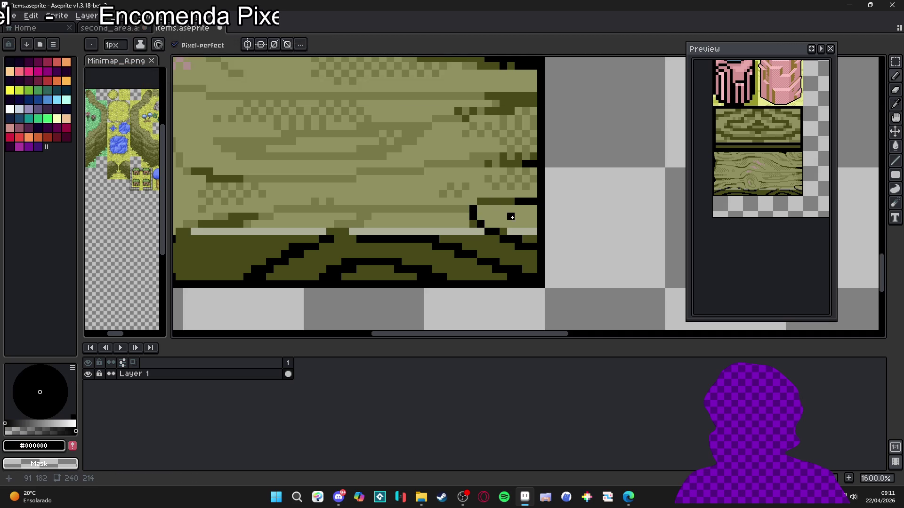
Erase a stray black outline pixel at the log tile's right edge.
{"action": "scroll", "coordinate": [522, 253], "scroll_direction": "down", "scroll_amount": 3}
{"action": "left_click_drag", "start_coordinate": [328, 225], "coordinate": [365, 232]}
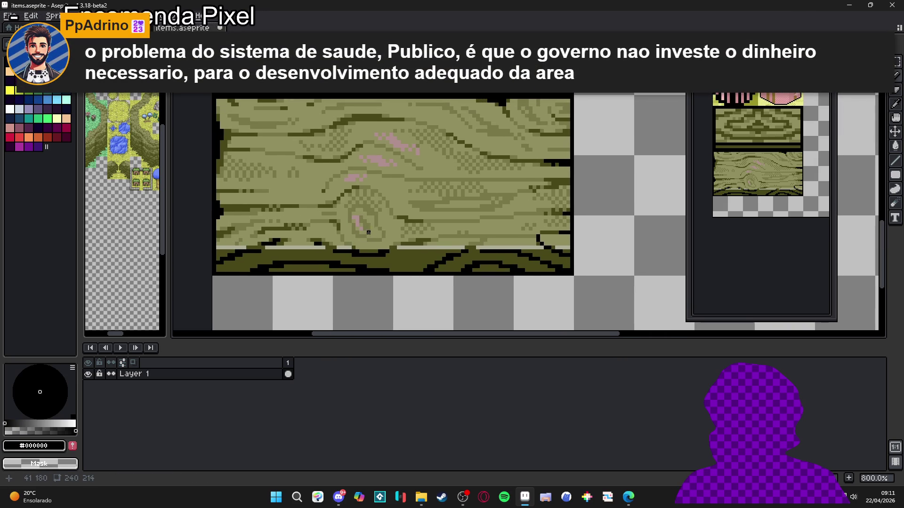
{"action": "scroll", "coordinate": [559, 262], "scroll_direction": "up", "scroll_amount": 3}
{"action": "key", "text": "e"}
{"action": "left_click", "coordinate": [566, 253]}
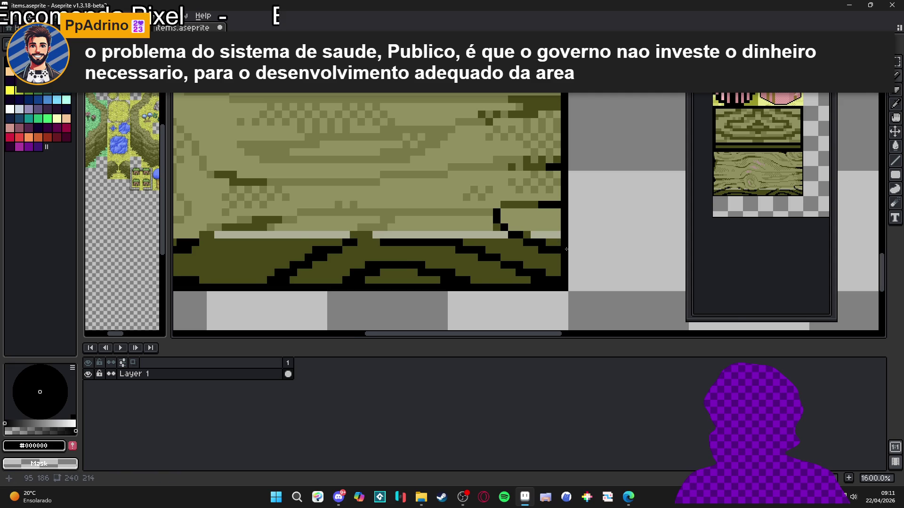
Sample black and pencil a stepped crack along the dark diagonal near the lower right.
{"action": "scroll", "coordinate": [566, 249], "scroll_direction": "up", "scroll_amount": 3}
{"action": "key", "text": "i"}
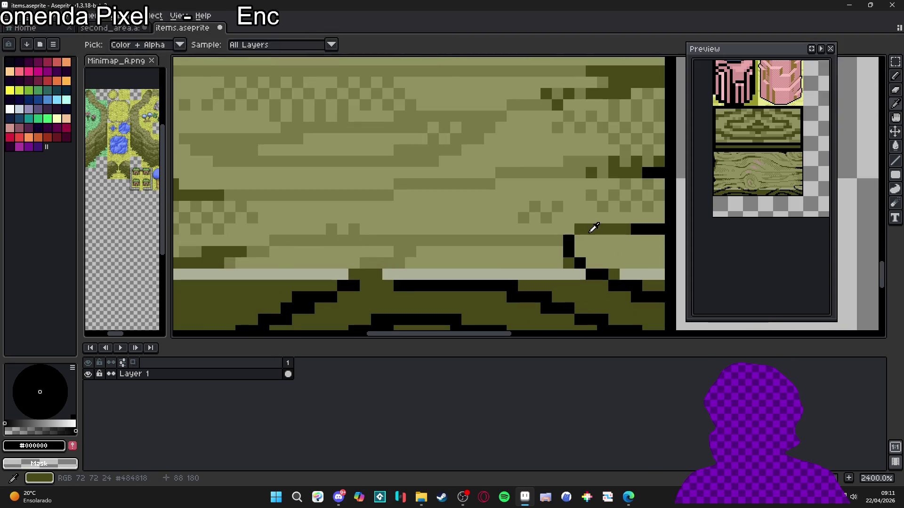
{"action": "left_click", "coordinate": [559, 262]}
{"action": "scroll", "coordinate": [564, 261], "scroll_direction": "down", "scroll_amount": 2}
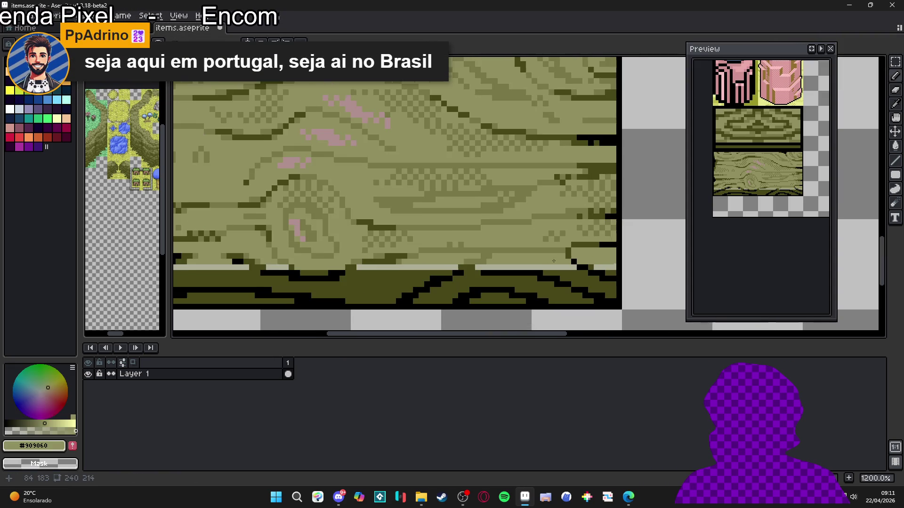
{"action": "left_click", "coordinate": [595, 255]}
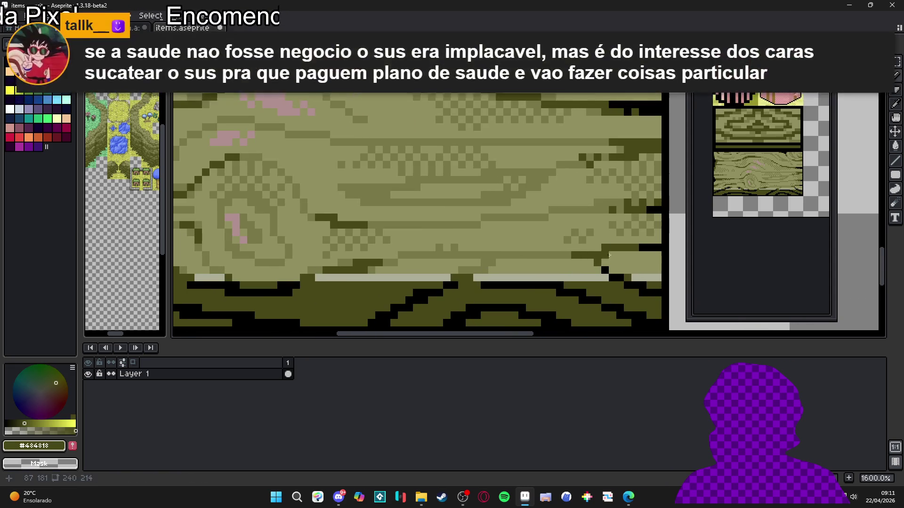
{"action": "left_click", "coordinate": [655, 244]}
{"action": "key", "text": "b"}
{"action": "left_click", "coordinate": [593, 256]}
{"action": "left_click", "coordinate": [605, 248]}
{"action": "left_click", "coordinate": [612, 247]}
{"action": "left_click", "coordinate": [597, 261]}
Reselect the dark olive colour and save items.aseprite.
{"action": "scroll", "coordinate": [599, 262], "scroll_direction": "up", "scroll_amount": 1}
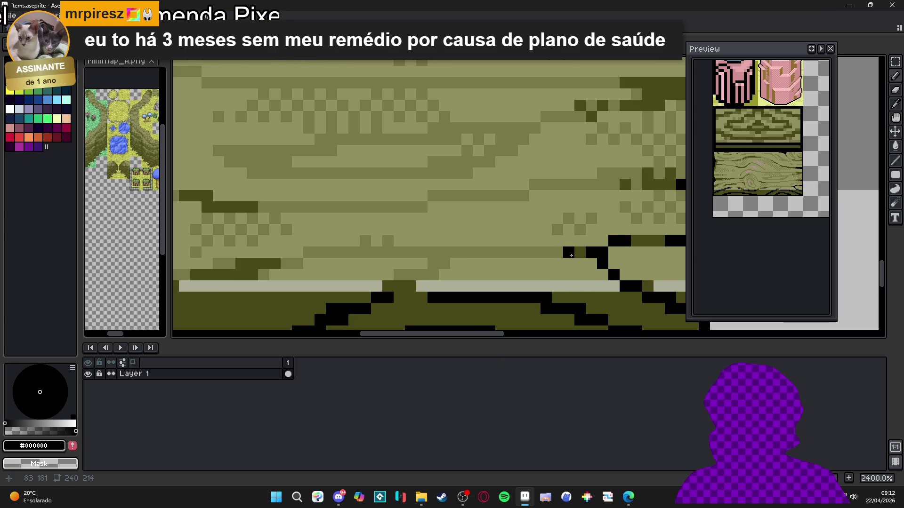
{"action": "left_click", "coordinate": [568, 251], "text": "alt"}
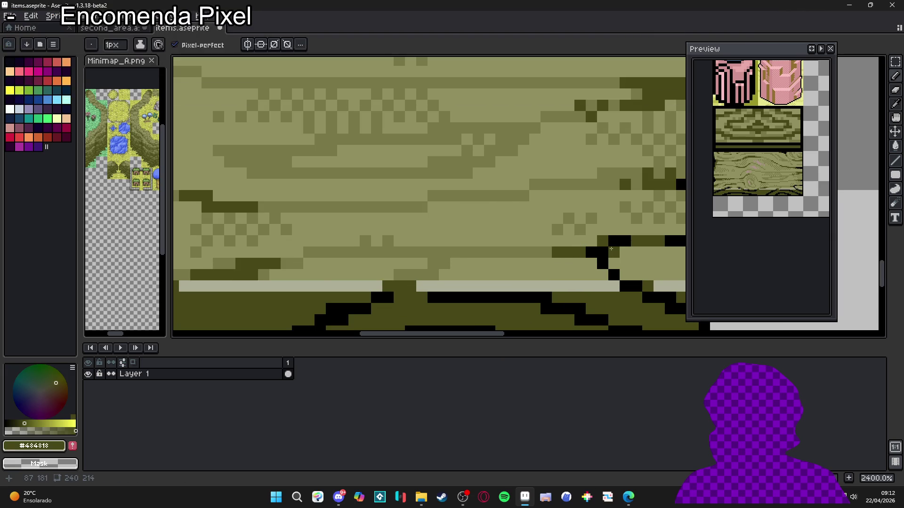
{"action": "scroll", "coordinate": [609, 262], "scroll_direction": "down", "scroll_amount": 3}
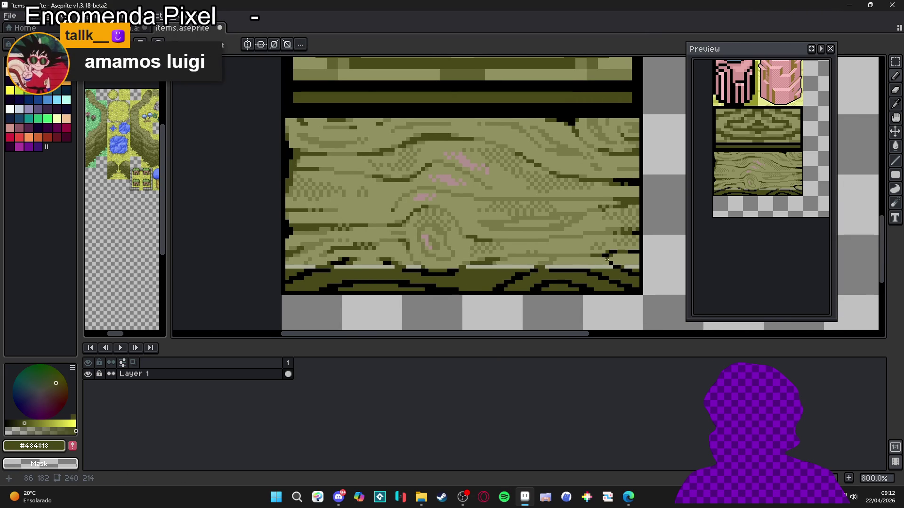
{"action": "key", "text": "ctrl+s"}
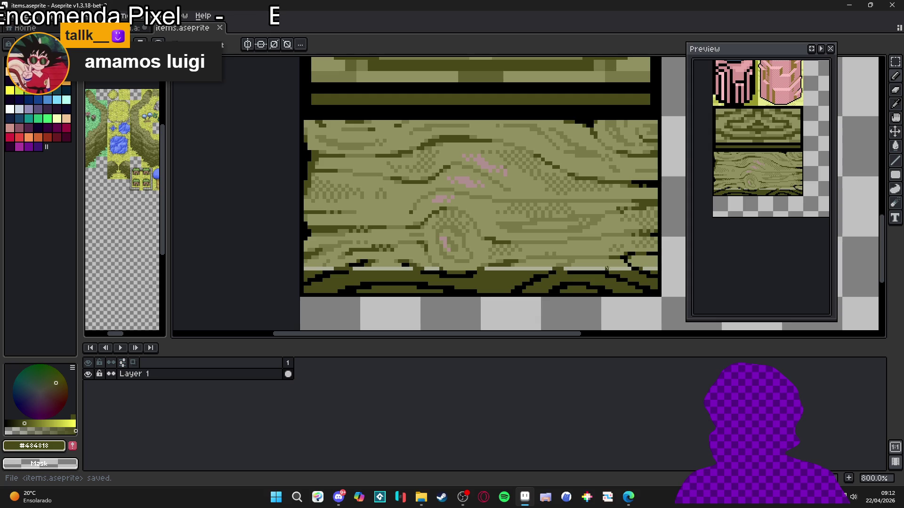
Sample the mid olive colour from the log and save items.aseprite again.
{"action": "scroll", "coordinate": [659, 253], "scroll_direction": "up", "scroll_amount": 2}
{"action": "scroll", "coordinate": [645, 256], "scroll_direction": "up", "scroll_amount": 1}
{"action": "left_click", "coordinate": [631, 258], "text": "alt"}
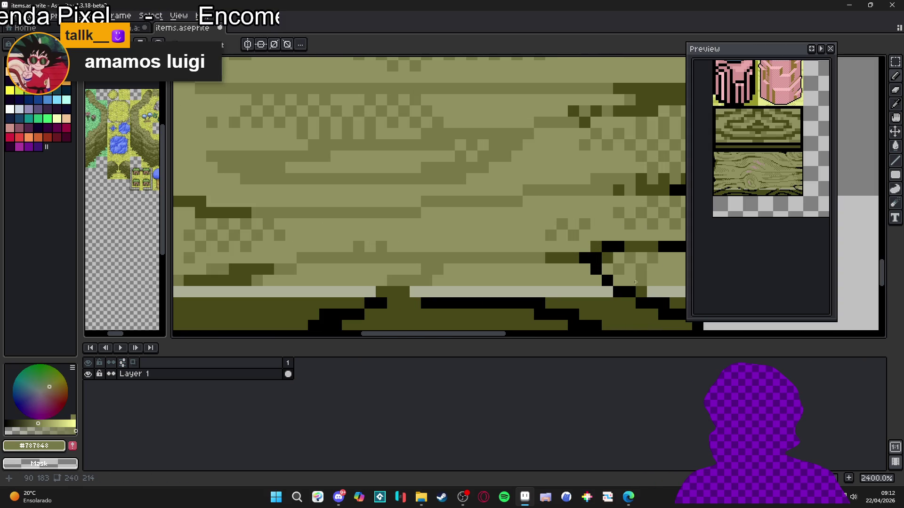
{"action": "scroll", "coordinate": [612, 276], "scroll_direction": "down", "scroll_amount": 3}
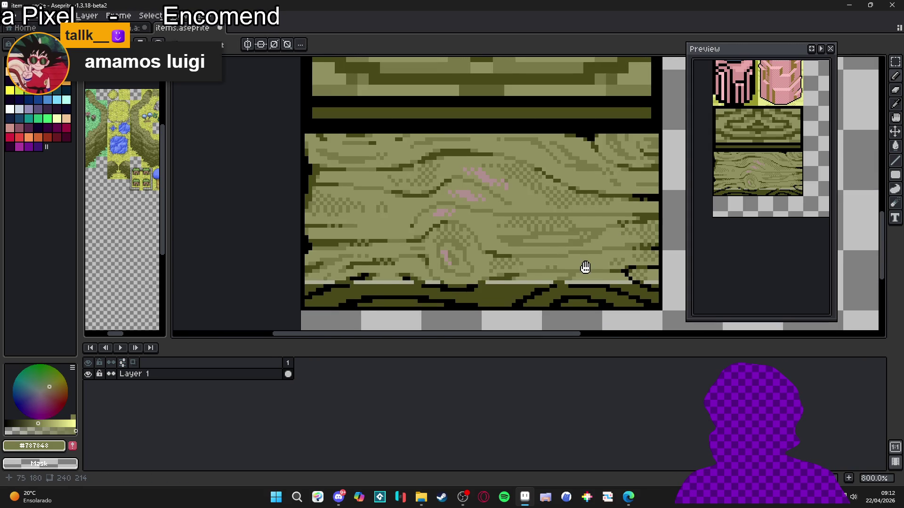
{"action": "scroll", "coordinate": [533, 259], "scroll_direction": "left", "scroll_amount": 2}
{"action": "key", "text": "ctrl+s"}
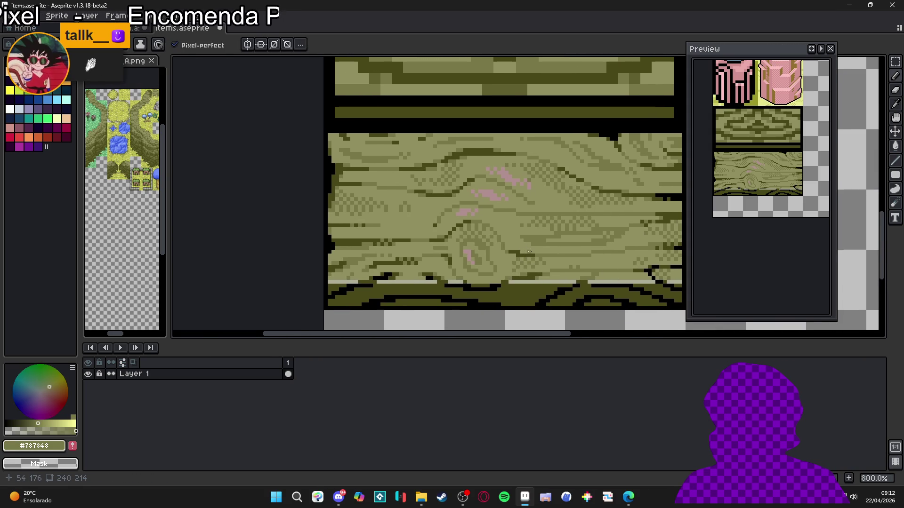
Paint stretches of the light grey bottom strip olive across the log tile.
{"action": "scroll", "coordinate": [496, 246], "scroll_direction": "right", "scroll_amount": 2}
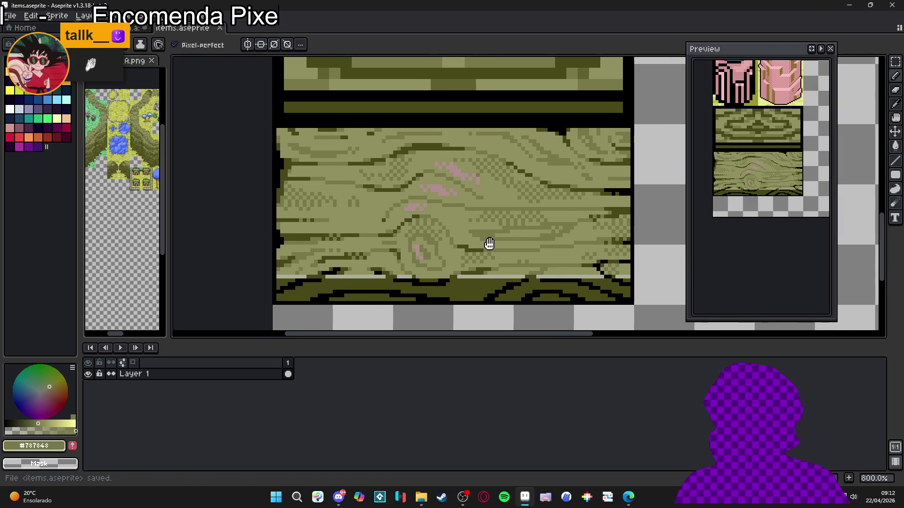
{"action": "scroll", "coordinate": [513, 270], "scroll_direction": "down", "scroll_amount": 1}
{"action": "scroll", "coordinate": [514, 270], "scroll_direction": "up", "scroll_amount": 3}
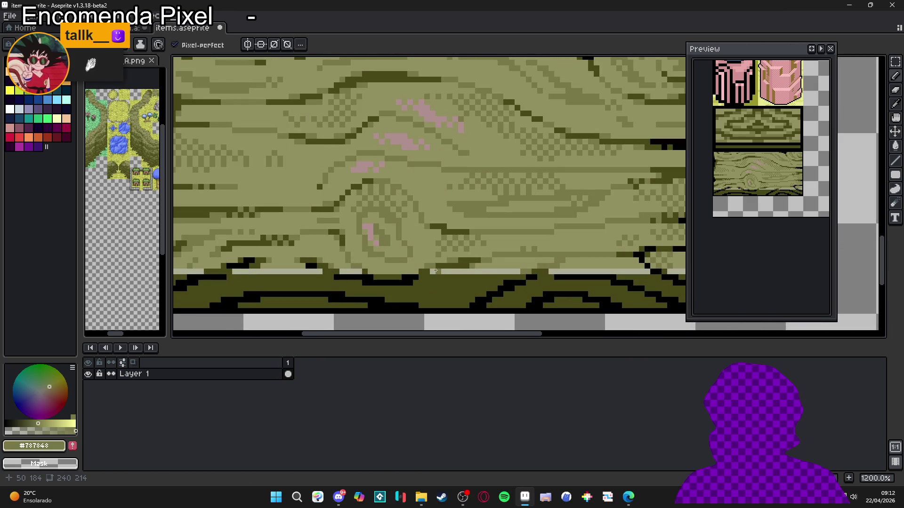
{"action": "scroll", "coordinate": [352, 275], "scroll_direction": "up", "scroll_amount": 1}
{"action": "left_click_drag", "start_coordinate": [367, 272], "coordinate": [344, 271]}
{"action": "mouse_move", "coordinate": [263, 272]}
{"action": "left_mouse_down"}
{"action": "mouse_move", "coordinate": [362, 281]}
{"action": "mouse_move", "coordinate": [310, 281]}
{"action": "left_mouse_up"}
{"action": "scroll", "coordinate": [357, 280], "scroll_direction": "down", "scroll_amount": 1}
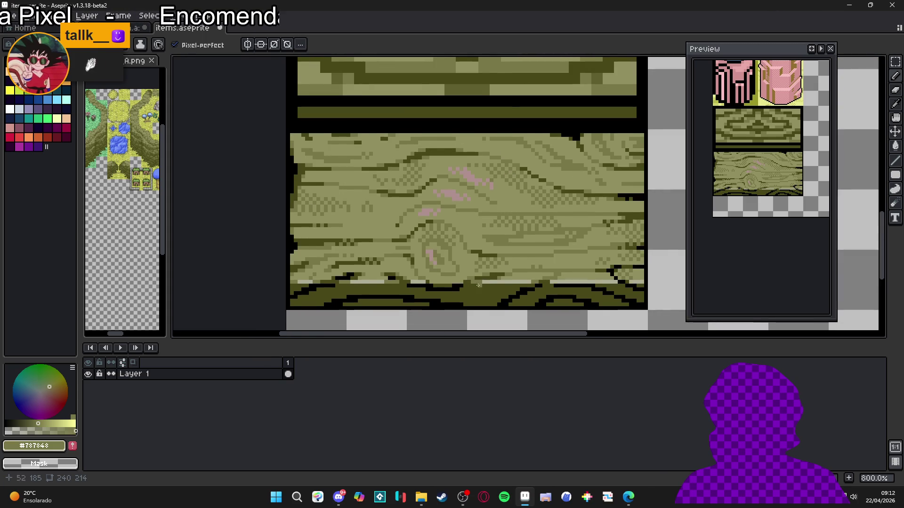
{"action": "scroll", "coordinate": [504, 280], "scroll_direction": "up", "scroll_amount": 1}
{"action": "left_click", "coordinate": [504, 280]}
{"action": "scroll", "coordinate": [518, 282], "scroll_direction": "down", "scroll_amount": 1}
{"action": "scroll", "coordinate": [508, 284], "scroll_direction": "up", "scroll_amount": 1}
{"action": "left_click_drag", "start_coordinate": [506, 284], "coordinate": [535, 284]}
{"action": "scroll", "coordinate": [599, 287], "scroll_direction": "down", "scroll_amount": 1}
{"action": "scroll", "coordinate": [600, 287], "scroll_direction": "up", "scroll_amount": 1}
{"action": "left_click", "coordinate": [610, 288]}
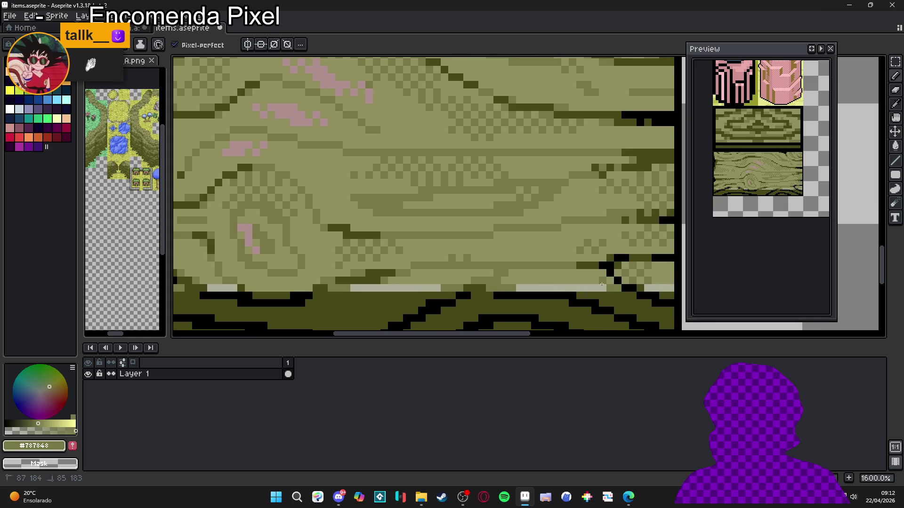
Undo the last stroke and recolour strip pixels beside the black outline olive.
{"action": "key", "text": "ctrl+z"}
{"action": "left_click_drag", "start_coordinate": [614, 288], "coordinate": [583, 291]}
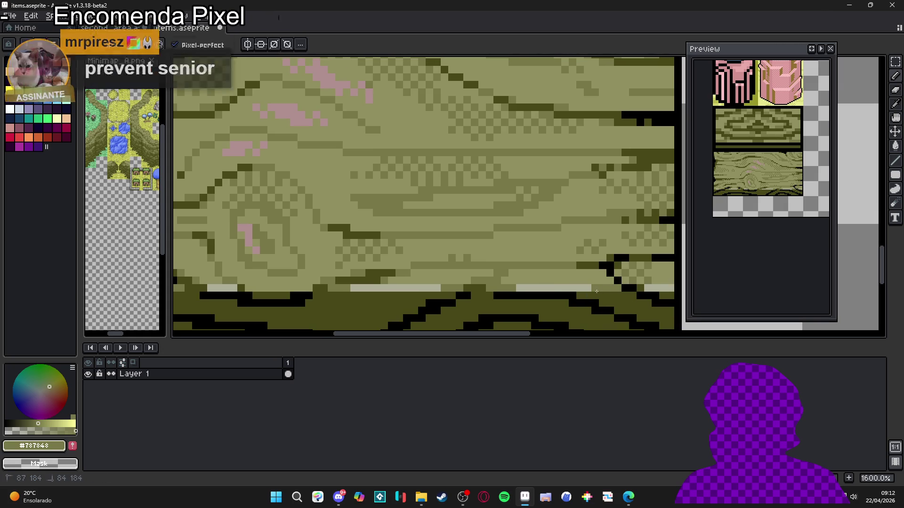
{"action": "left_click", "coordinate": [578, 290]}
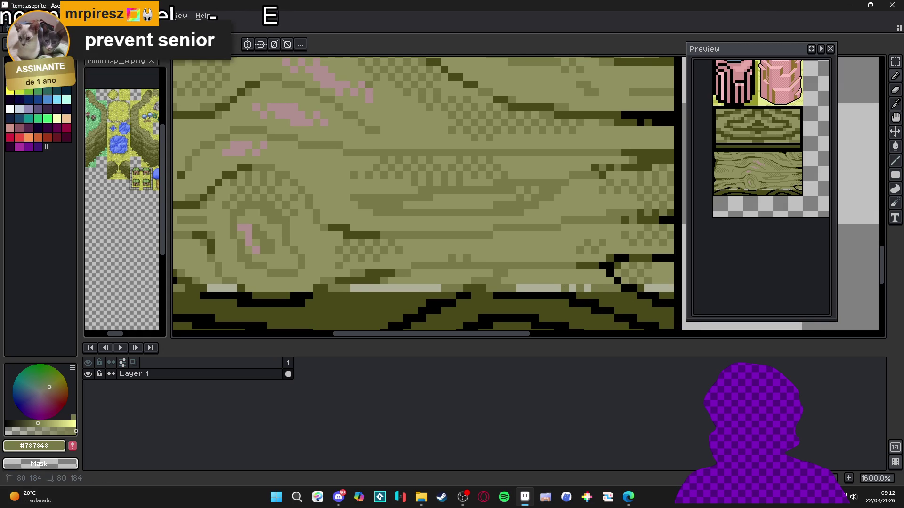
{"action": "scroll", "coordinate": [564, 286], "scroll_direction": "down", "scroll_amount": 4}
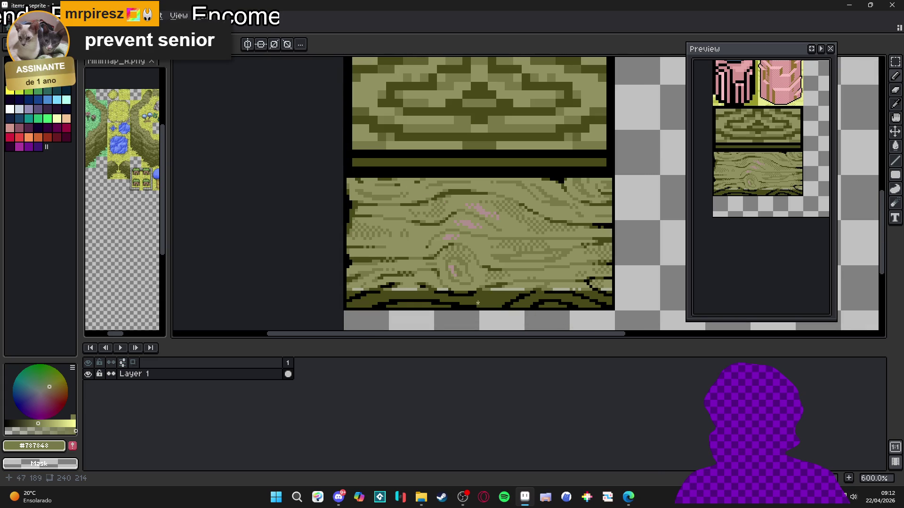
{"action": "scroll", "coordinate": [545, 274], "scroll_direction": "up", "scroll_amount": 6}
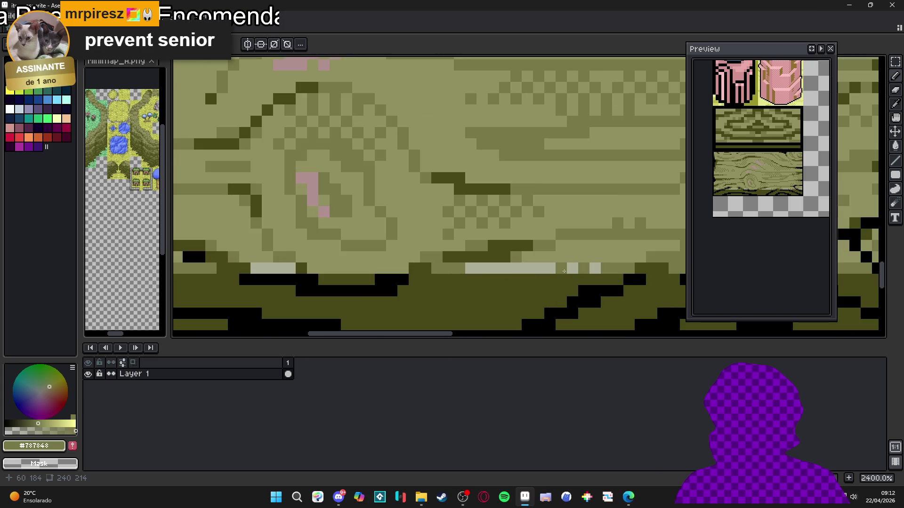
{"action": "scroll", "coordinate": [528, 292], "scroll_direction": "down", "scroll_amount": 3}
{"action": "scroll", "coordinate": [335, 281], "scroll_direction": "up", "scroll_amount": 3}
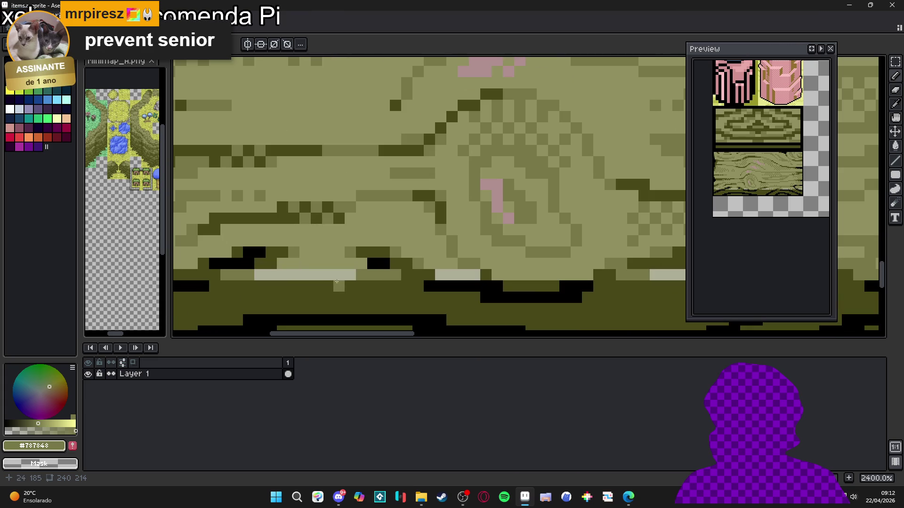
{"action": "left_click", "coordinate": [305, 275]}
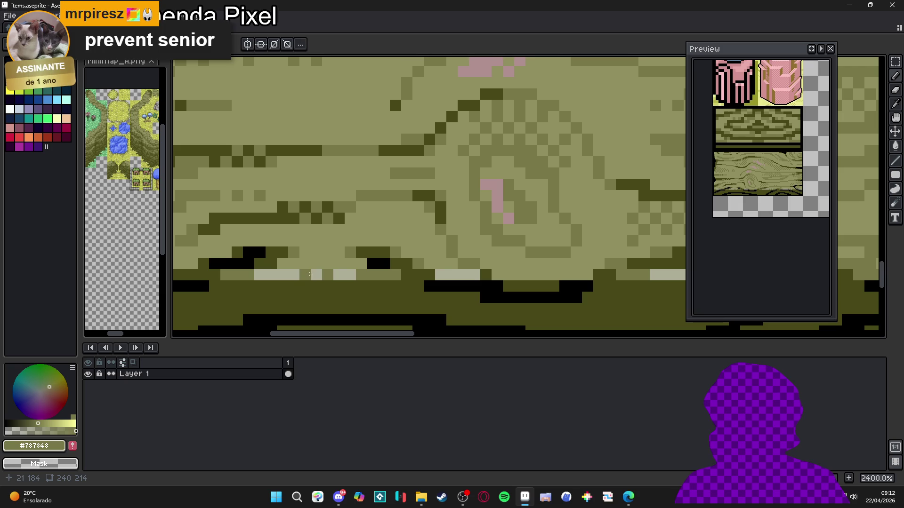
Add pale #adae98 highlight pixels along the lowest light row above the dark band.
{"action": "scroll", "coordinate": [348, 296], "scroll_direction": "down", "scroll_amount": 4}
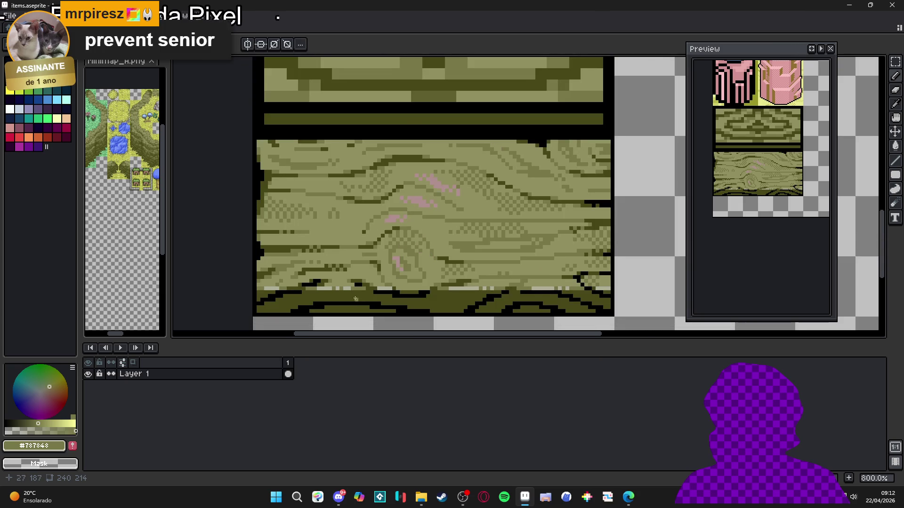
{"action": "scroll", "coordinate": [422, 302], "scroll_direction": "down", "scroll_amount": 1}
{"action": "scroll", "coordinate": [422, 302], "scroll_direction": "up", "scroll_amount": 4}
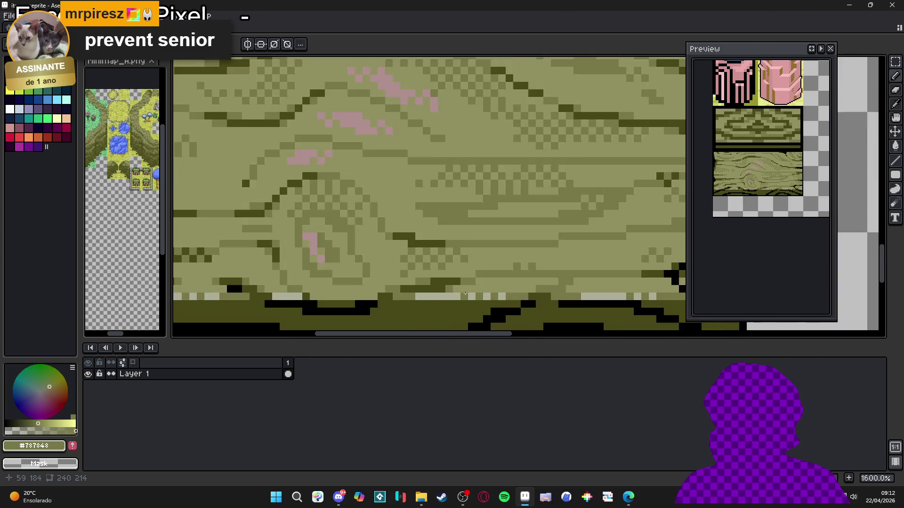
{"action": "left_click_drag", "start_coordinate": [467, 289], "coordinate": [517, 285]}
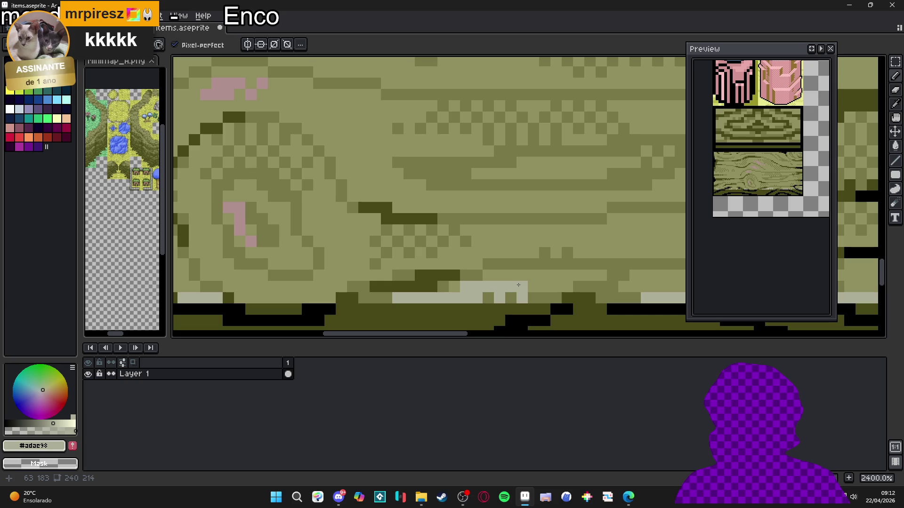
{"action": "scroll", "coordinate": [529, 284], "scroll_direction": "down", "scroll_amount": 3}
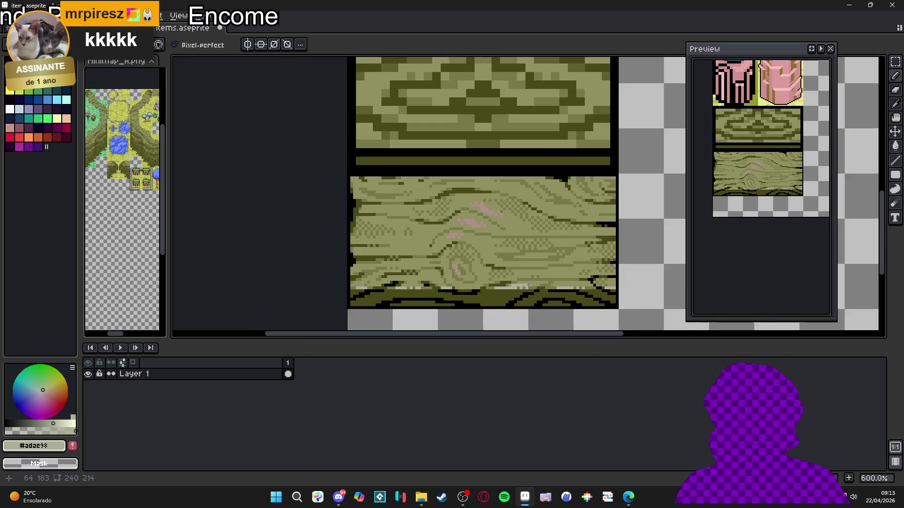
{"action": "scroll", "coordinate": [534, 287], "scroll_direction": "up", "scroll_amount": 3}
{"action": "left_click", "coordinate": [536, 286]}
{"action": "left_click", "coordinate": [521, 286]}
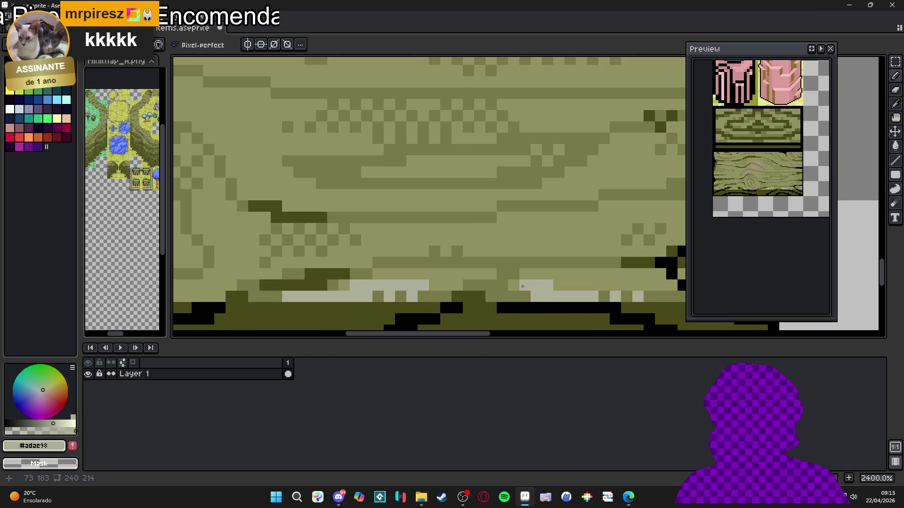
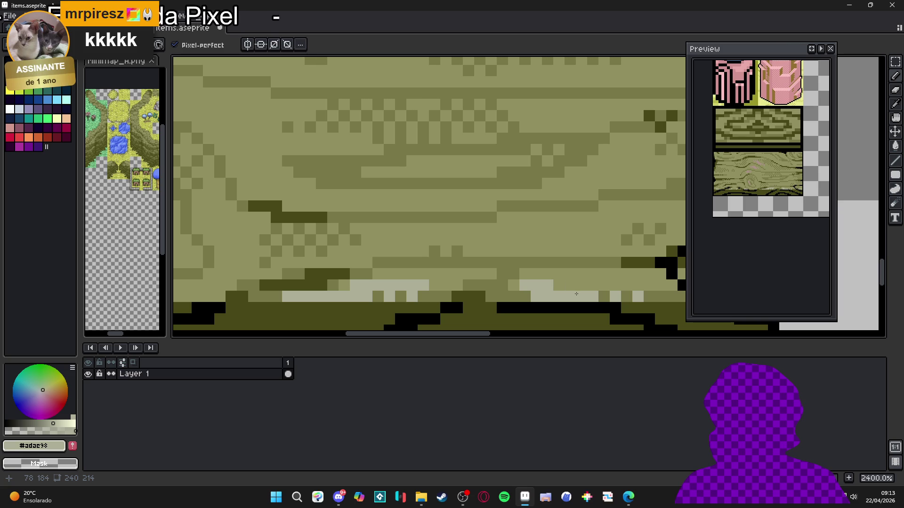
Pick the light grey #adac98 and paint a highlight along the wood tile's bottom edge.
{"action": "scroll", "coordinate": [570, 284], "scroll_direction": "down", "scroll_amount": 3}
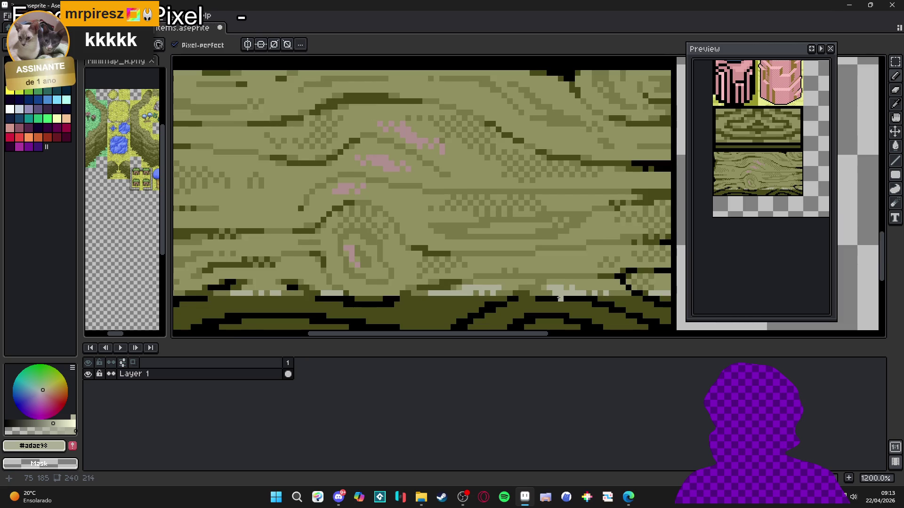
{"action": "scroll", "coordinate": [449, 293], "scroll_direction": "down", "scroll_amount": 1}
{"action": "scroll", "coordinate": [385, 292], "scroll_direction": "up", "scroll_amount": 2}
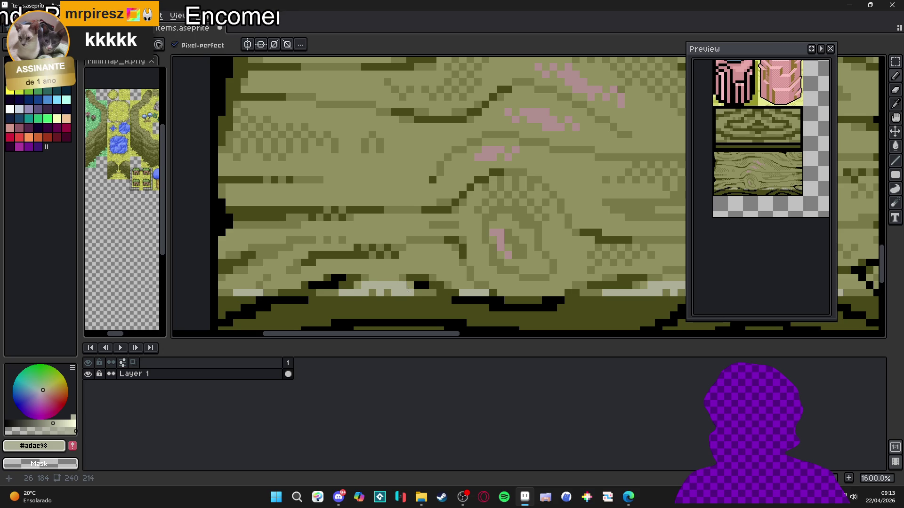
{"action": "scroll", "coordinate": [384, 288], "scroll_direction": "up", "scroll_amount": 2}
{"action": "left_click", "coordinate": [369, 269], "text": "alt"}
{"action": "left_click", "coordinate": [376, 282], "text": "alt"}
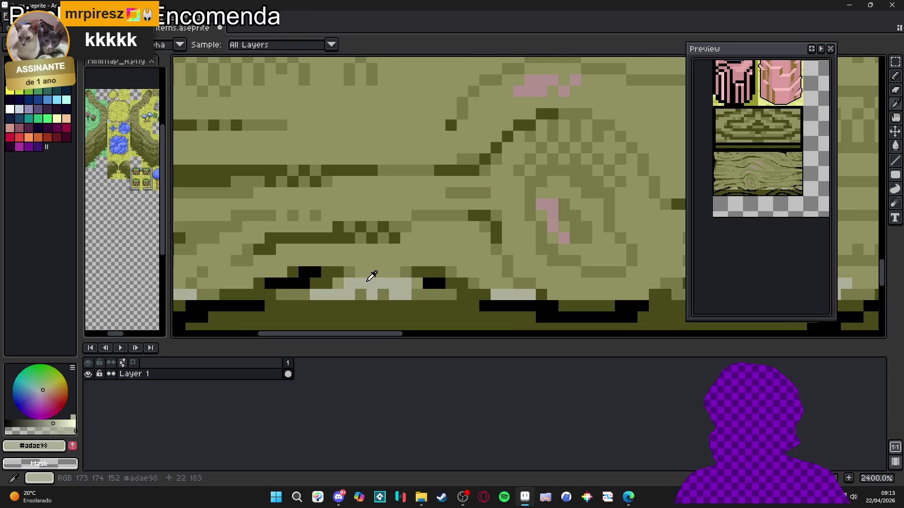
{"action": "scroll", "coordinate": [362, 274], "scroll_direction": "down", "scroll_amount": 7}
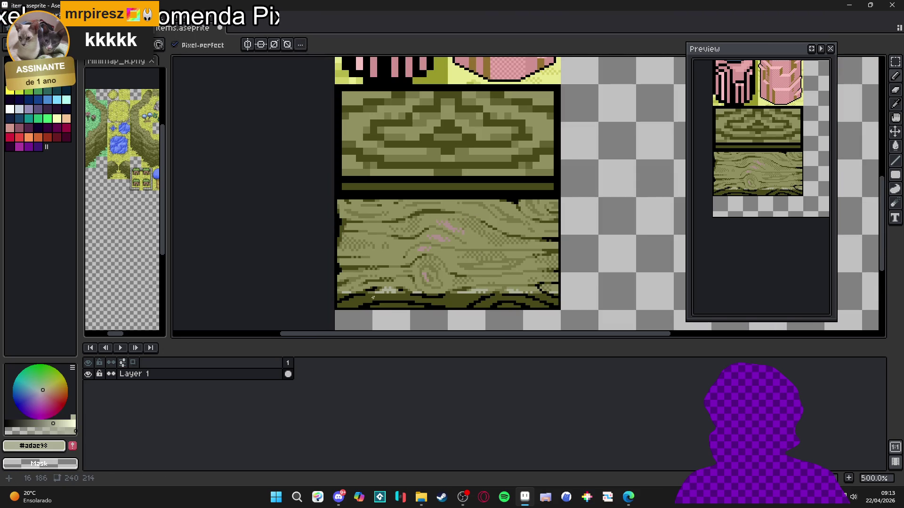
{"action": "scroll", "coordinate": [382, 293], "scroll_direction": "up", "scroll_amount": 5}
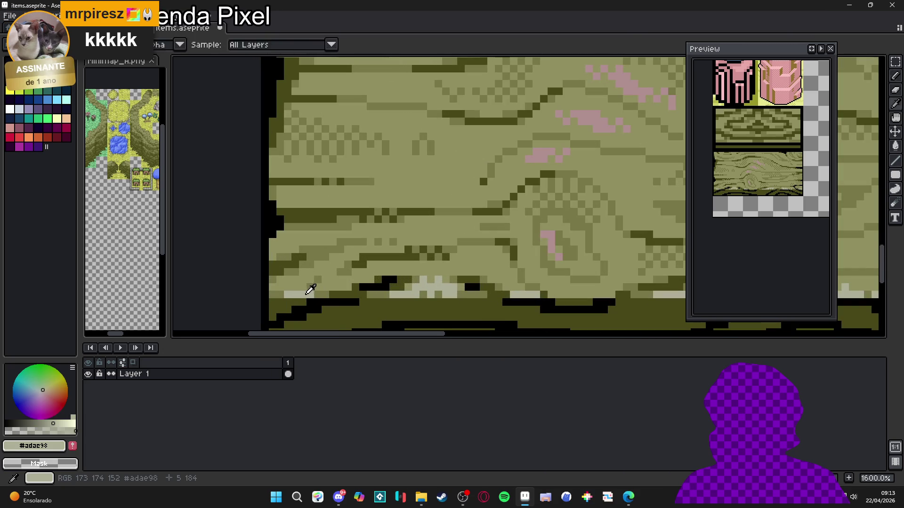
{"action": "left_click_drag", "start_coordinate": [332, 287], "coordinate": [362, 278]}
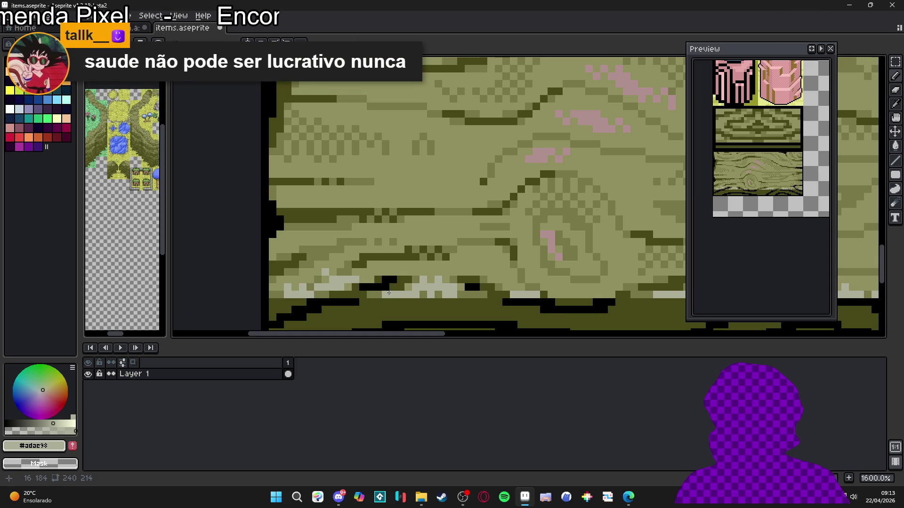
Extend the #adac98 highlight further along the tile's lower rows with more light pixels.
{"action": "left_click_drag", "start_coordinate": [418, 289], "coordinate": [435, 297]}
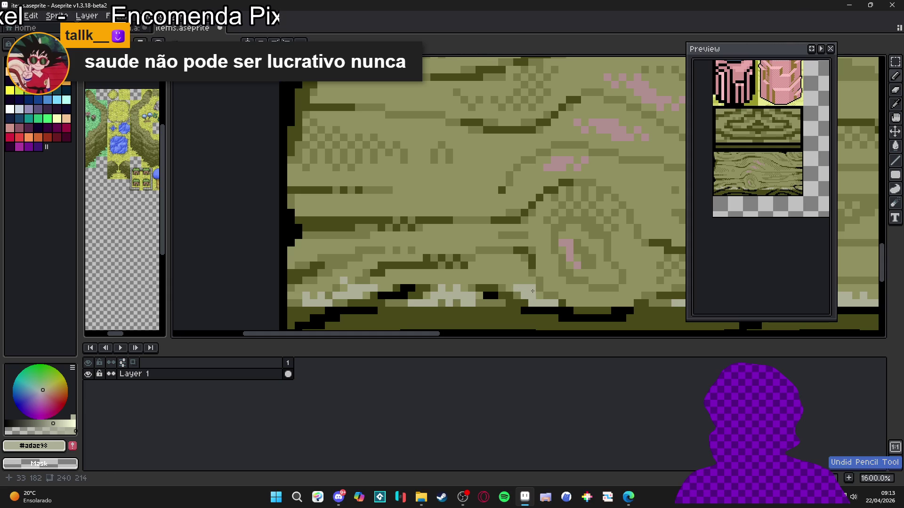
{"action": "mouse_move", "coordinate": [568, 302]}
{"action": "left_mouse_down"}
{"action": "mouse_move", "coordinate": [607, 304]}
{"action": "mouse_move", "coordinate": [551, 288]}
{"action": "left_mouse_up"}
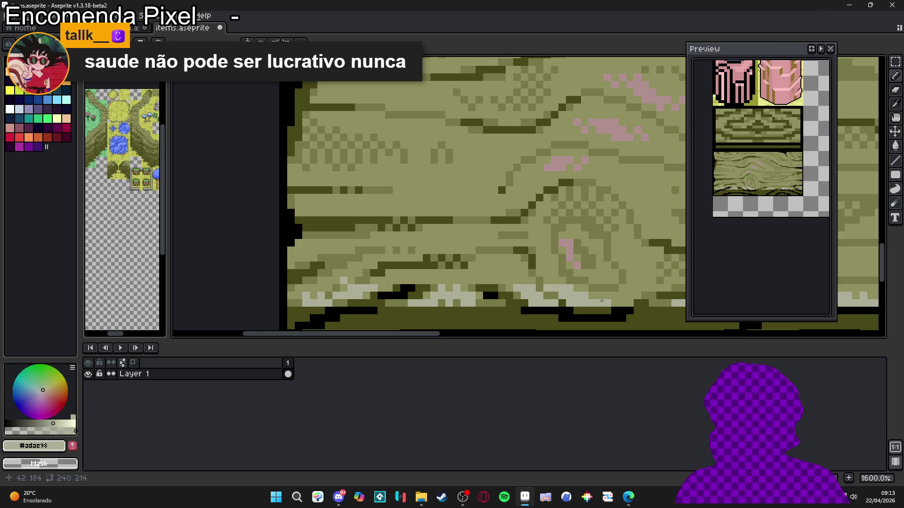
{"action": "left_click_drag", "start_coordinate": [611, 302], "coordinate": [581, 304]}
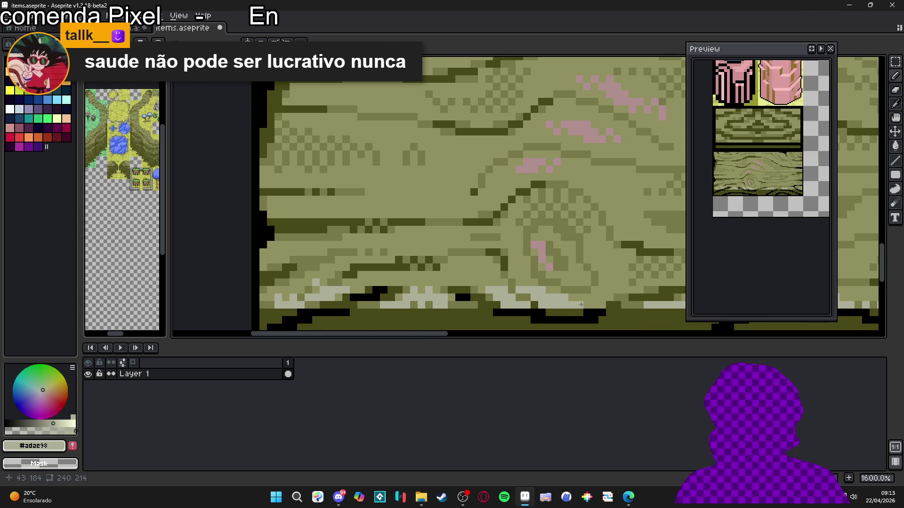
{"action": "left_click", "coordinate": [613, 285]}
{"action": "left_click", "coordinate": [606, 294]}
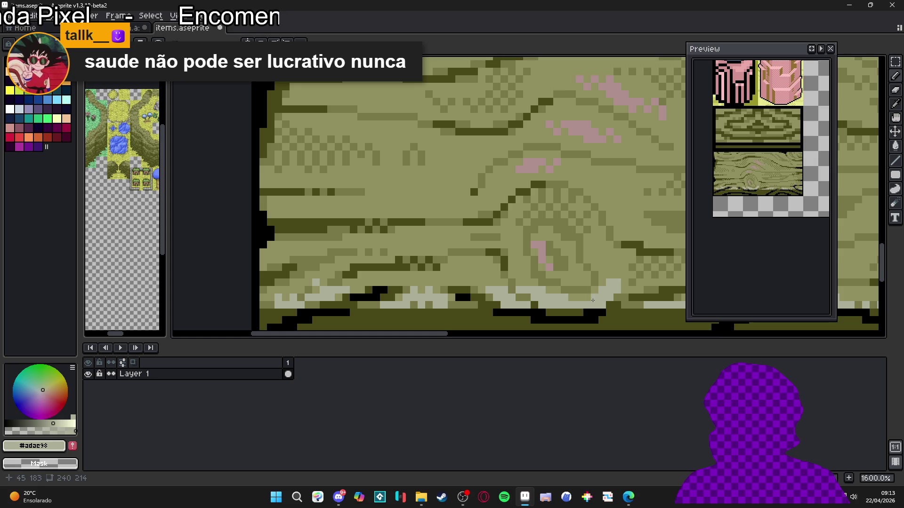
{"action": "left_click", "coordinate": [601, 306], "text": "alt"}
{"action": "left_click", "coordinate": [616, 291], "text": "alt"}
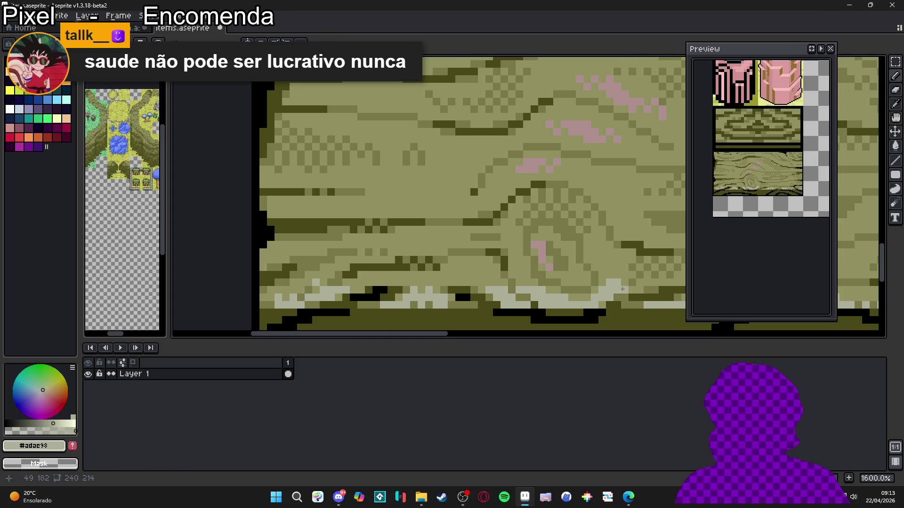
{"action": "scroll", "coordinate": [534, 288], "scroll_direction": "down", "scroll_amount": 5}
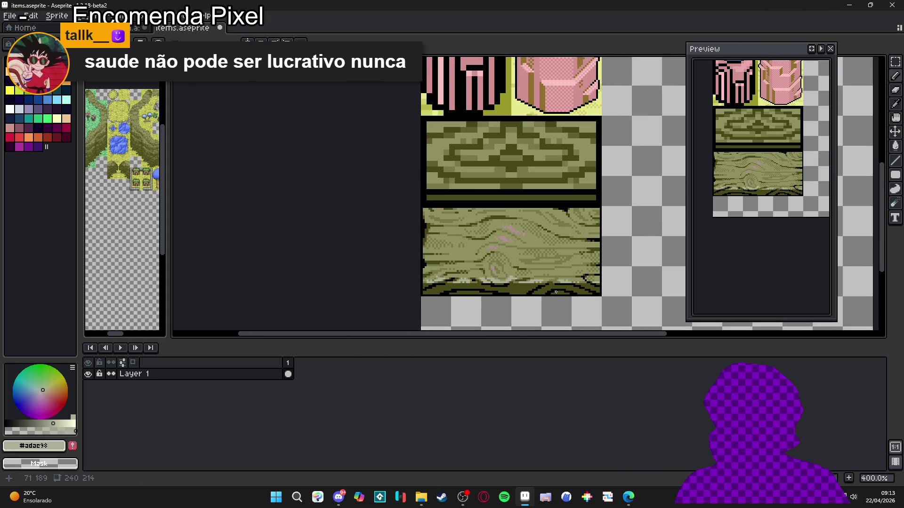
Sample the tile's olives, ending with the lower band's dark olive #4a4a18 as foreground colour.
{"action": "scroll", "coordinate": [518, 283], "scroll_direction": "up", "scroll_amount": 5}
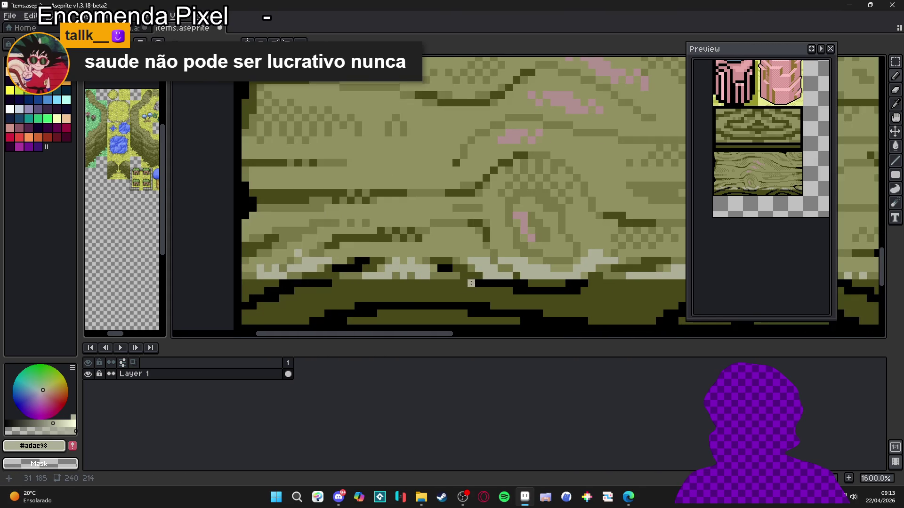
{"action": "left_click", "coordinate": [485, 274], "text": "alt"}
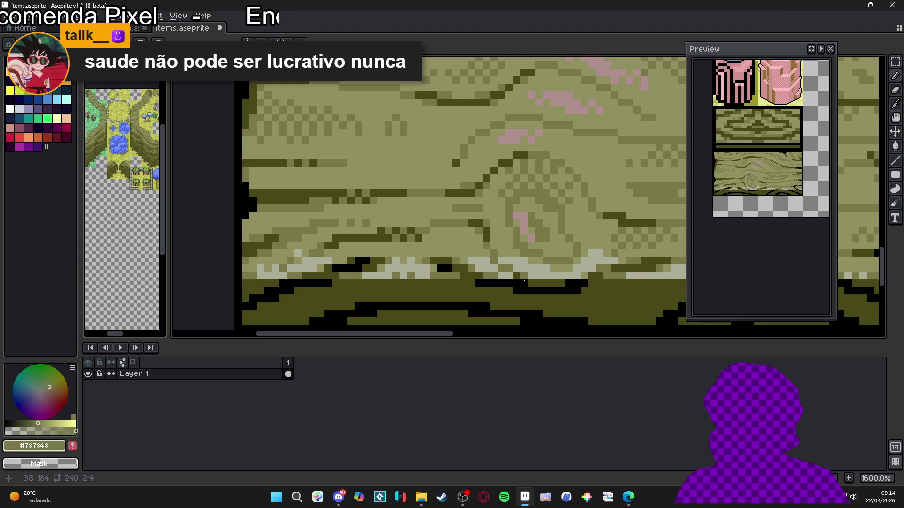
{"action": "scroll", "coordinate": [528, 279], "scroll_direction": "up", "scroll_amount": 2}
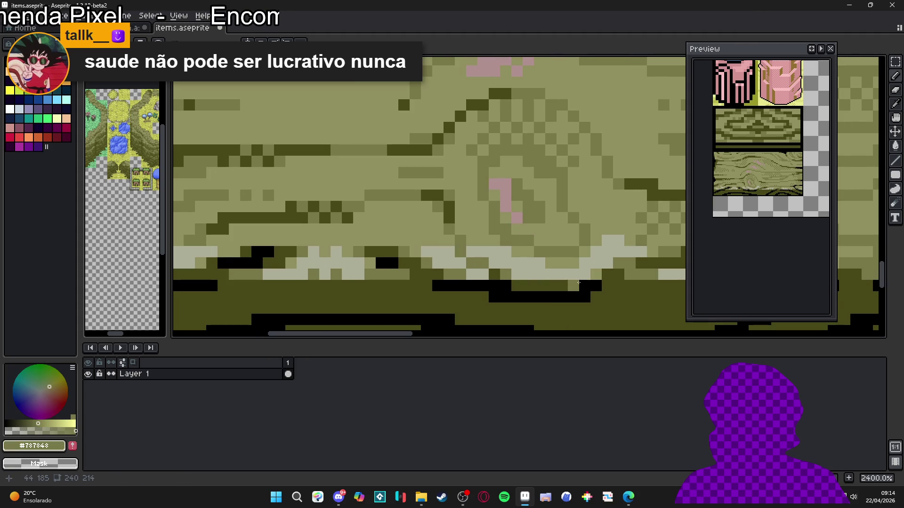
{"action": "left_click", "coordinate": [600, 273], "text": "alt"}
{"action": "scroll", "coordinate": [603, 270], "scroll_direction": "down", "scroll_amount": 5}
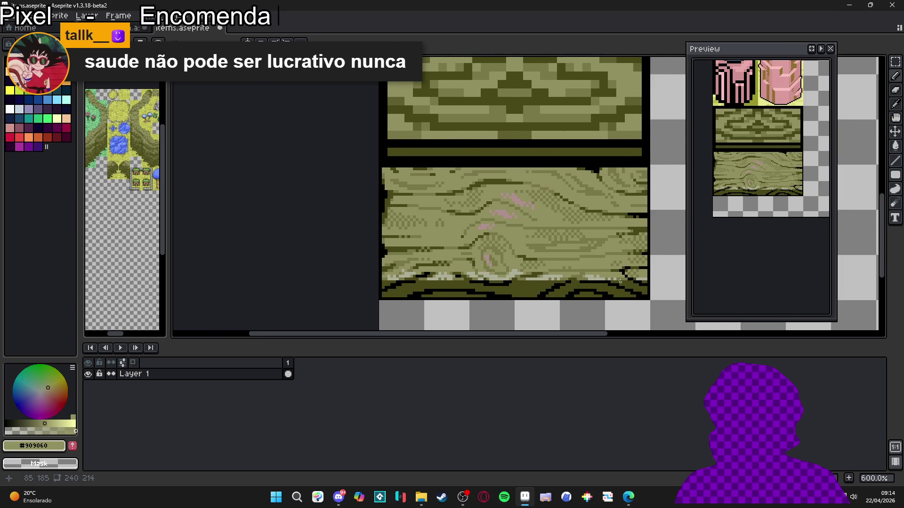
{"action": "scroll", "coordinate": [620, 281], "scroll_direction": "up", "scroll_amount": 1}
{"action": "scroll", "coordinate": [638, 279], "scroll_direction": "up", "scroll_amount": 1}
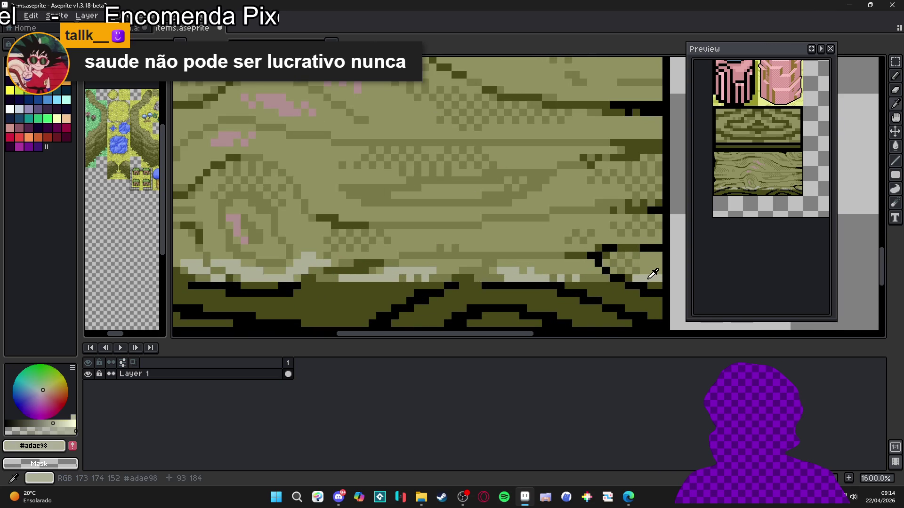
{"action": "scroll", "coordinate": [646, 275], "scroll_direction": "up", "scroll_amount": 1}
{"action": "scroll", "coordinate": [645, 275], "scroll_direction": "down", "scroll_amount": 2}
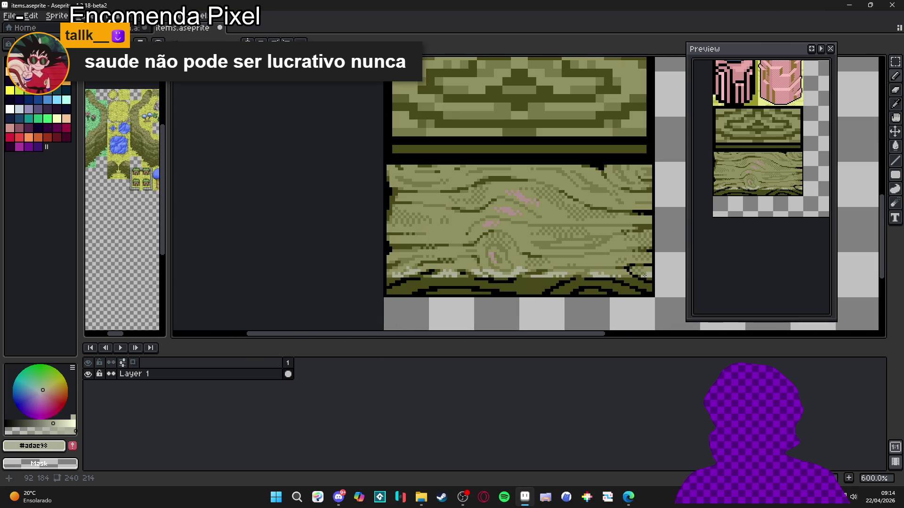
{"action": "scroll", "coordinate": [468, 272], "scroll_direction": "down", "scroll_amount": 1}
{"action": "scroll", "coordinate": [542, 290], "scroll_direction": "down", "scroll_amount": 2}
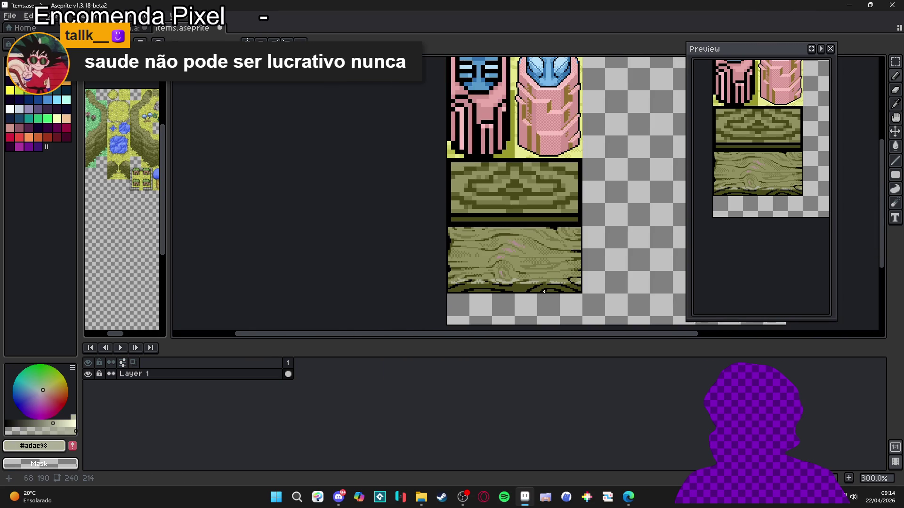
{"action": "scroll", "coordinate": [546, 287], "scroll_direction": "up", "scroll_amount": 3}
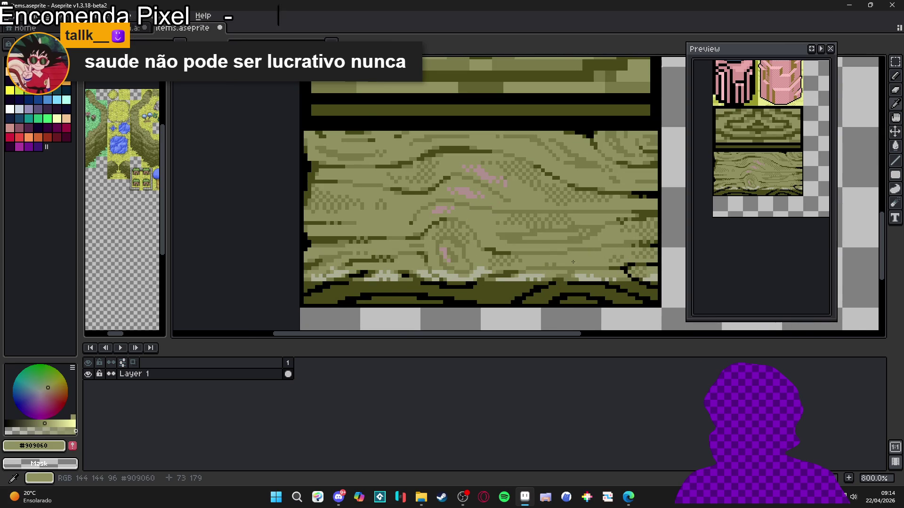
{"action": "scroll", "coordinate": [546, 278], "scroll_direction": "down", "scroll_amount": 2}
{"action": "scroll", "coordinate": [563, 290], "scroll_direction": "down", "scroll_amount": 2}
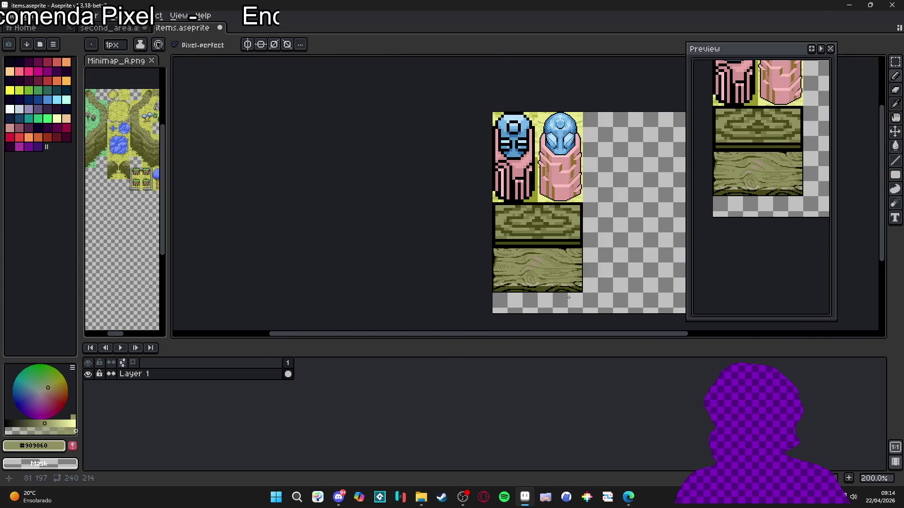
{"action": "scroll", "coordinate": [569, 298], "scroll_direction": "up", "scroll_amount": 5}
{"action": "scroll", "coordinate": [523, 272], "scroll_direction": "down", "scroll_amount": 1}
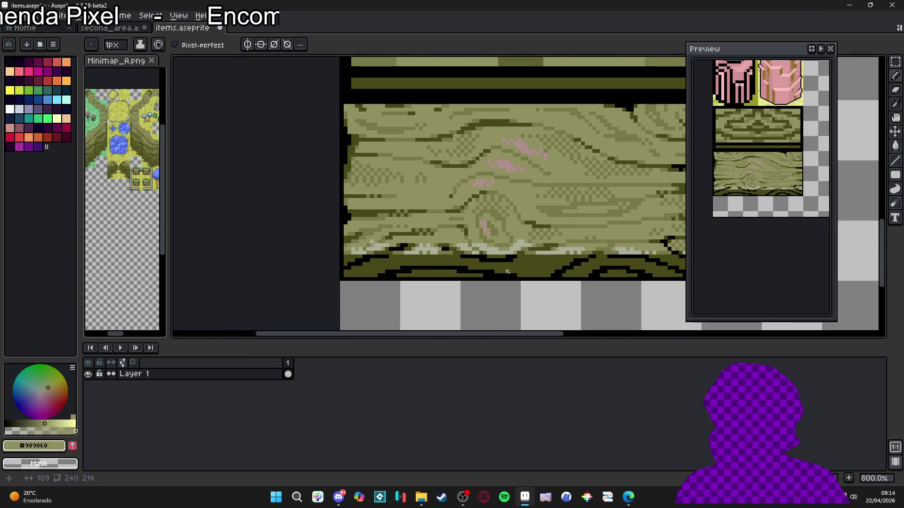
{"action": "scroll", "coordinate": [507, 272], "scroll_direction": "up", "scroll_amount": 3}
{"action": "left_click", "coordinate": [414, 248], "text": "alt"}
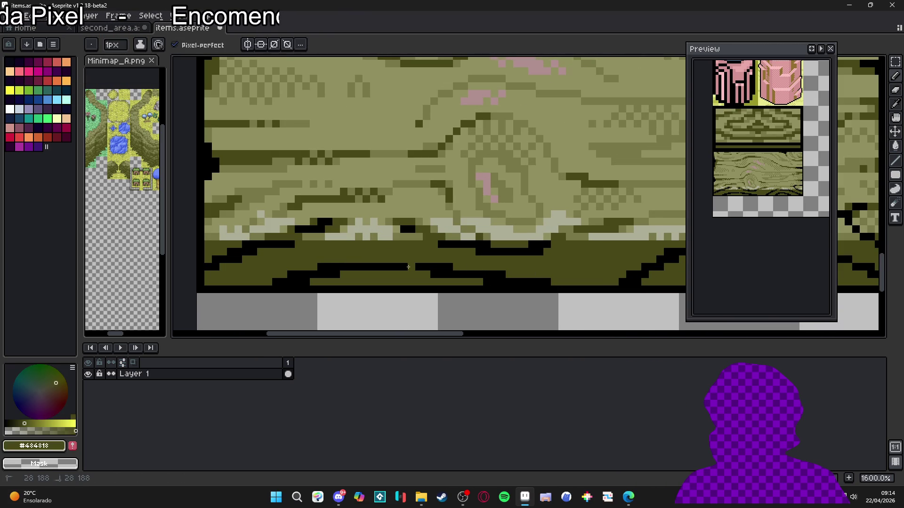
Split the black block into two dots and recolour the strip's stray black pixels dark olive.
{"action": "scroll", "coordinate": [391, 269], "scroll_direction": "down", "scroll_amount": 2}
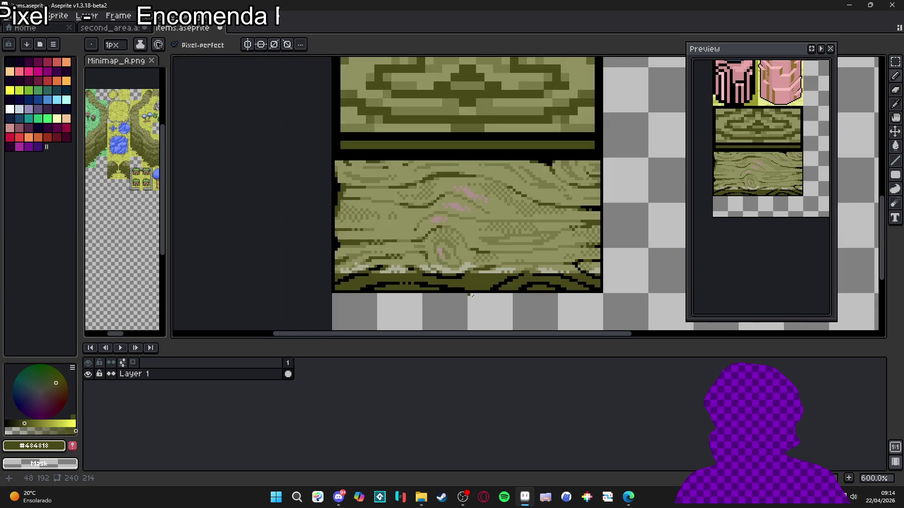
{"action": "scroll", "coordinate": [533, 275], "scroll_direction": "up", "scroll_amount": 3}
{"action": "left_click", "coordinate": [554, 274]}
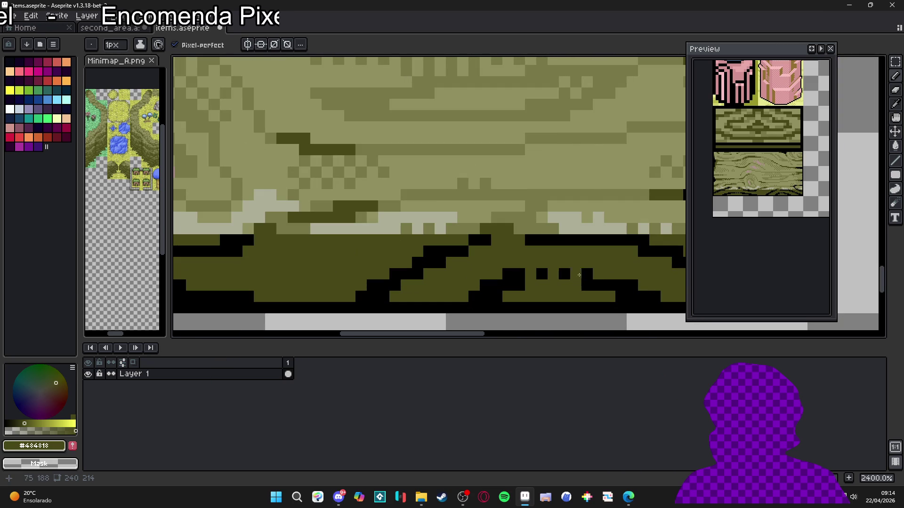
{"action": "scroll", "coordinate": [553, 280], "scroll_direction": "up", "scroll_amount": 1}
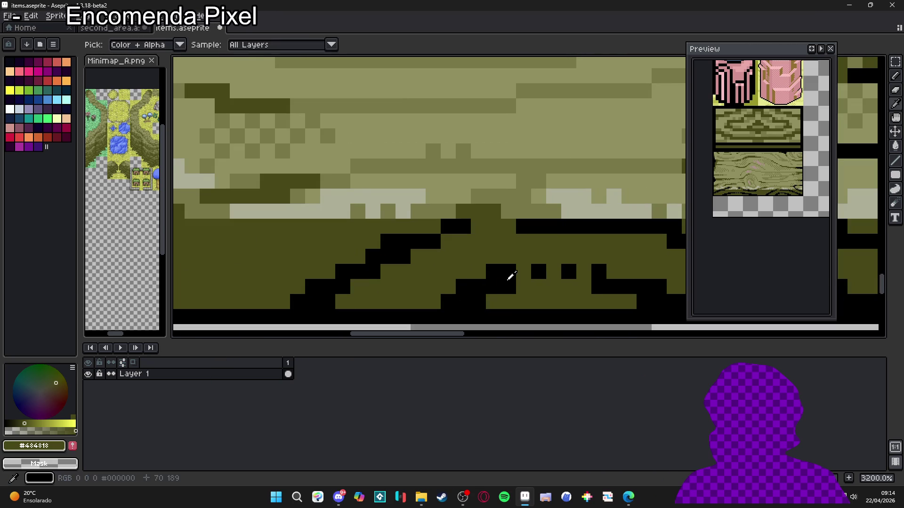
{"action": "right_click", "coordinate": [438, 242]}
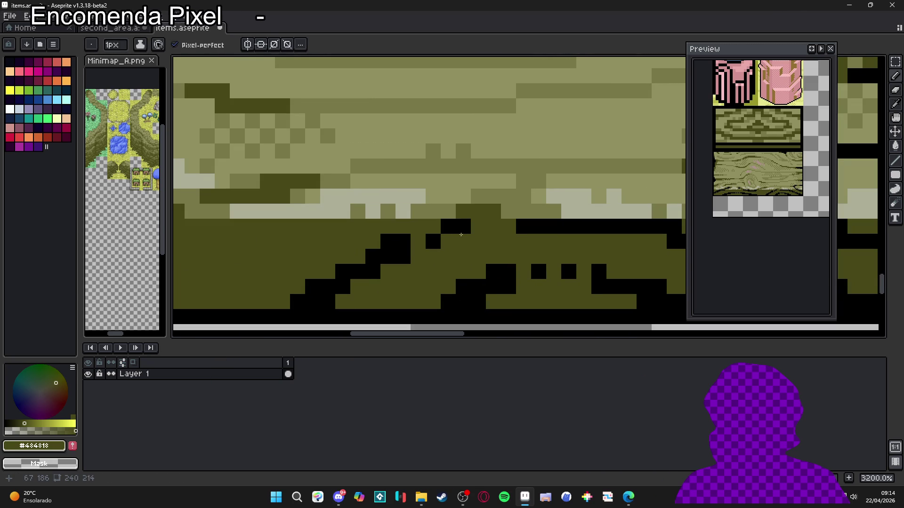
{"action": "left_click", "coordinate": [538, 228]}
{"action": "left_click", "coordinate": [563, 230]}
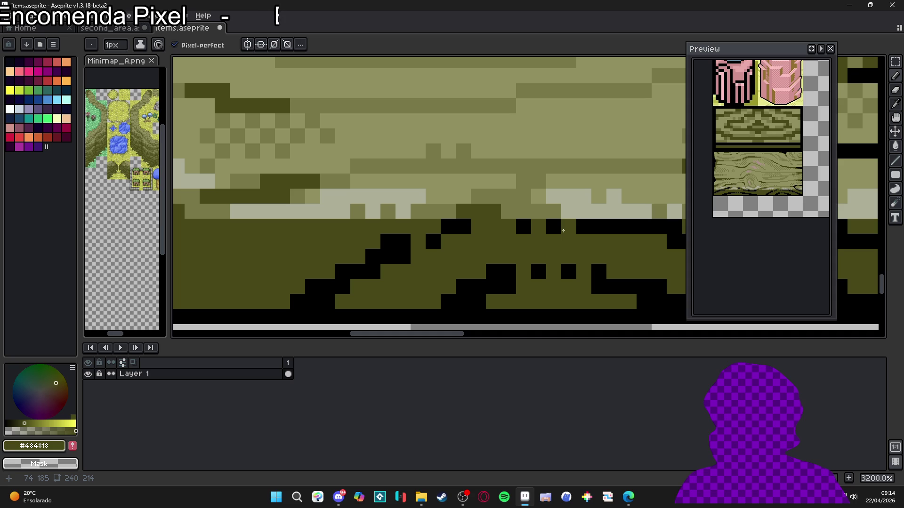
Patch the wood tile's bottom outline with black pixels, alternating between olive and black.
{"action": "scroll", "coordinate": [471, 240], "scroll_direction": "down", "scroll_amount": 1}
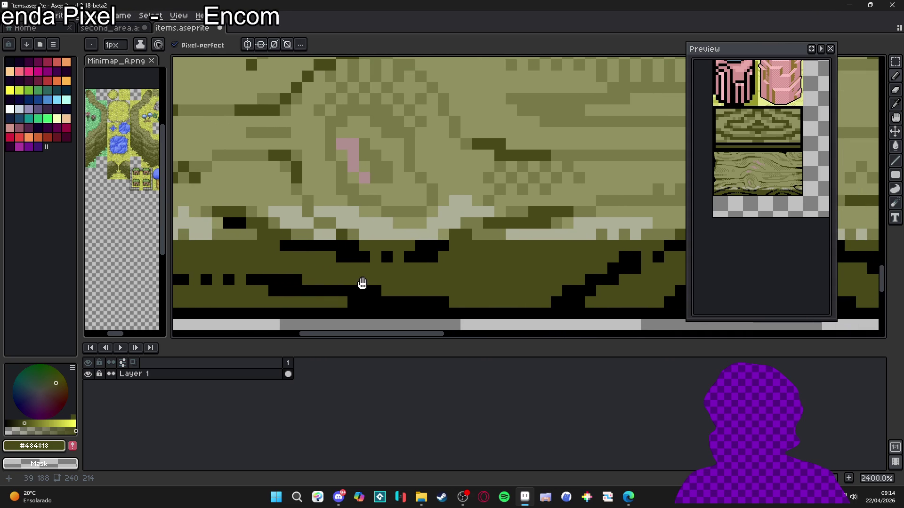
{"action": "scroll", "coordinate": [342, 299], "scroll_direction": "down", "scroll_amount": 1}
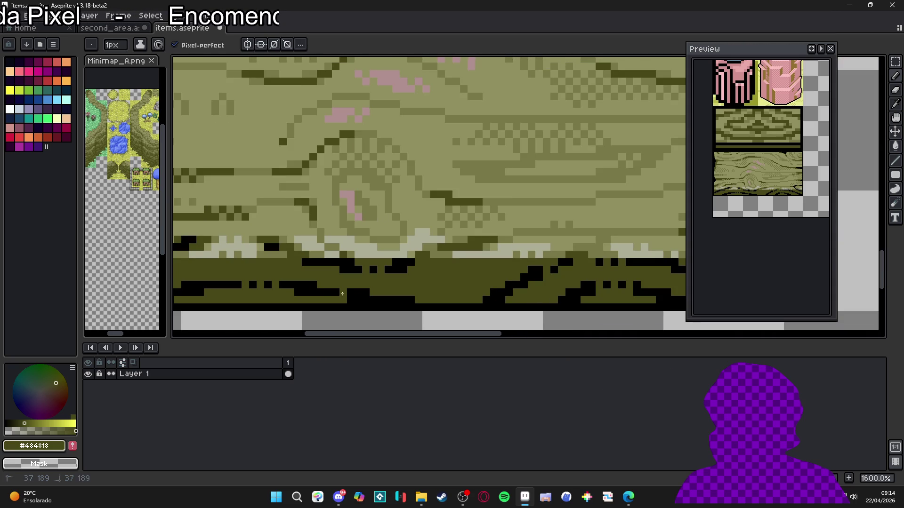
{"action": "scroll", "coordinate": [371, 304], "scroll_direction": "down", "scroll_amount": 3}
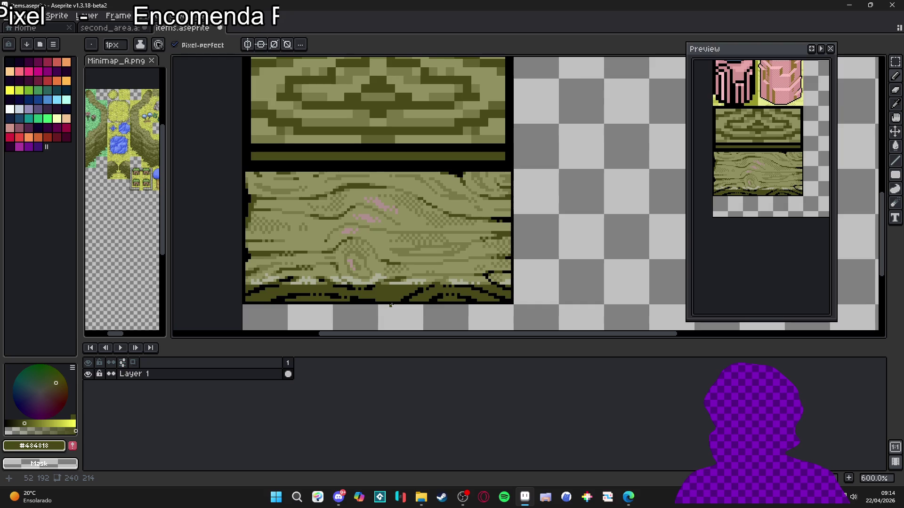
{"action": "scroll", "coordinate": [446, 299], "scroll_direction": "up", "scroll_amount": 3}
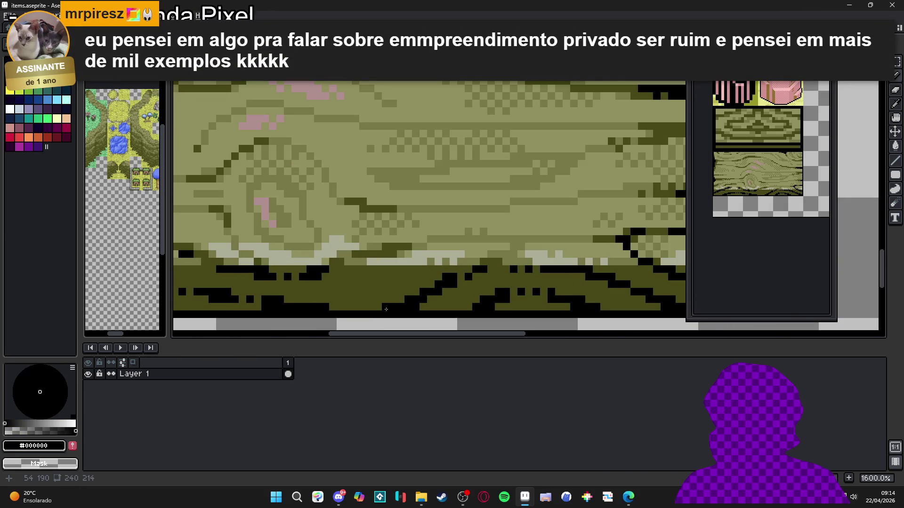
{"action": "left_click", "coordinate": [415, 308], "text": "alt"}
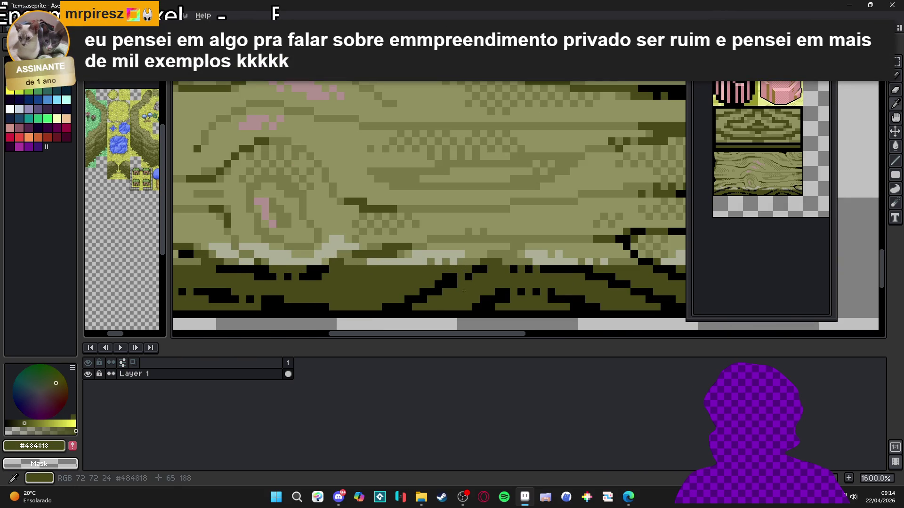
{"action": "left_click", "coordinate": [454, 277], "text": "alt"}
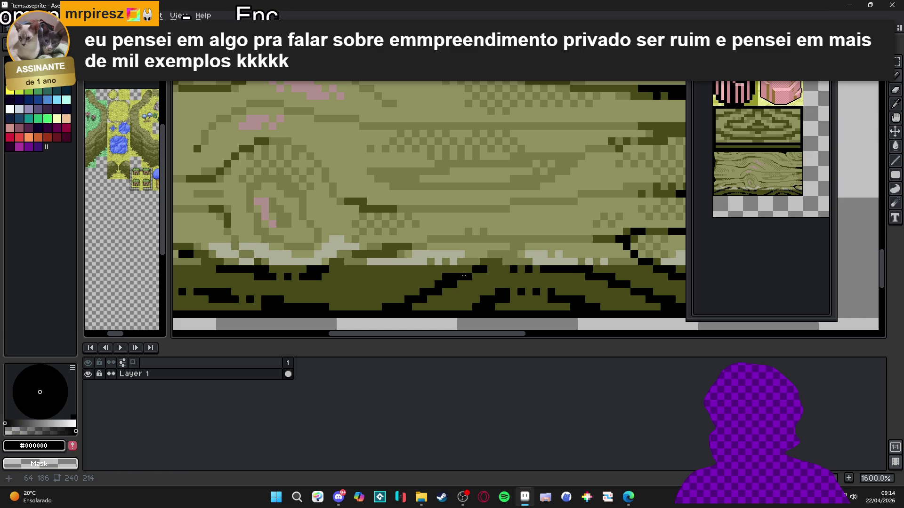
{"action": "left_click", "coordinate": [445, 279], "text": "alt"}
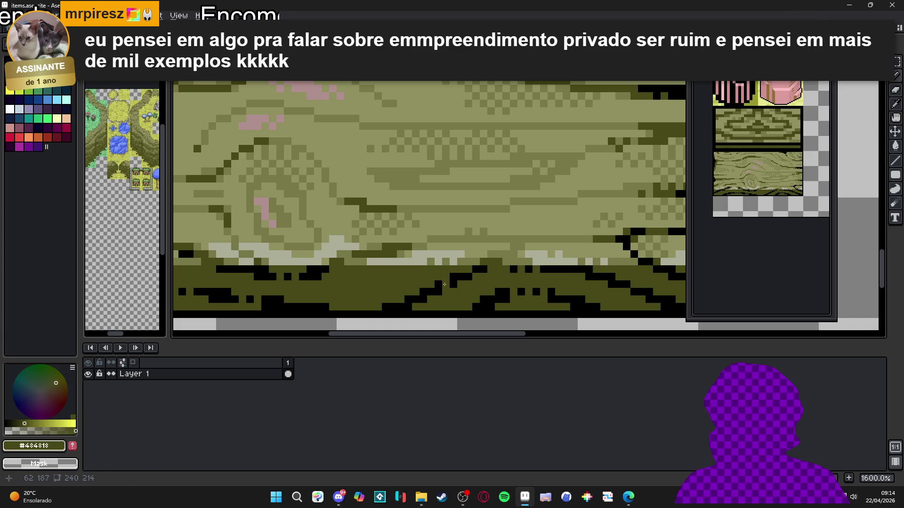
{"action": "left_click", "coordinate": [407, 298], "text": "alt"}
{"action": "left_click", "coordinate": [475, 283]}
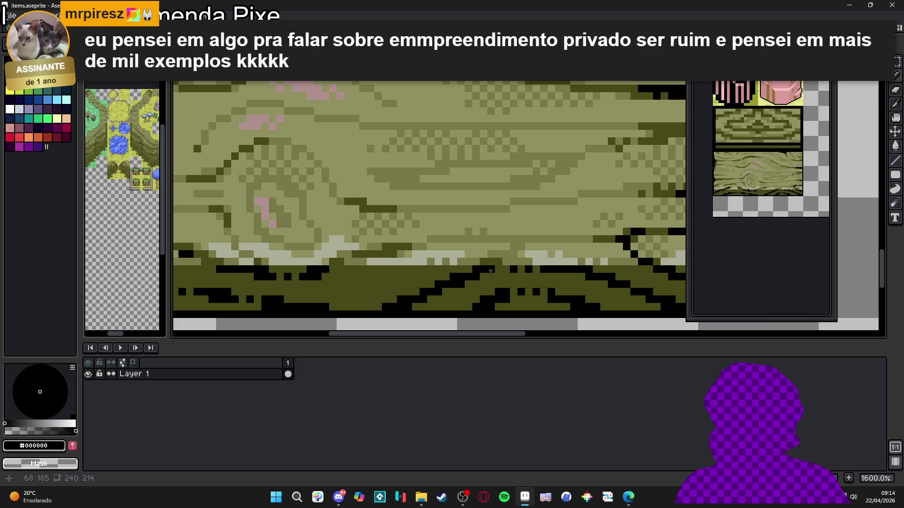
{"action": "left_click", "coordinate": [476, 269], "text": "alt"}
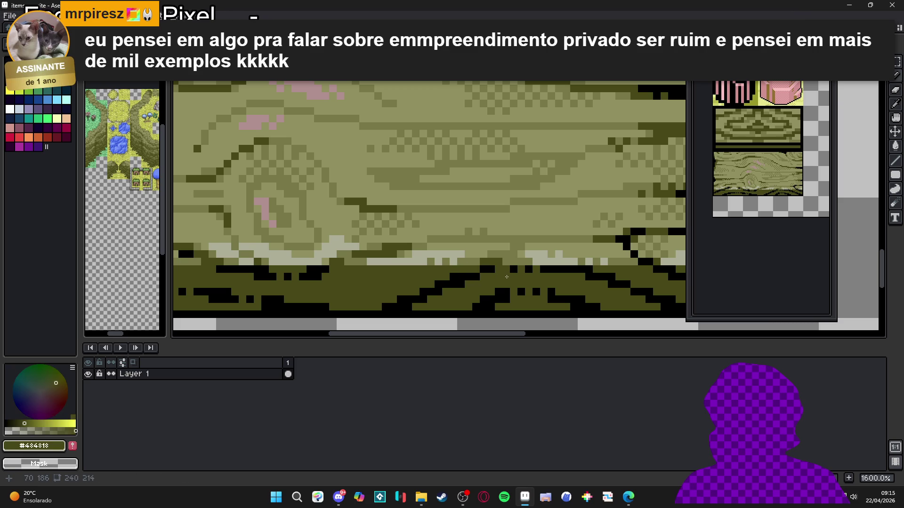
{"action": "scroll", "coordinate": [507, 277], "scroll_direction": "down", "scroll_amount": 3}
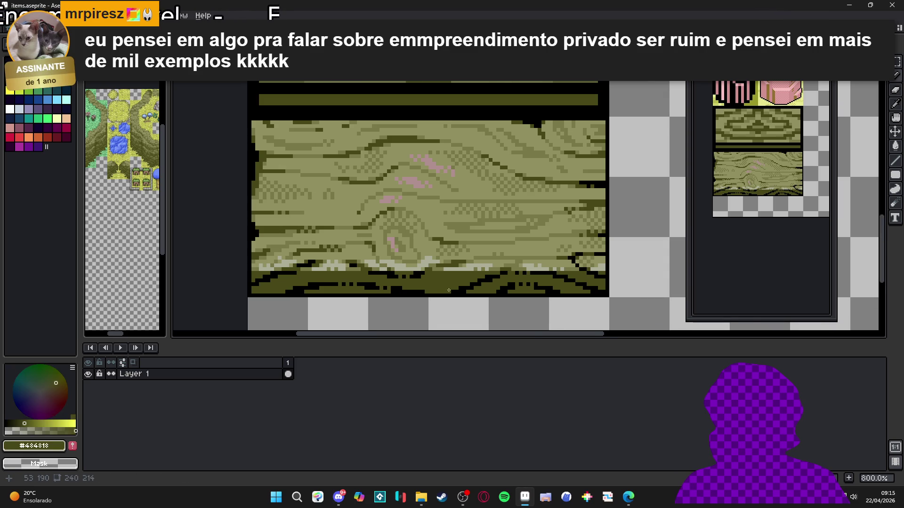
{"action": "scroll", "coordinate": [452, 291], "scroll_direction": "up", "scroll_amount": 1}
{"action": "left_click", "coordinate": [565, 264], "text": "alt"}
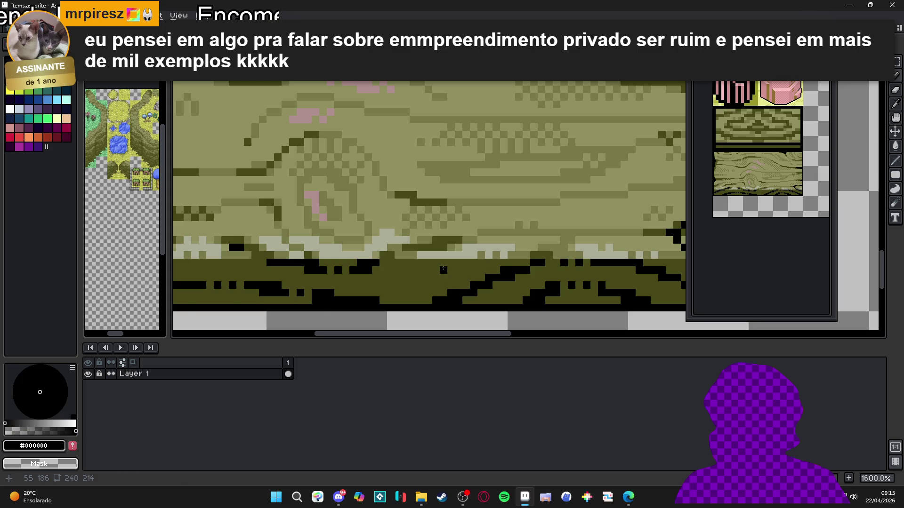
Save items.aseprite.
{"action": "scroll", "coordinate": [459, 277], "scroll_direction": "down", "scroll_amount": 3}
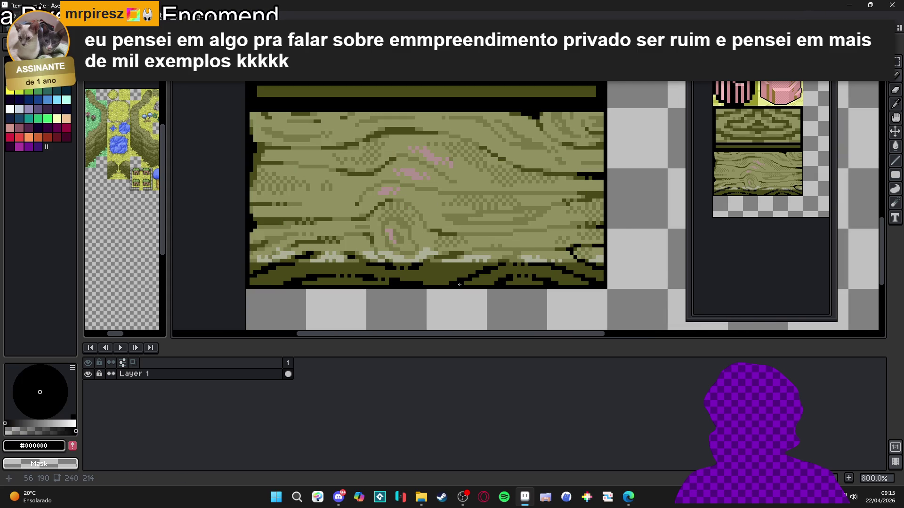
{"action": "key", "text": "ctrl+s"}
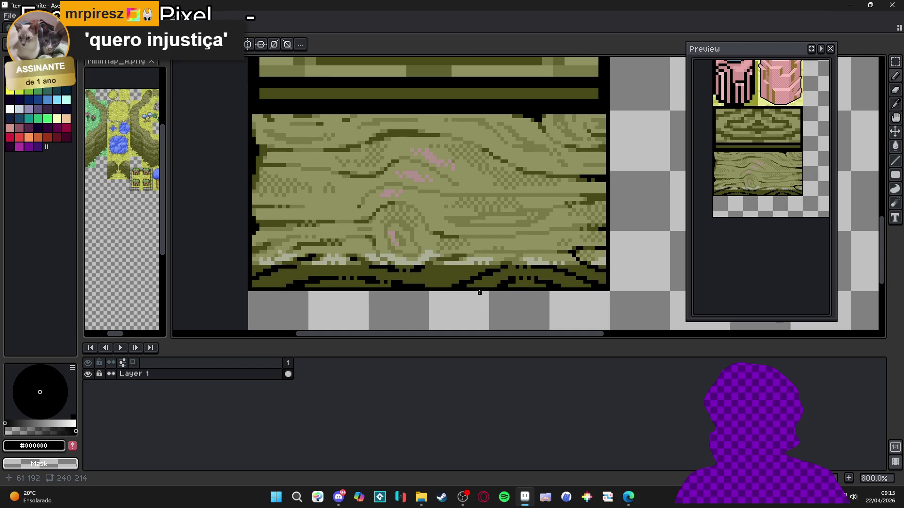
{"action": "scroll", "coordinate": [500, 289], "scroll_direction": "down", "scroll_amount": 3}
{"action": "scroll", "coordinate": [503, 285], "scroll_direction": "down", "scroll_amount": 1}
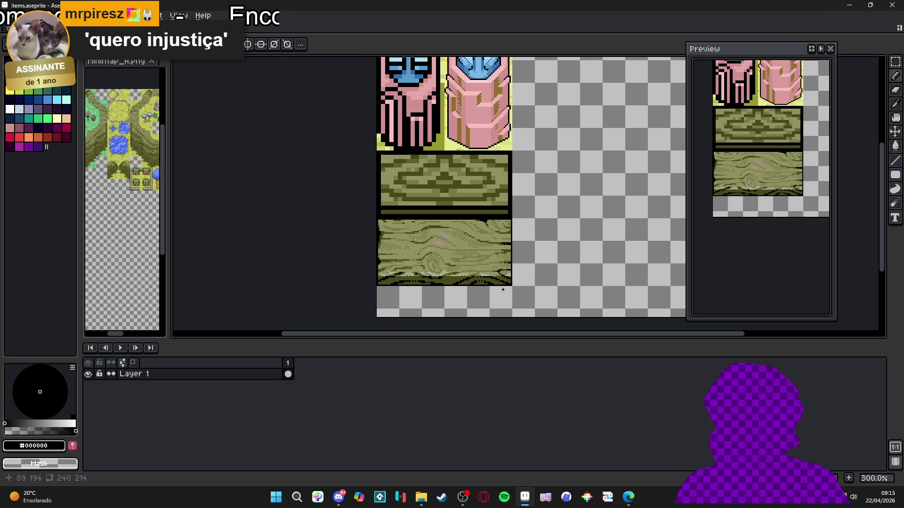
Show the tile grid and marquee-select the bottom mossy wood tile.
{"action": "key", "text": "ctrl+apostrophe"}
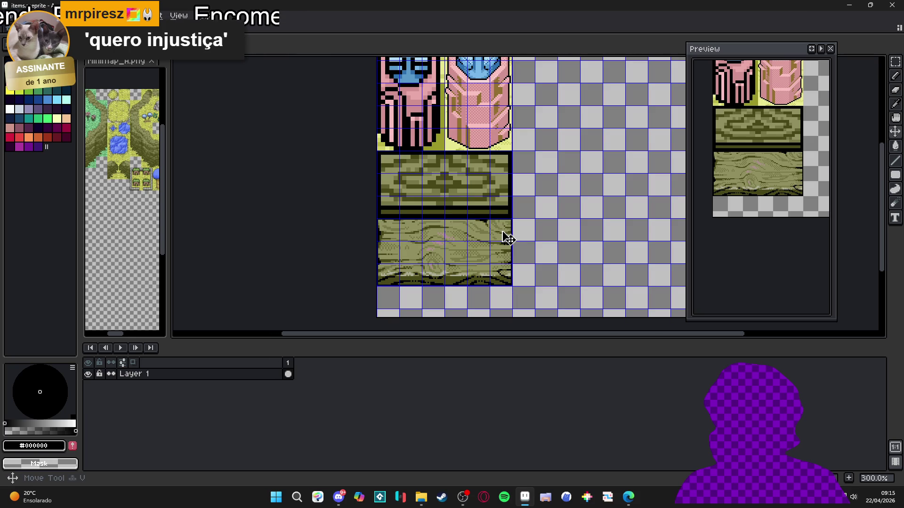
{"action": "key", "text": "m"}
{"action": "mouse_move", "coordinate": [507, 237]}
{"action": "left_mouse_down"}
{"action": "mouse_move", "coordinate": [409, 274]}
{"action": "mouse_move", "coordinate": [403, 292]}
{"action": "left_mouse_up"}
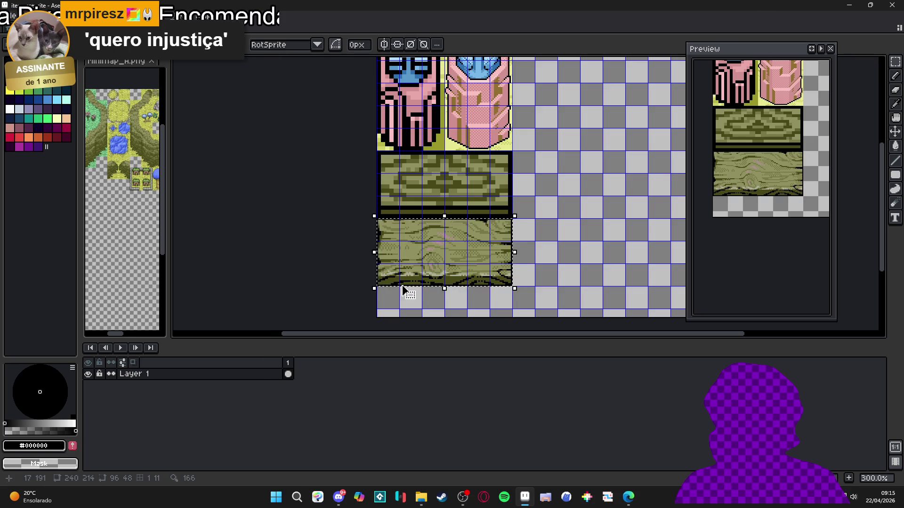
Switch to the second_area.aseprite map and scroll over to its rocks and trees.
{"action": "key", "text": "ctrl+Tab"}
{"action": "scroll", "coordinate": [345, 168], "scroll_direction": "up", "scroll_amount": 4}
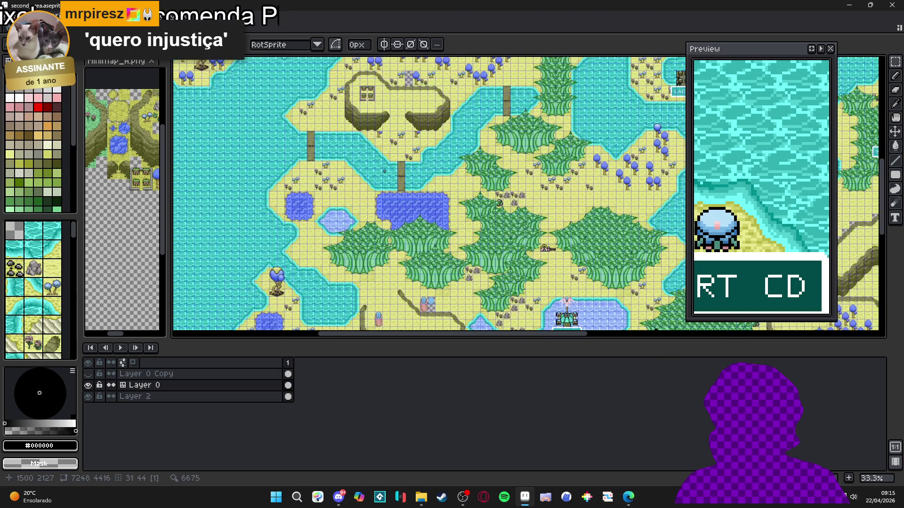
{"action": "scroll", "coordinate": [404, 203], "scroll_direction": "right", "scroll_amount": 2}
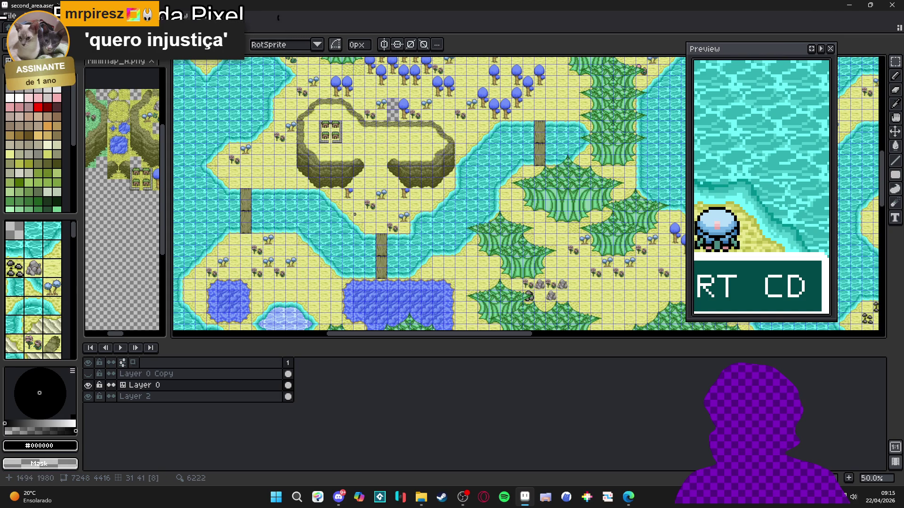
{"action": "left_click", "coordinate": [342, 506]}
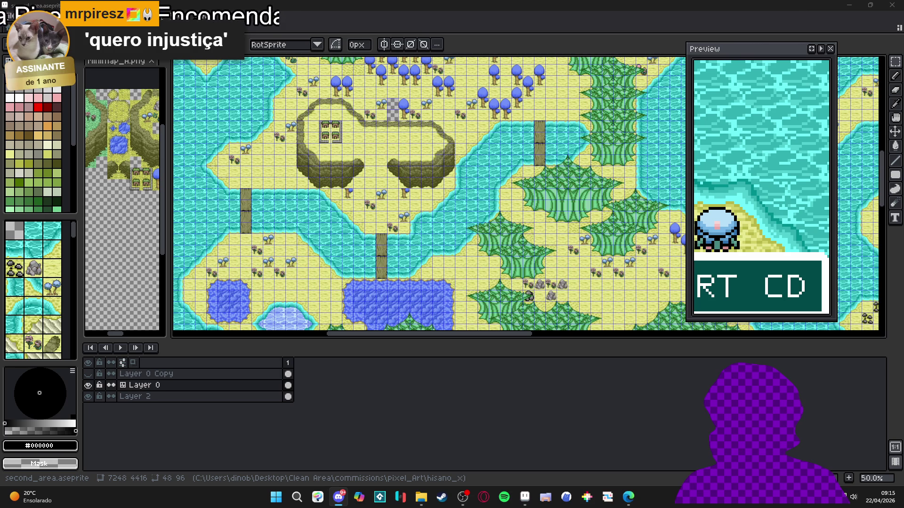
{"action": "left_click", "coordinate": [10, 15]}
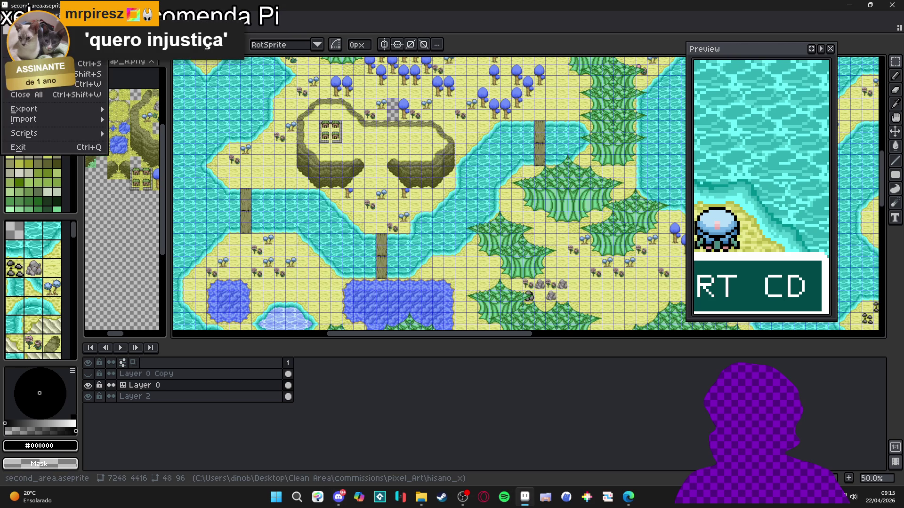
{"action": "key", "text": "Escape"}
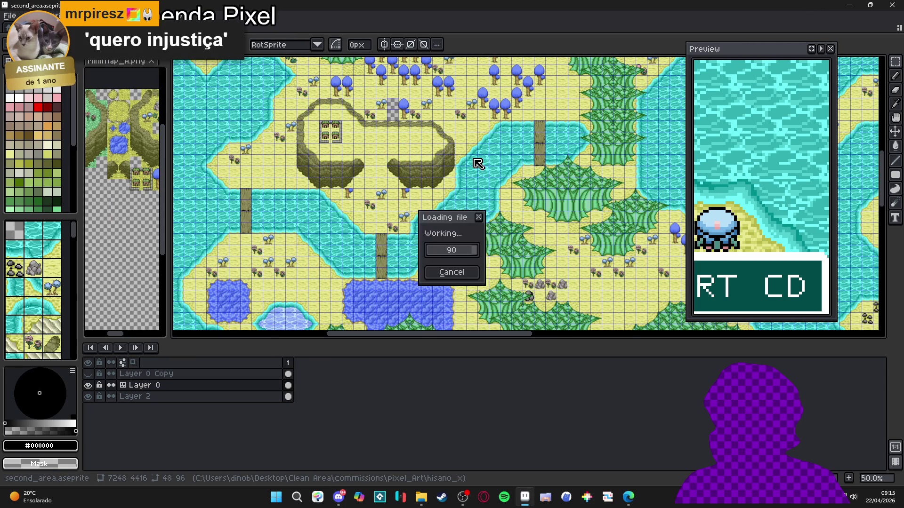
{"action": "scroll", "coordinate": [419, 171], "scroll_direction": "down", "scroll_amount": 2}
{"action": "scroll", "coordinate": [419, 171], "scroll_direction": "up", "scroll_amount": 9}
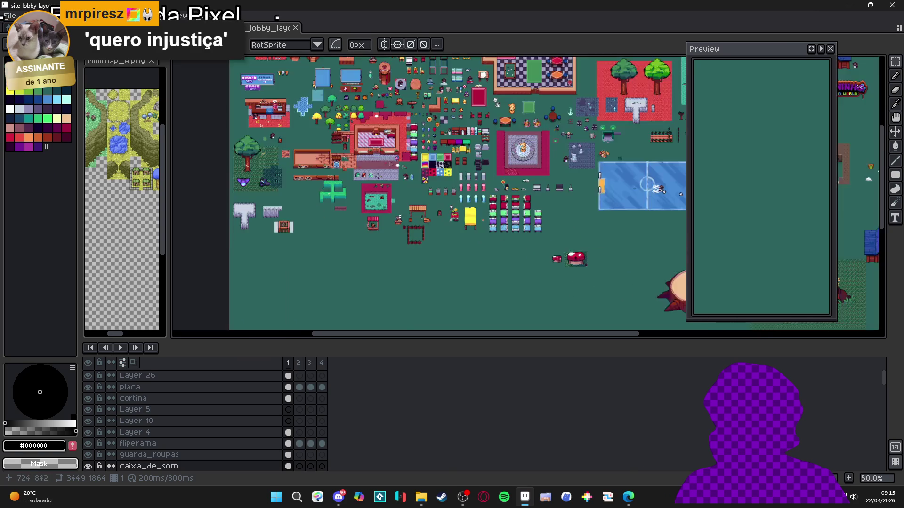
{"action": "scroll", "coordinate": [451, 224], "scroll_direction": "down", "scroll_amount": 2}
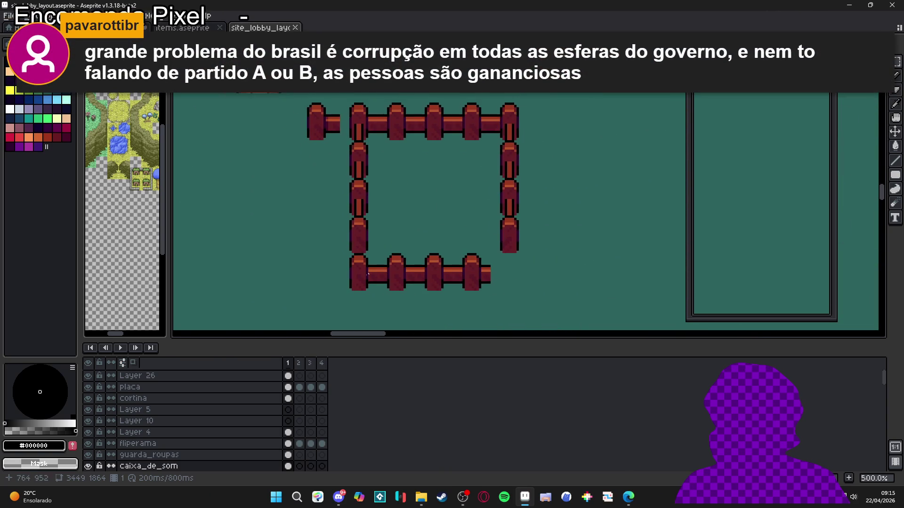
{"action": "scroll", "coordinate": [354, 245], "scroll_direction": "up", "scroll_amount": 1}
{"action": "scroll", "coordinate": [357, 205], "scroll_direction": "up", "scroll_amount": 1}
{"action": "key", "text": "ctrl+apostrophe"}
{"action": "left_click", "coordinate": [367, 288], "text": "ctrl"}
{"action": "scroll", "coordinate": [363, 265], "scroll_direction": "up", "scroll_amount": 3}
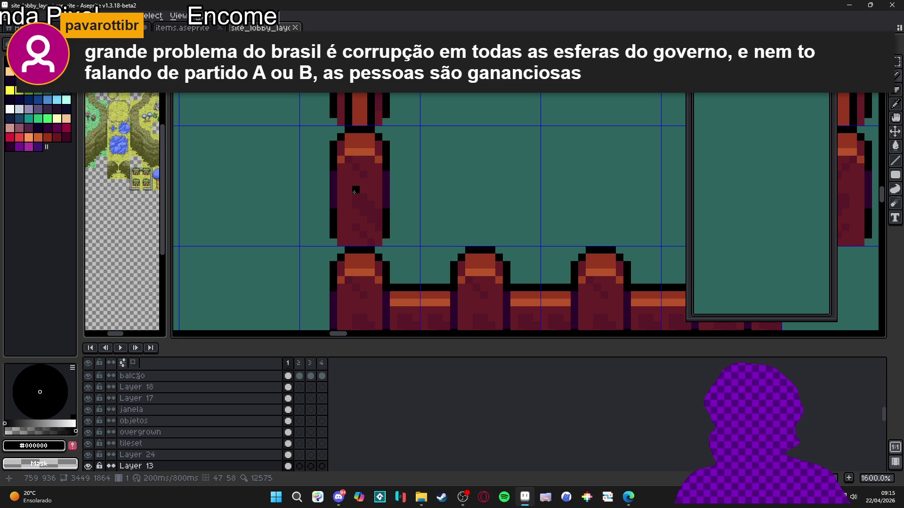
{"action": "left_click_drag", "start_coordinate": [348, 197], "coordinate": [349, 243]}
{"action": "left_click_drag", "start_coordinate": [369, 202], "coordinate": [369, 242]}
{"action": "scroll", "coordinate": [362, 226], "scroll_direction": "down", "scroll_amount": 3}
{"action": "scroll", "coordinate": [356, 221], "scroll_direction": "up", "scroll_amount": 3}
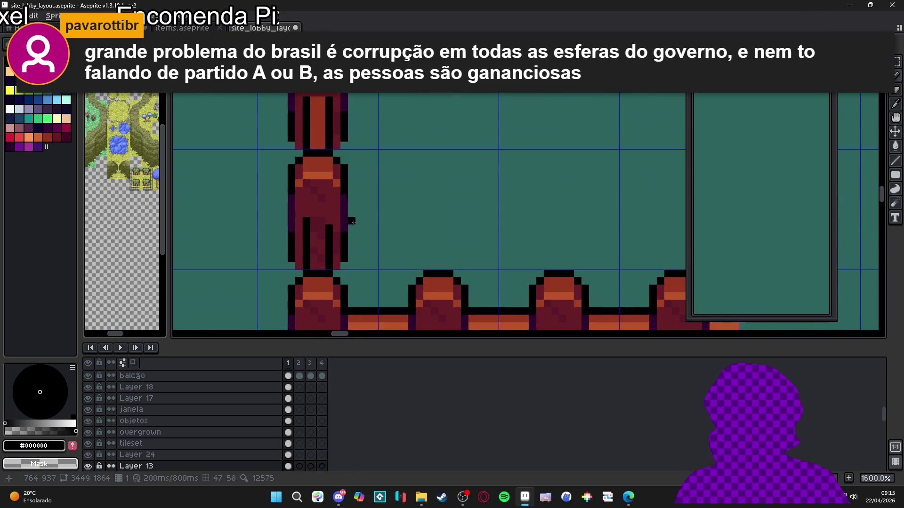
{"action": "scroll", "coordinate": [330, 220], "scroll_direction": "down", "scroll_amount": 6}
{"action": "scroll", "coordinate": [377, 276], "scroll_direction": "up", "scroll_amount": 2}
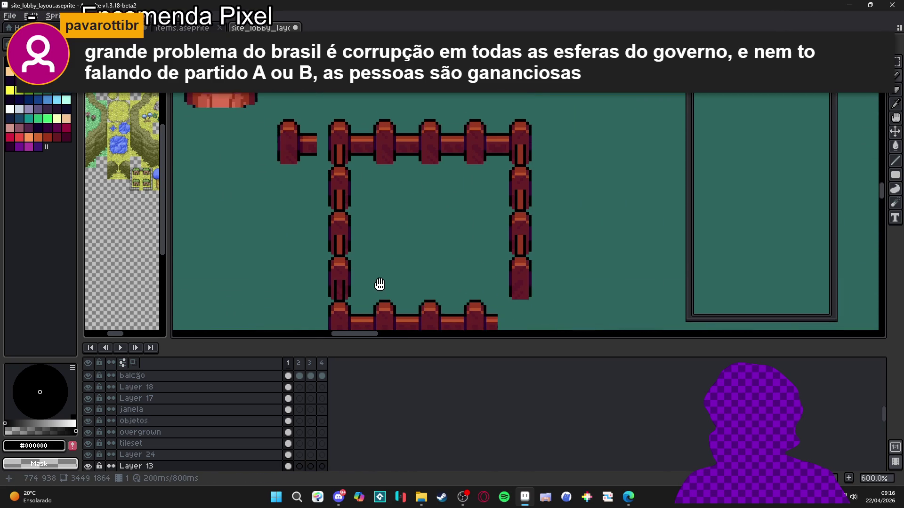
{"action": "scroll", "coordinate": [344, 165], "scroll_direction": "up", "scroll_amount": 1}
{"action": "key", "text": "ctrl+apostrophe"}
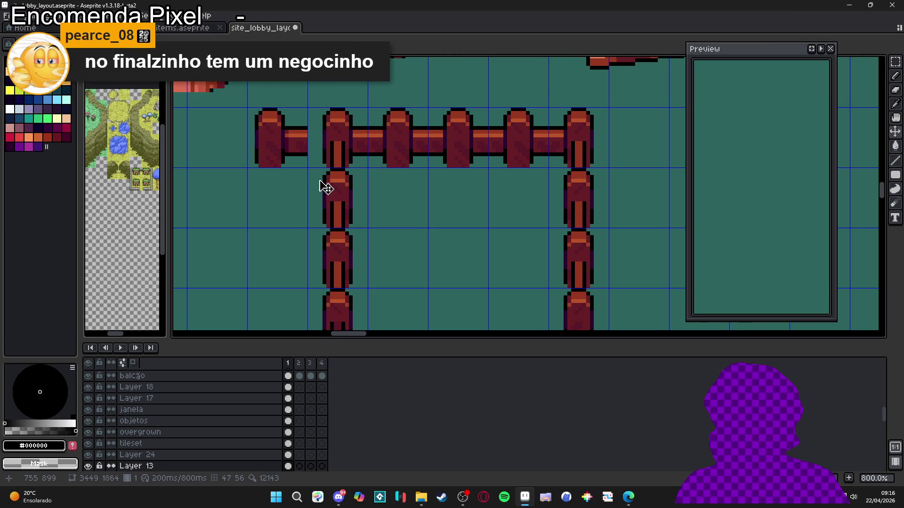
{"action": "scroll", "coordinate": [329, 130], "scroll_direction": "down", "scroll_amount": 1}
{"action": "scroll", "coordinate": [343, 235], "scroll_direction": "up", "scroll_amount": 2}
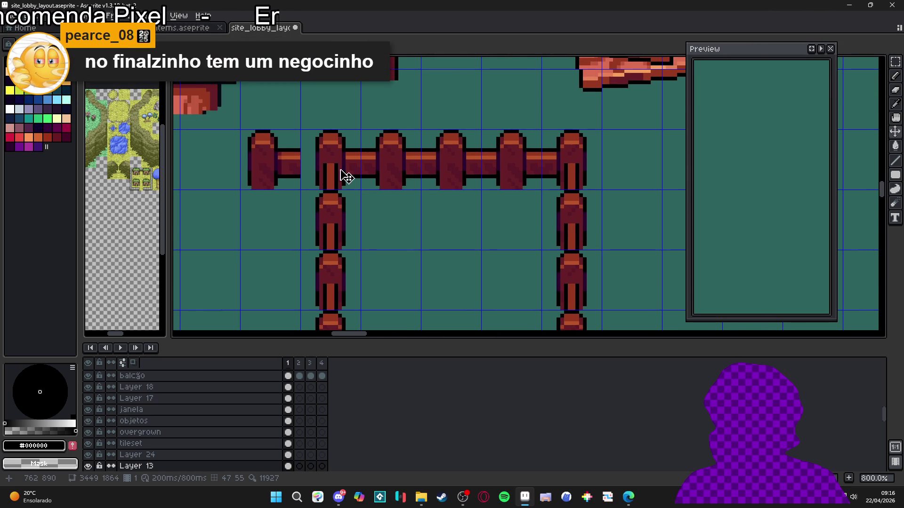
{"action": "scroll", "coordinate": [348, 237], "scroll_direction": "down", "scroll_amount": 1}
{"action": "scroll", "coordinate": [349, 237], "scroll_direction": "down", "scroll_amount": 1}
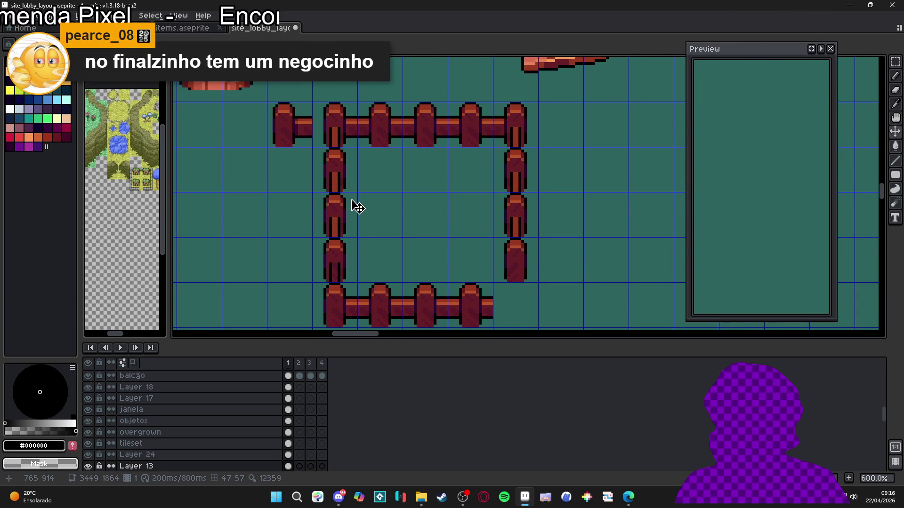
{"action": "scroll", "coordinate": [343, 165], "scroll_direction": "up", "scroll_amount": 1}
{"action": "scroll", "coordinate": [340, 155], "scroll_direction": "down", "scroll_amount": 2}
{"action": "scroll", "coordinate": [349, 141], "scroll_direction": "up", "scroll_amount": 1}
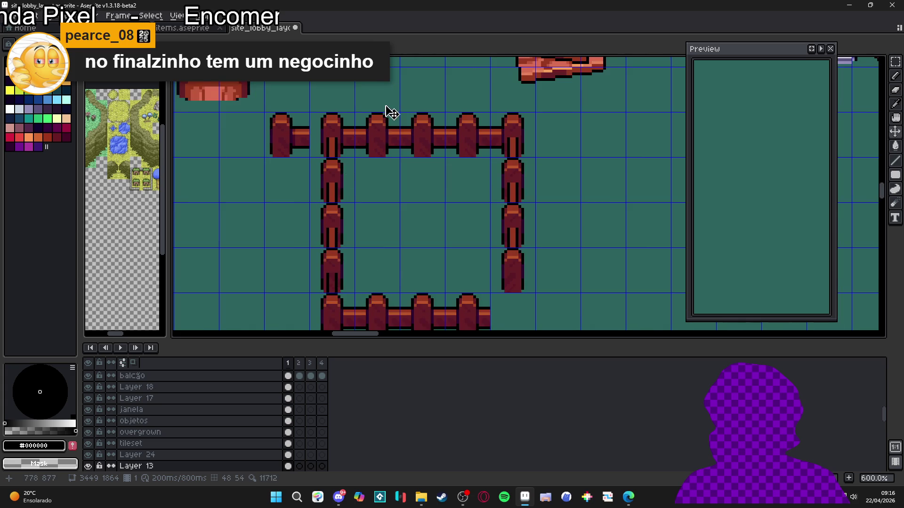
{"action": "scroll", "coordinate": [383, 142], "scroll_direction": "up", "scroll_amount": 1}
{"action": "key", "text": "m"}
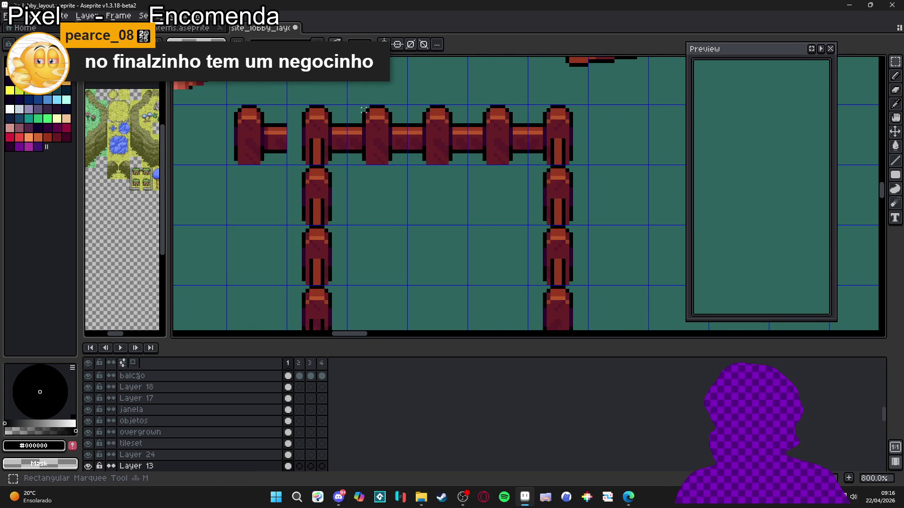
{"action": "mouse_move", "coordinate": [364, 109]}
{"action": "left_mouse_down"}
{"action": "mouse_move", "coordinate": [390, 160]}
{"action": "mouse_move", "coordinate": [363, 107]}
{"action": "left_mouse_up"}
{"action": "left_click", "coordinate": [389, 160]}
{"action": "scroll", "coordinate": [347, 202], "scroll_direction": "down", "scroll_amount": 4}
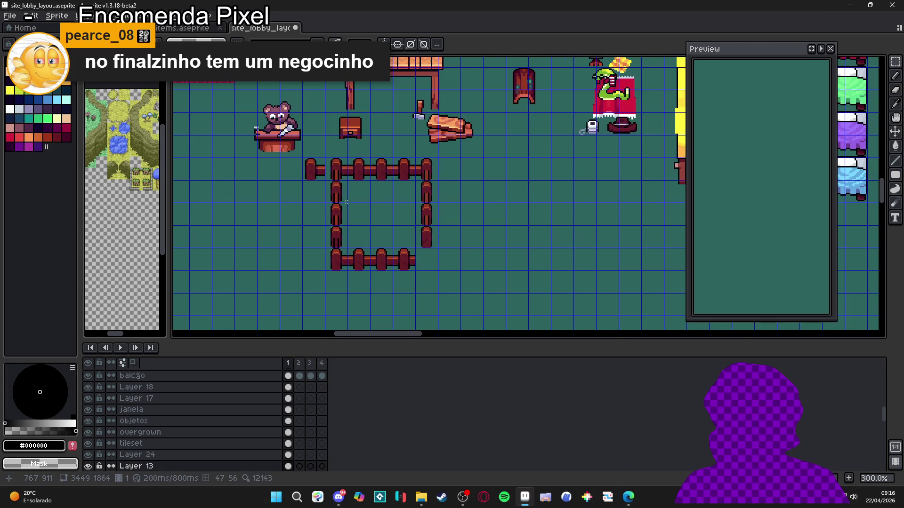
{"action": "scroll", "coordinate": [347, 166], "scroll_direction": "up", "scroll_amount": 4}
{"action": "mouse_move", "coordinate": [539, 144]}
{"action": "left_mouse_down"}
{"action": "mouse_move", "coordinate": [499, 104]}
{"action": "mouse_move", "coordinate": [538, 154]}
{"action": "left_mouse_up"}
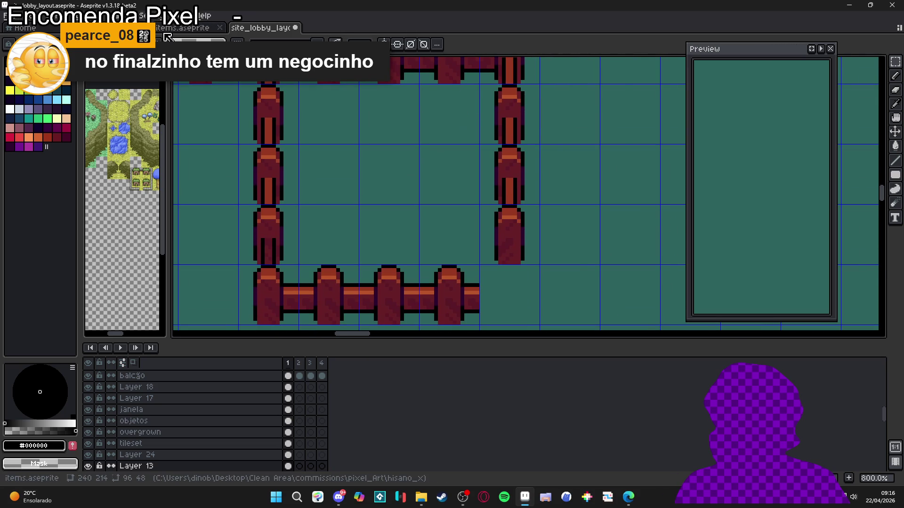
Marquee-select the lower wood-grain tile in items.aseprite, then return to second_area.aseprite.
{"action": "key", "text": "ctrl+shift+Tab"}
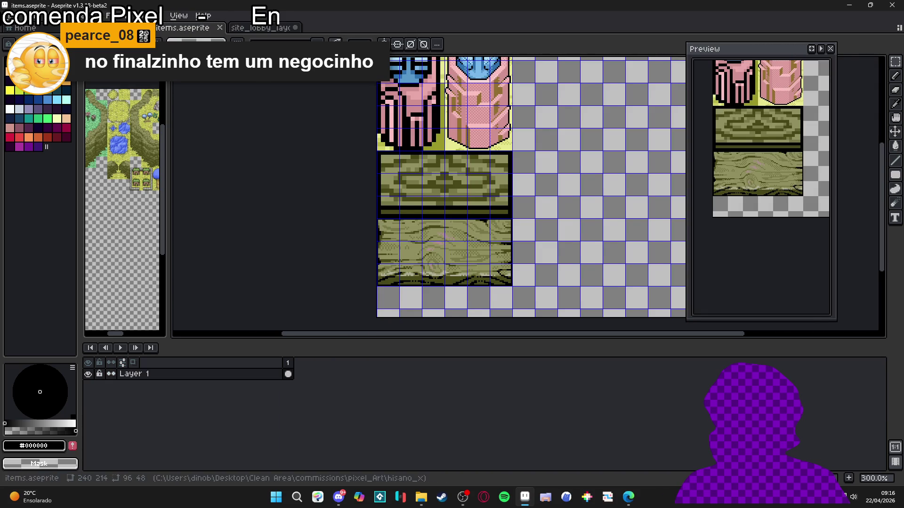
{"action": "scroll", "coordinate": [423, 276], "scroll_direction": "up", "scroll_amount": 1}
{"action": "key", "text": "m"}
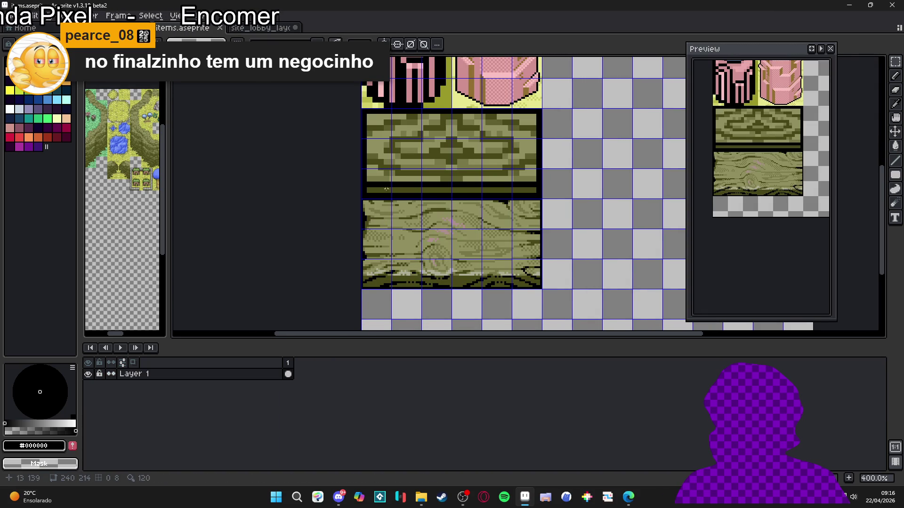
{"action": "mouse_move", "coordinate": [365, 210]}
{"action": "left_mouse_down"}
{"action": "mouse_move", "coordinate": [570, 316]}
{"action": "mouse_move", "coordinate": [541, 287]}
{"action": "left_mouse_up"}
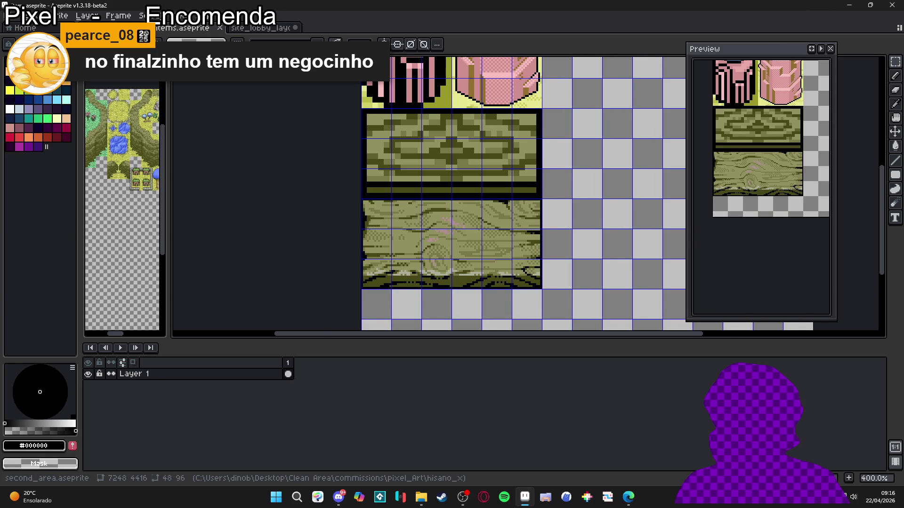
{"action": "left_click", "coordinate": [109, 28]}
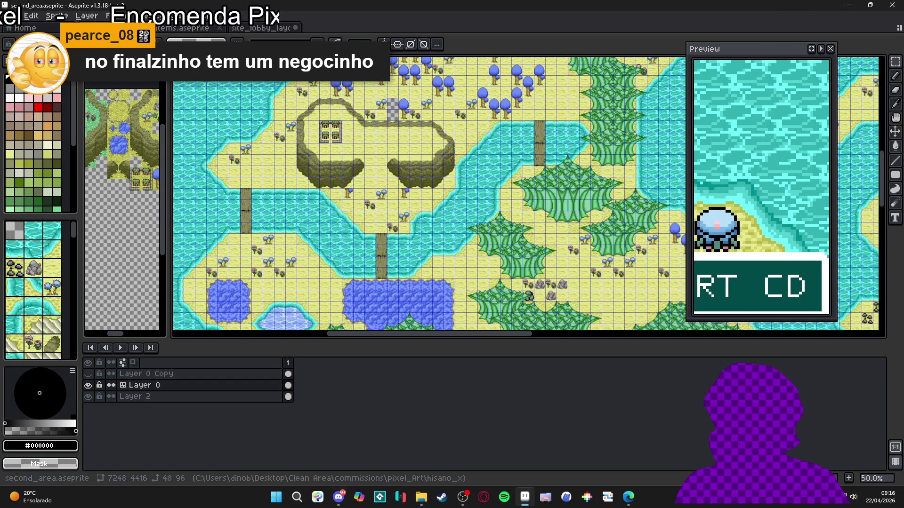
{"action": "scroll", "coordinate": [387, 309], "scroll_direction": "up", "scroll_amount": 1}
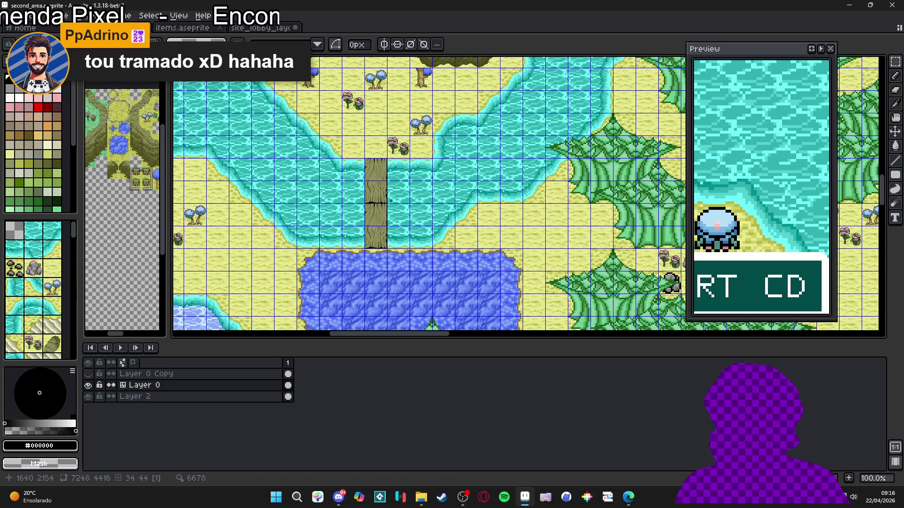
Save second_area.aseprite and show the tile grid over the map.
{"action": "left_click_drag", "start_coordinate": [323, 212], "coordinate": [416, 229]}
{"action": "key", "text": "ctrl+s"}
{"action": "scroll", "coordinate": [455, 232], "scroll_direction": "down", "scroll_amount": 1}
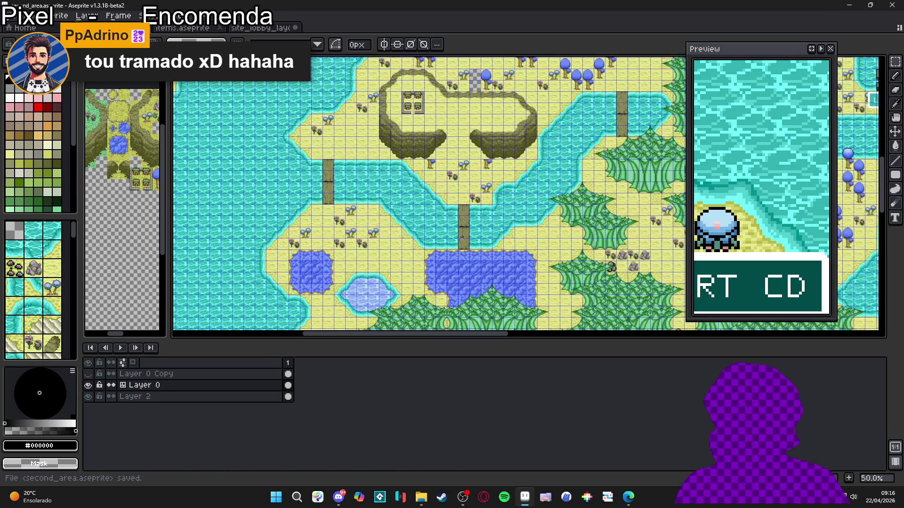
{"action": "scroll", "coordinate": [455, 232], "scroll_direction": "down", "scroll_amount": 1}
{"action": "mouse_move", "coordinate": [567, 218]}
{"action": "left_mouse_down"}
{"action": "mouse_move", "coordinate": [357, 256]}
{"action": "mouse_move", "coordinate": [325, 248]}
{"action": "left_mouse_up"}
{"action": "scroll", "coordinate": [335, 182], "scroll_direction": "up", "scroll_amount": 7}
{"action": "scroll", "coordinate": [335, 183], "scroll_direction": "down", "scroll_amount": 1}
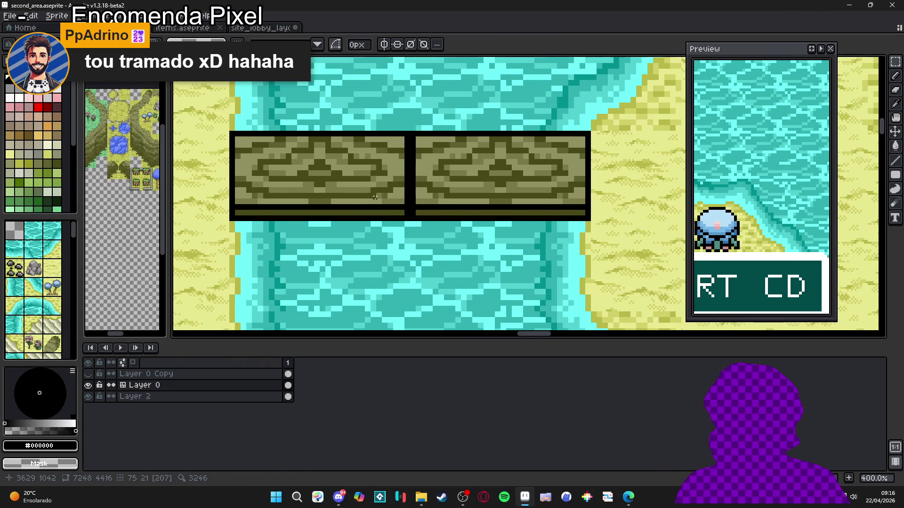
{"action": "key", "text": "ctrl+apostrophe"}
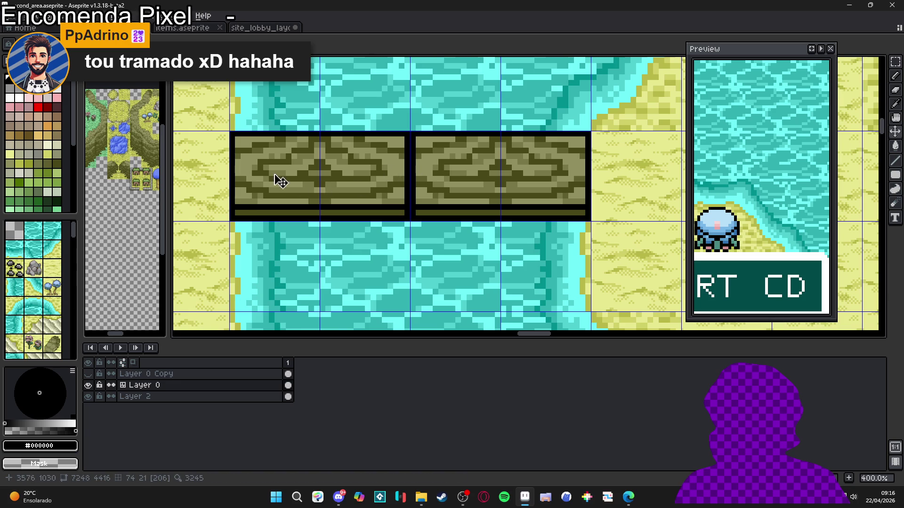
Move and widen the Preview window, recentre on the bridge, and paste the wood tile.
{"action": "left_click_drag", "start_coordinate": [296, 163], "coordinate": [365, 218]}
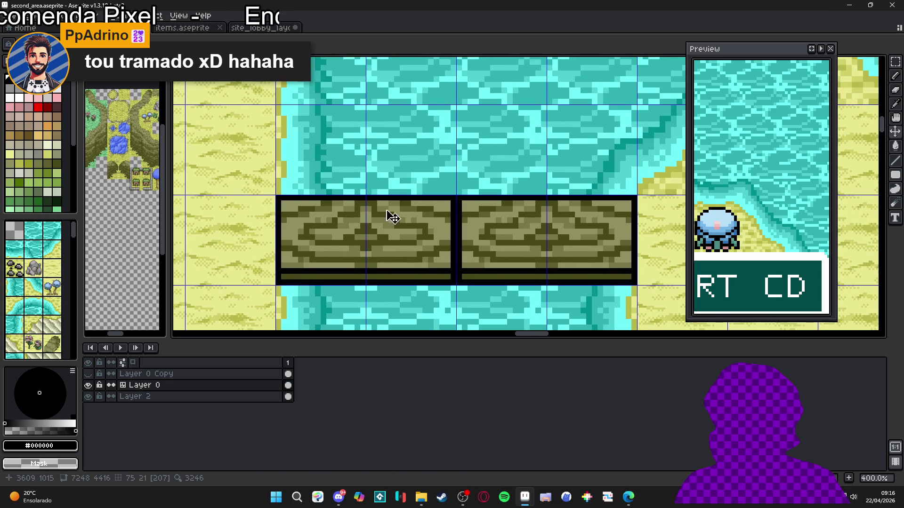
{"action": "scroll", "coordinate": [400, 218], "scroll_direction": "left", "scroll_amount": 1}
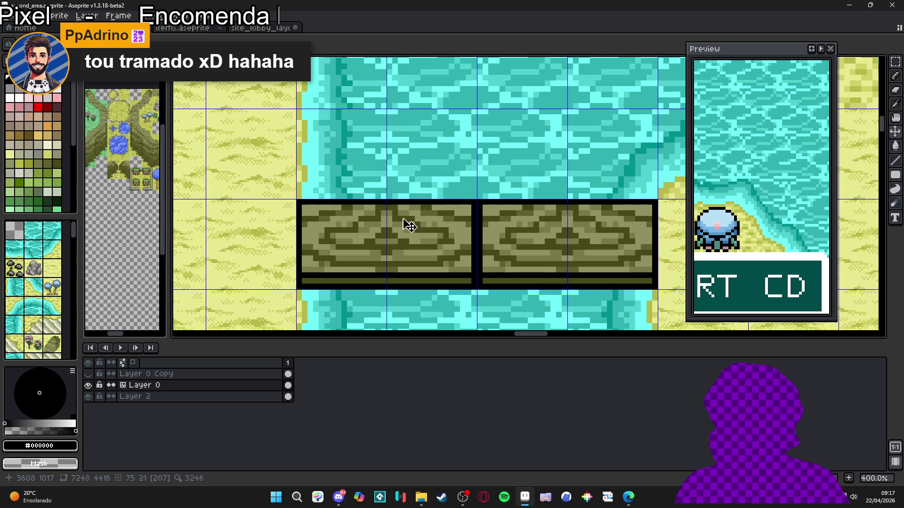
{"action": "left_click_drag", "start_coordinate": [730, 57], "coordinate": [779, 59]}
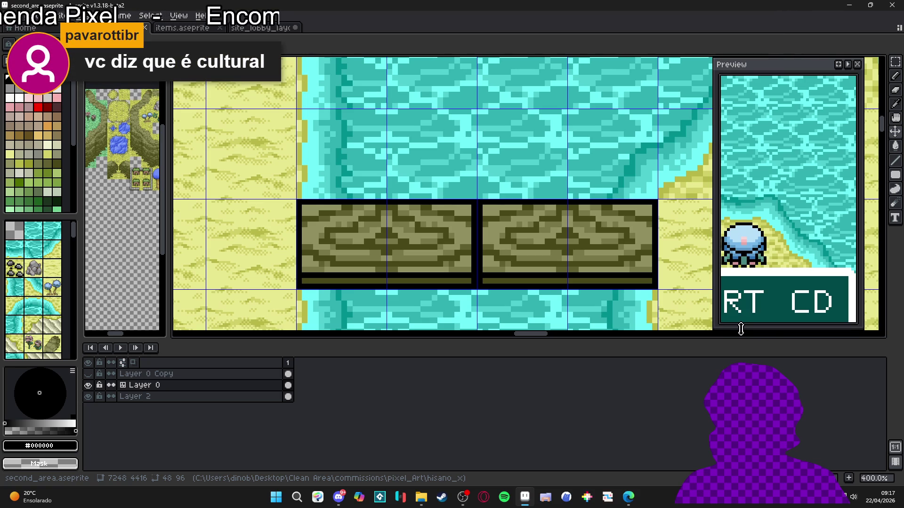
{"action": "left_click_drag", "start_coordinate": [862, 319], "coordinate": [874, 318]}
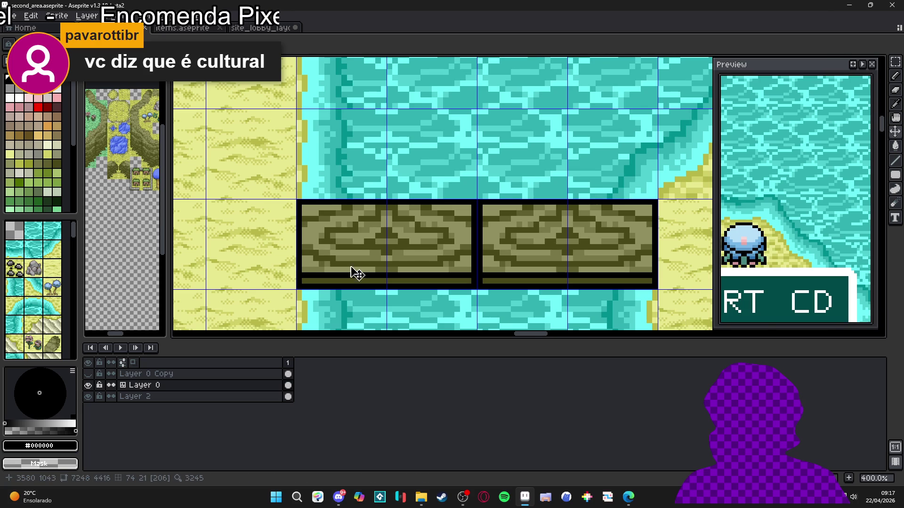
{"action": "left_click_drag", "start_coordinate": [359, 277], "coordinate": [323, 248]}
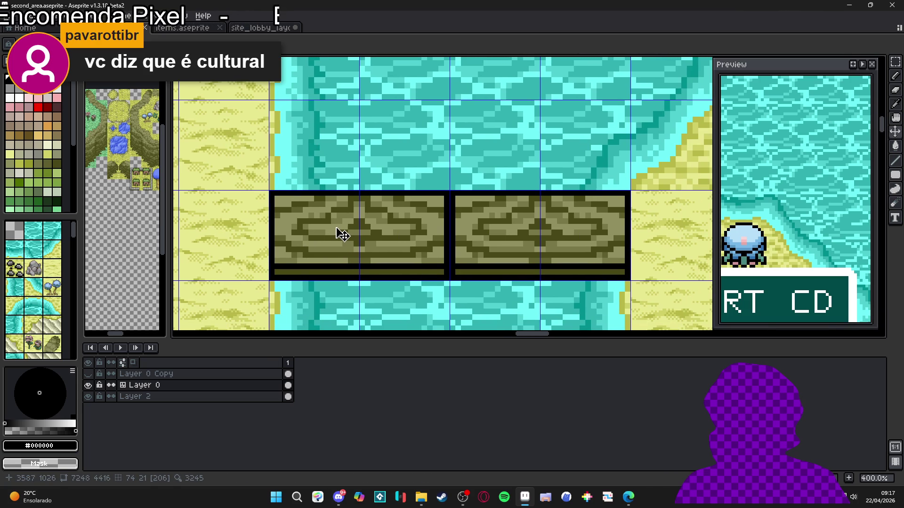
{"action": "key", "text": "ctrl+v"}
Place the pasted wood-grain plank over the left bridge tile and commit it.
{"action": "left_click_drag", "start_coordinate": [510, 208], "coordinate": [350, 256]}
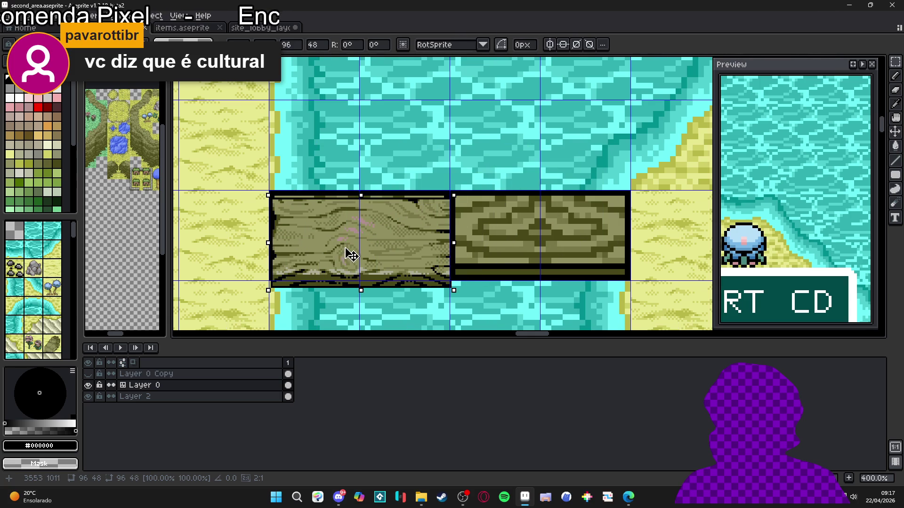
{"action": "scroll", "coordinate": [353, 235], "scroll_direction": "up", "scroll_amount": 2}
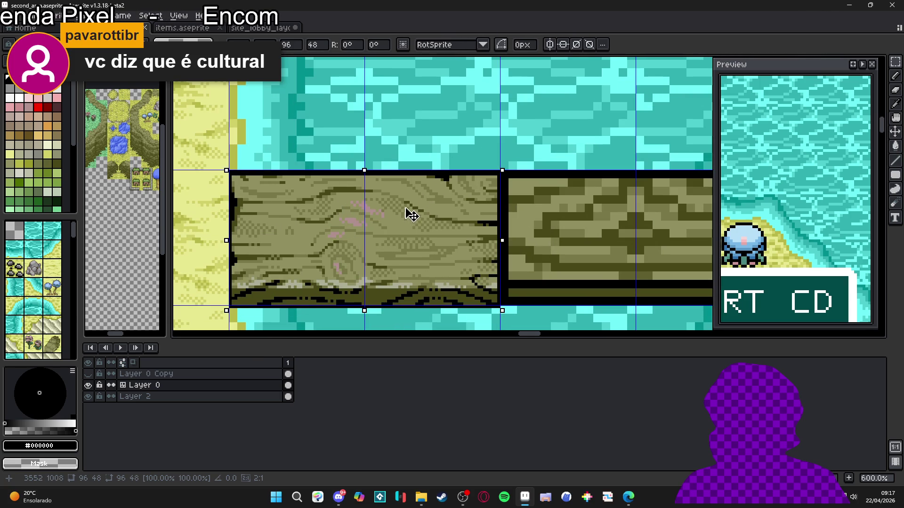
{"action": "key", "text": "Return"}
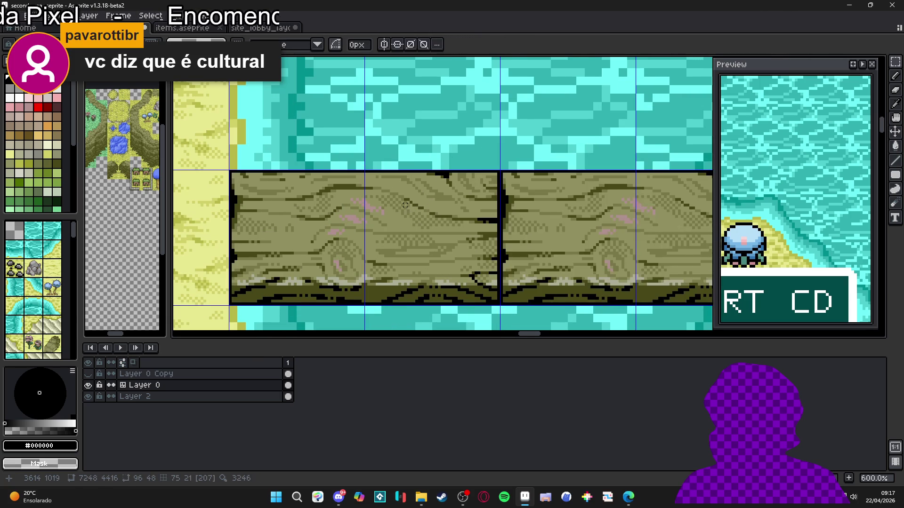
{"action": "scroll", "coordinate": [405, 205], "scroll_direction": "down", "scroll_amount": 4}
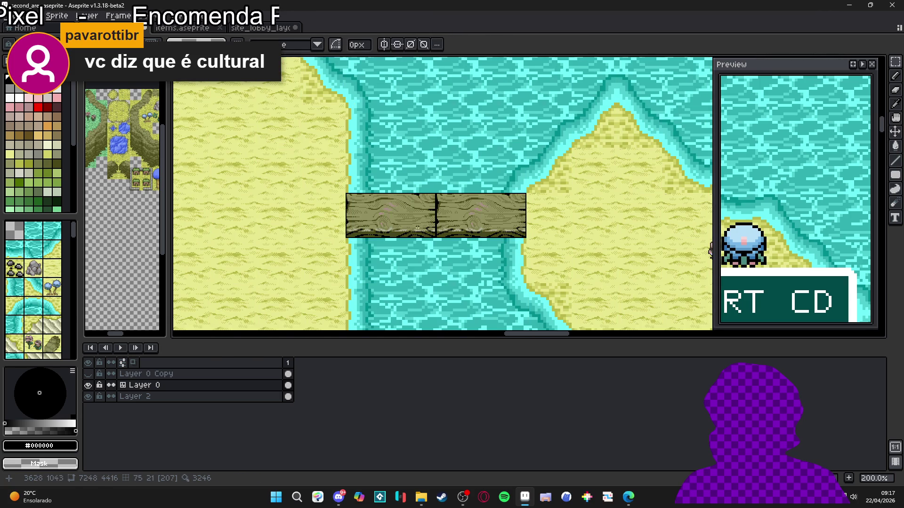
{"action": "scroll", "coordinate": [434, 245], "scroll_direction": "down", "scroll_amount": 2}
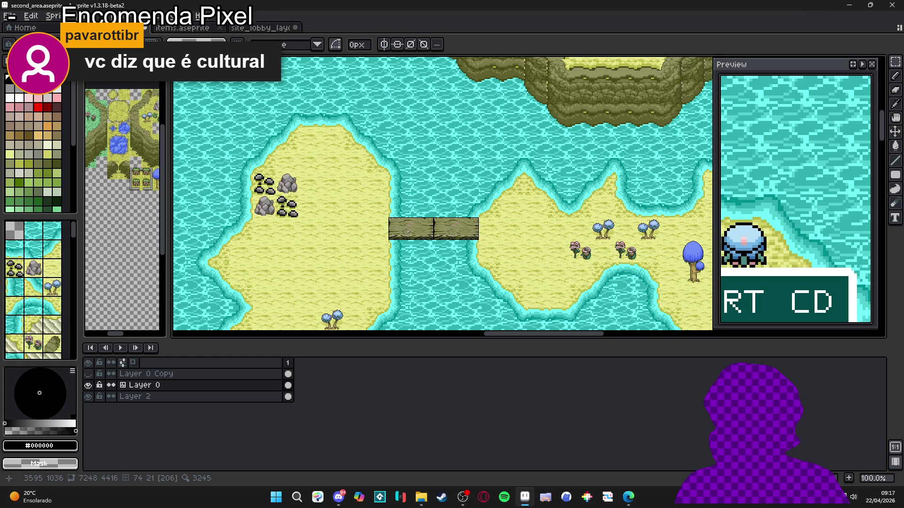
{"action": "scroll", "coordinate": [408, 231], "scroll_direction": "down", "scroll_amount": 1}
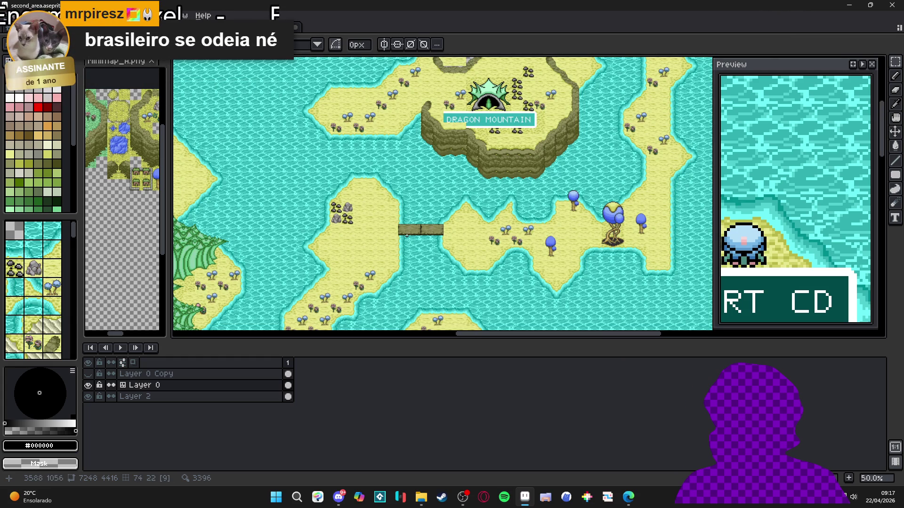
Save the map and zoom from 50% to 400% onto the wooden bridge near LAGON.
{"action": "scroll", "coordinate": [408, 235], "scroll_direction": "up", "scroll_amount": 1}
{"action": "scroll", "coordinate": [408, 234], "scroll_direction": "up", "scroll_amount": 1}
{"action": "scroll", "coordinate": [413, 235], "scroll_direction": "down", "scroll_amount": 2}
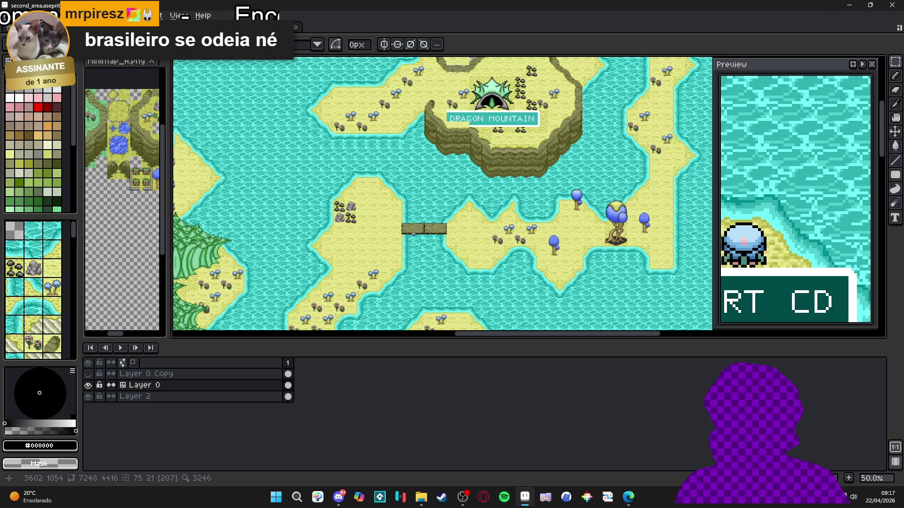
{"action": "scroll", "coordinate": [413, 234], "scroll_direction": "left", "scroll_amount": 5}
{"action": "key", "text": "ctrl+s"}
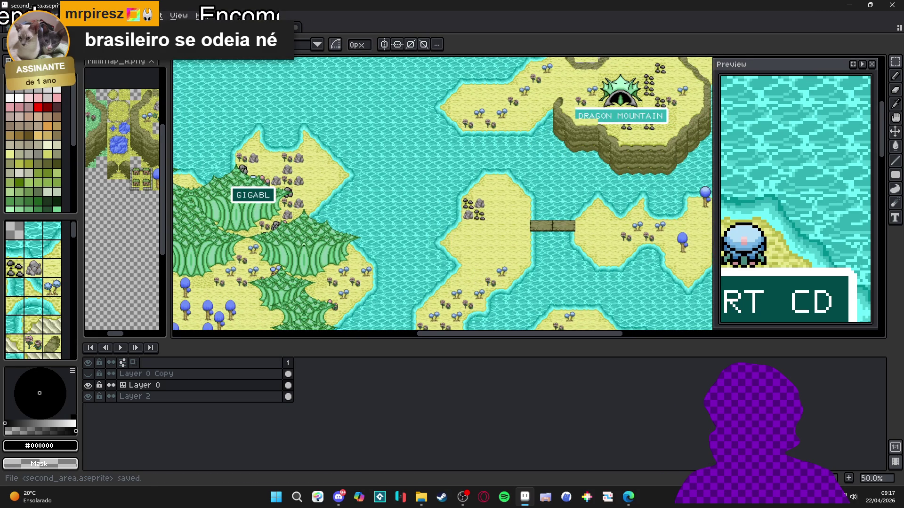
{"action": "scroll", "coordinate": [304, 244], "scroll_direction": "up", "scroll_amount": 5}
{"action": "scroll", "coordinate": [423, 247], "scroll_direction": "down", "scroll_amount": 2}
{"action": "scroll", "coordinate": [461, 249], "scroll_direction": "up", "scroll_amount": 1}
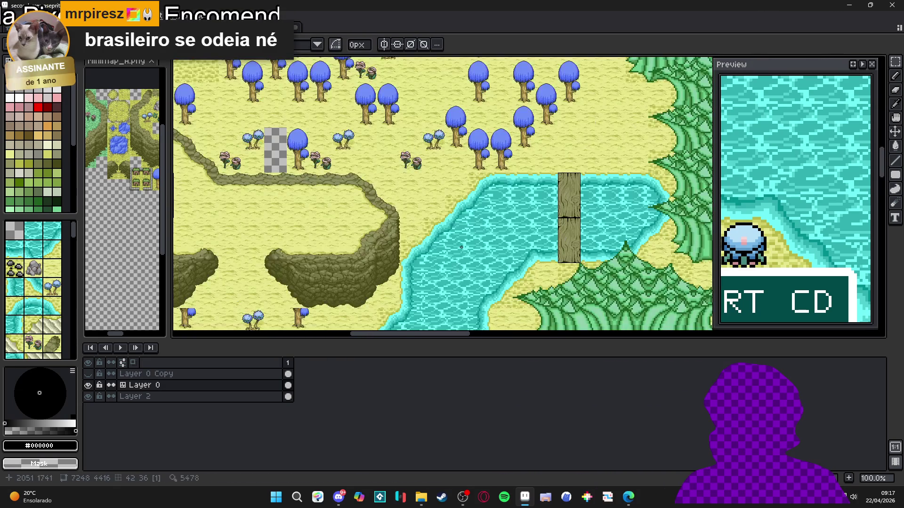
{"action": "scroll", "coordinate": [461, 249], "scroll_direction": "down", "scroll_amount": 5}
{"action": "scroll", "coordinate": [396, 160], "scroll_direction": "down", "scroll_amount": 4}
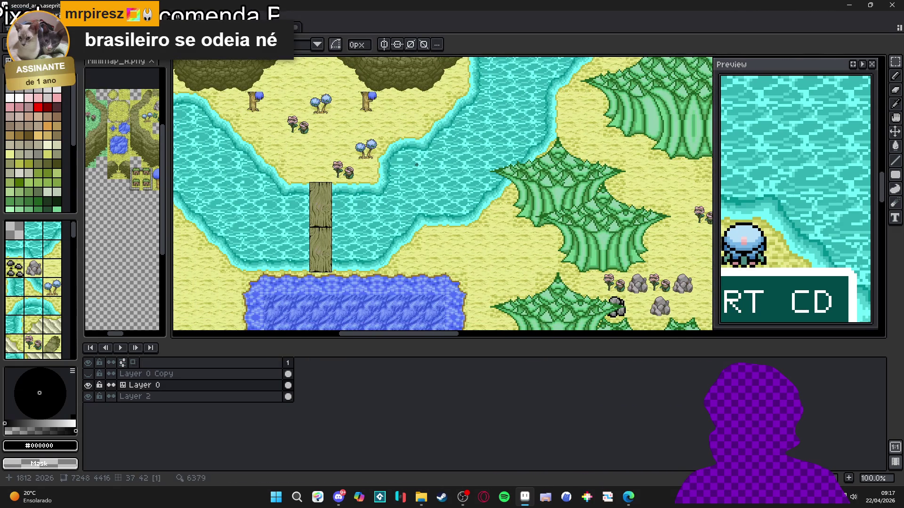
{"action": "scroll", "coordinate": [404, 170], "scroll_direction": "up", "scroll_amount": 3}
{"action": "scroll", "coordinate": [469, 179], "scroll_direction": "right", "scroll_amount": 5}
{"action": "scroll", "coordinate": [468, 180], "scroll_direction": "right", "scroll_amount": 10}
{"action": "scroll", "coordinate": [451, 193], "scroll_direction": "up", "scroll_amount": 5}
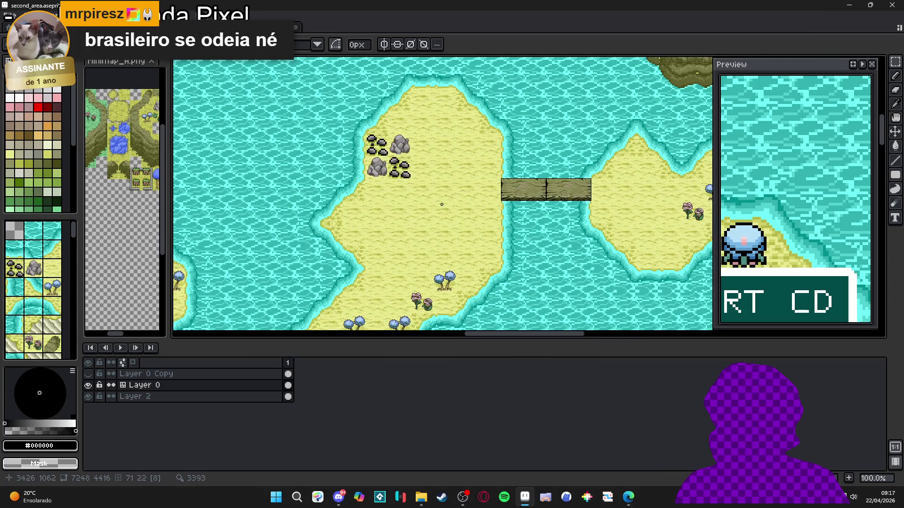
{"action": "scroll", "coordinate": [442, 203], "scroll_direction": "down", "scroll_amount": 1}
{"action": "scroll", "coordinate": [329, 231], "scroll_direction": "down", "scroll_amount": 2}
{"action": "scroll", "coordinate": [293, 242], "scroll_direction": "left", "scroll_amount": 3}
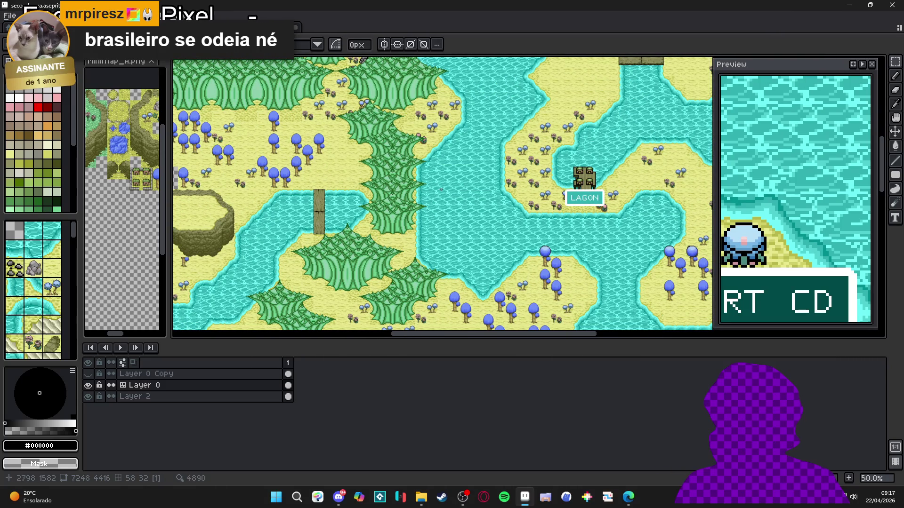
{"action": "scroll", "coordinate": [471, 179], "scroll_direction": "up", "scroll_amount": 2}
{"action": "scroll", "coordinate": [471, 179], "scroll_direction": "right", "scroll_amount": 3}
{"action": "scroll", "coordinate": [520, 158], "scroll_direction": "up", "scroll_amount": 1}
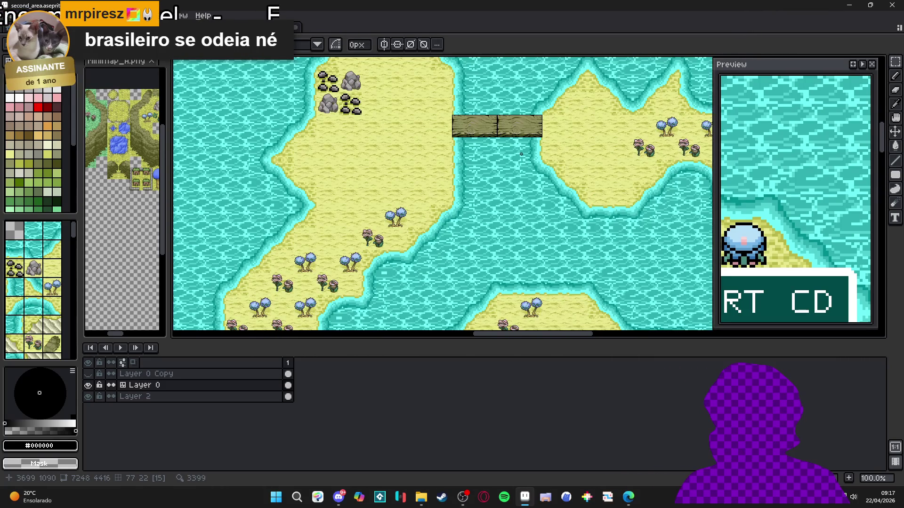
{"action": "scroll", "coordinate": [519, 158], "scroll_direction": "up", "scroll_amount": 1}
{"action": "scroll", "coordinate": [471, 189], "scroll_direction": "up", "scroll_amount": 2}
{"action": "scroll", "coordinate": [440, 206], "scroll_direction": "up", "scroll_amount": 1}
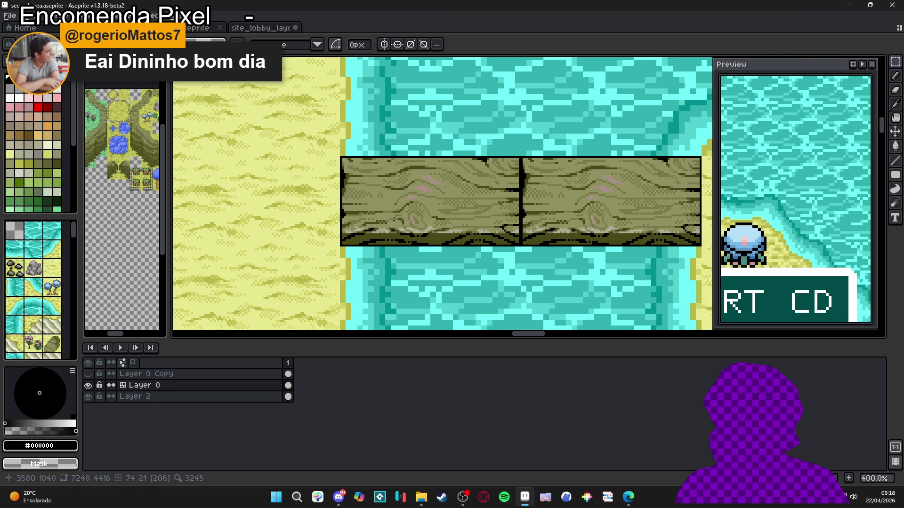
Pick the plank's light grey #adac98 and undo the last pencil stroke.
{"action": "scroll", "coordinate": [392, 218], "scroll_direction": "up", "scroll_amount": 3}
{"action": "scroll", "coordinate": [404, 230], "scroll_direction": "up", "scroll_amount": 2}
{"action": "left_click", "coordinate": [404, 226], "text": "alt"}
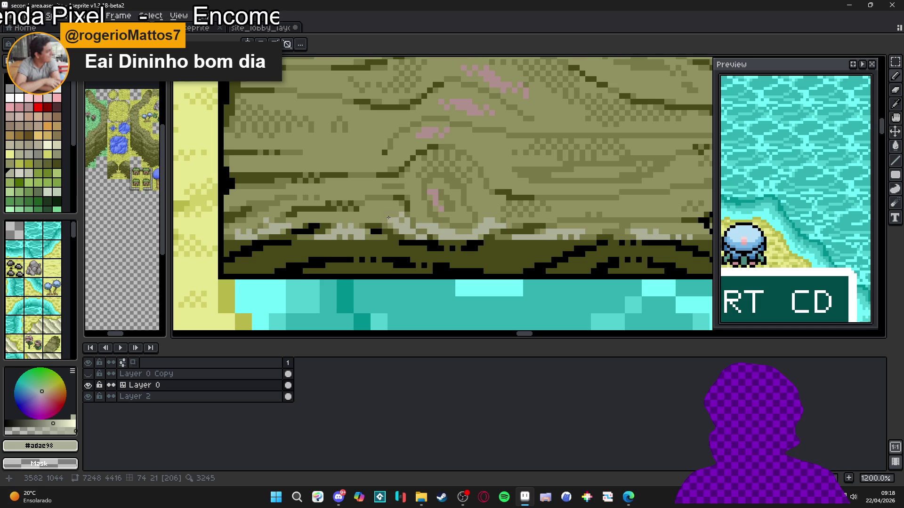
{"action": "scroll", "coordinate": [474, 260], "scroll_direction": "down", "scroll_amount": 4}
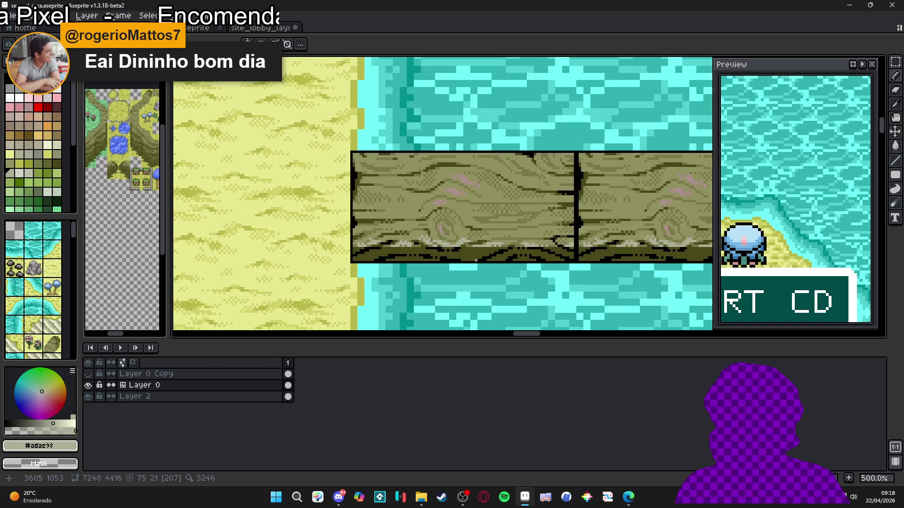
{"action": "key", "text": "ctrl+z"}
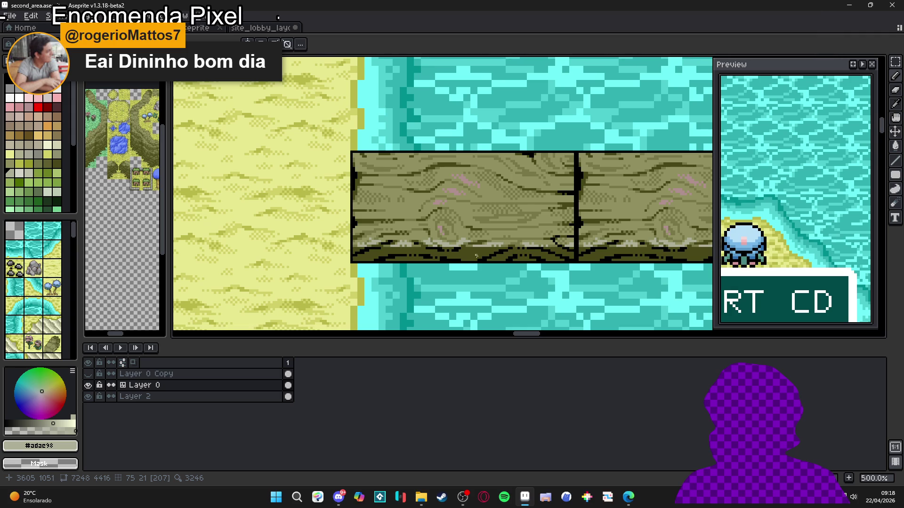
Return to the Pencil with black #000000 as the drawing colour.
{"action": "scroll", "coordinate": [445, 241], "scroll_direction": "up", "scroll_amount": 2}
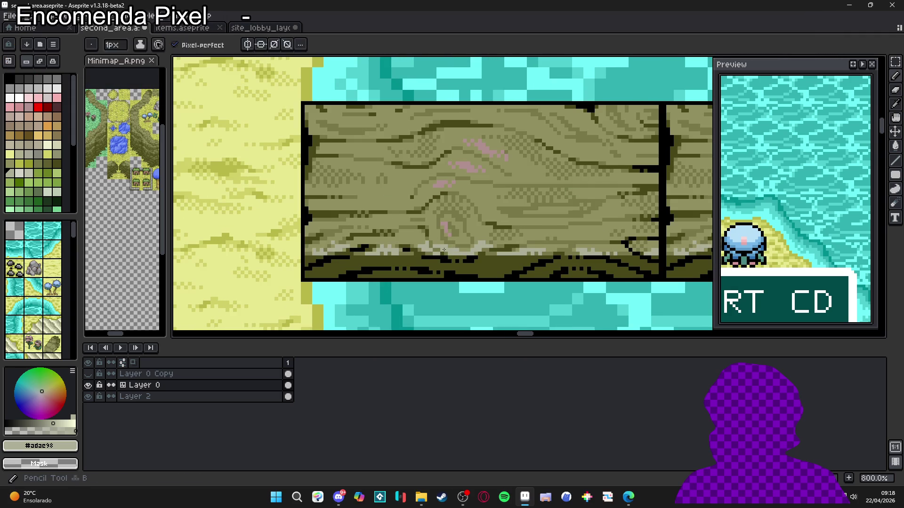
{"action": "scroll", "coordinate": [447, 243], "scroll_direction": "up", "scroll_amount": 2}
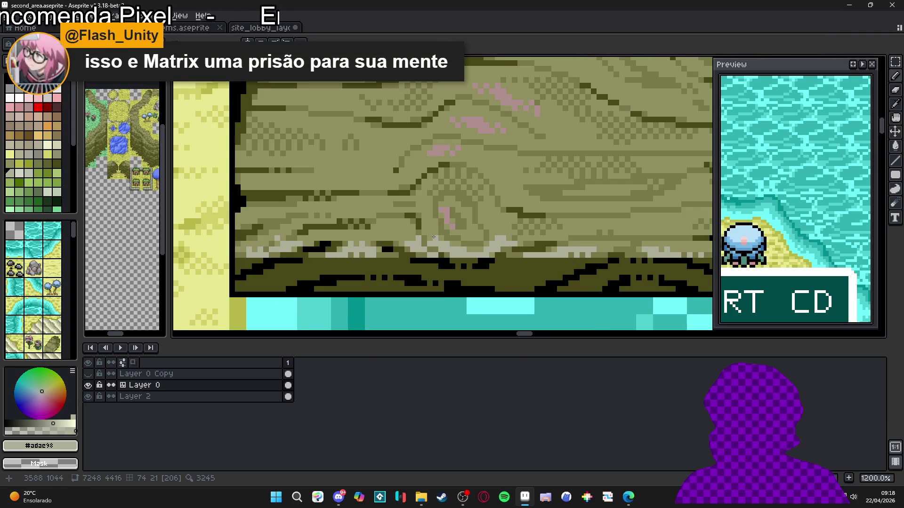
{"action": "scroll", "coordinate": [396, 187], "scroll_direction": "down", "scroll_amount": 2}
{"action": "scroll", "coordinate": [424, 231], "scroll_direction": "up", "scroll_amount": 2}
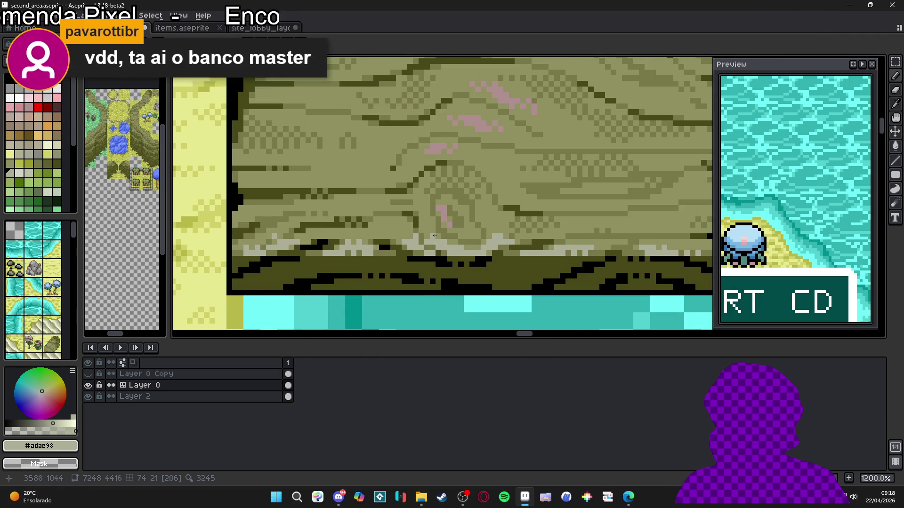
{"action": "scroll", "coordinate": [434, 251], "scroll_direction": "down", "scroll_amount": 1}
{"action": "scroll", "coordinate": [447, 253], "scroll_direction": "up", "scroll_amount": 2}
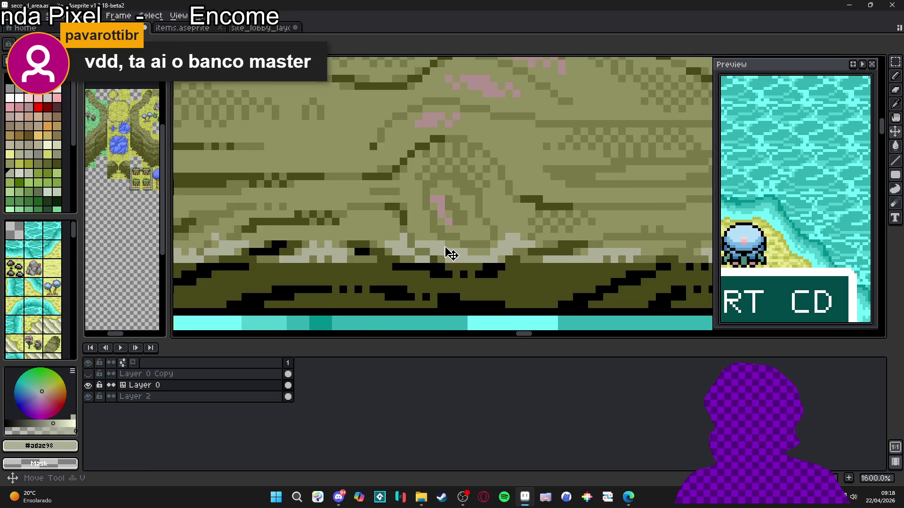
{"action": "scroll", "coordinate": [441, 246], "scroll_direction": "down", "scroll_amount": 1}
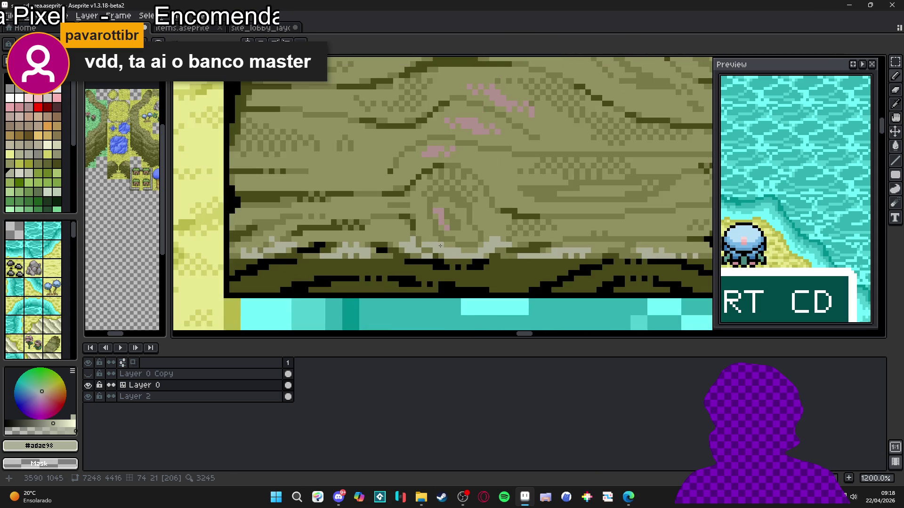
{"action": "scroll", "coordinate": [428, 240], "scroll_direction": "down", "scroll_amount": 3}
{"action": "scroll", "coordinate": [431, 245], "scroll_direction": "up", "scroll_amount": 2}
{"action": "scroll", "coordinate": [432, 250], "scroll_direction": "down", "scroll_amount": 3}
{"action": "scroll", "coordinate": [409, 242], "scroll_direction": "up", "scroll_amount": 2}
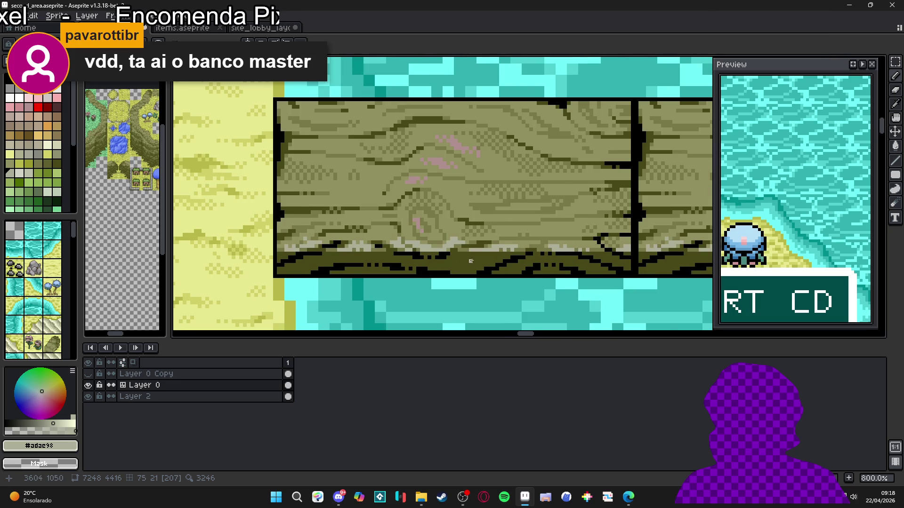
{"action": "scroll", "coordinate": [455, 269], "scroll_direction": "down", "scroll_amount": 3}
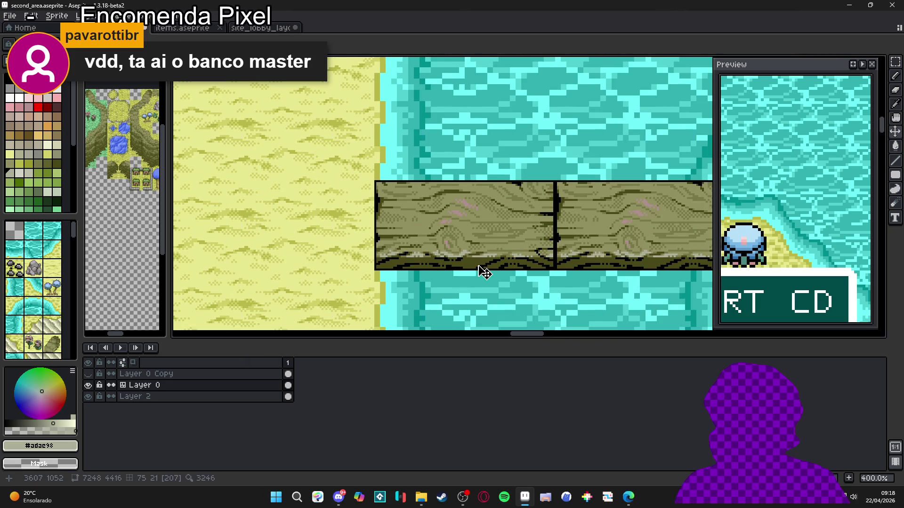
{"action": "scroll", "coordinate": [480, 268], "scroll_direction": "up", "scroll_amount": 3}
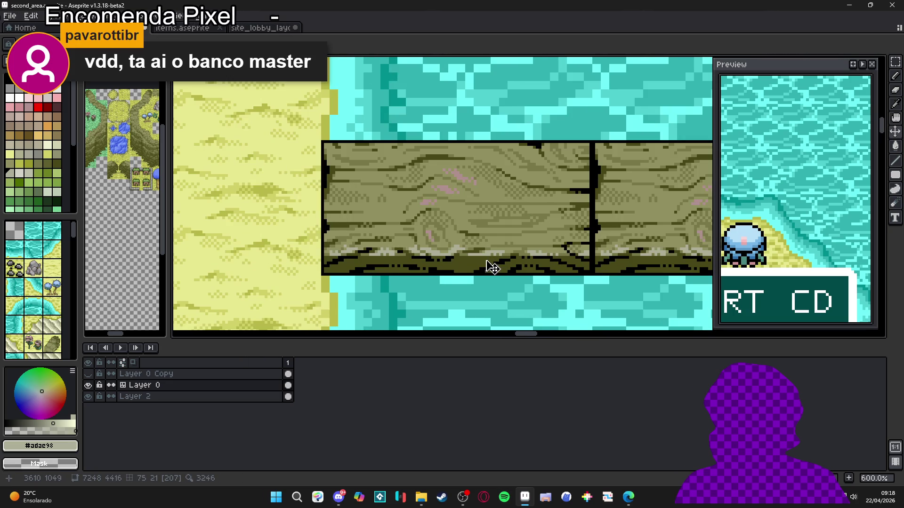
{"action": "key", "text": "v"}
{"action": "key", "text": "b"}
{"action": "key", "text": "x"}
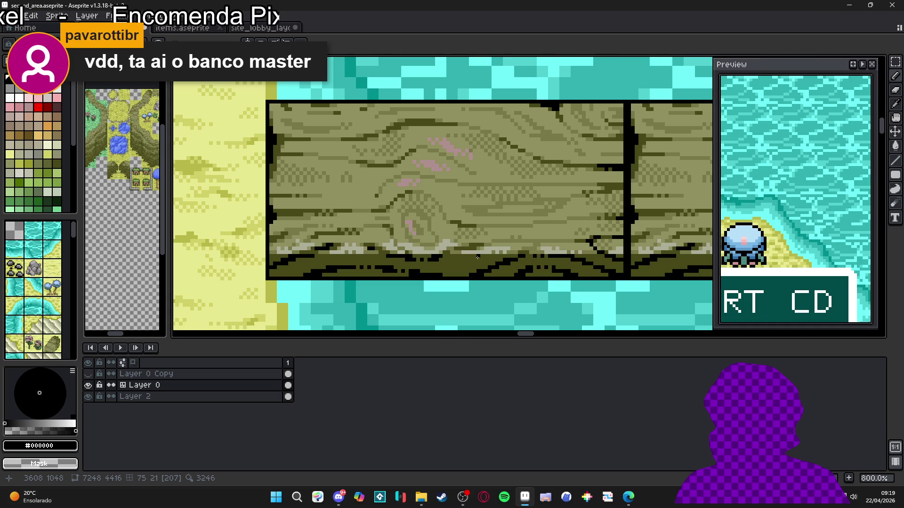
{"action": "scroll", "coordinate": [478, 257], "scroll_direction": "up", "scroll_amount": 2}
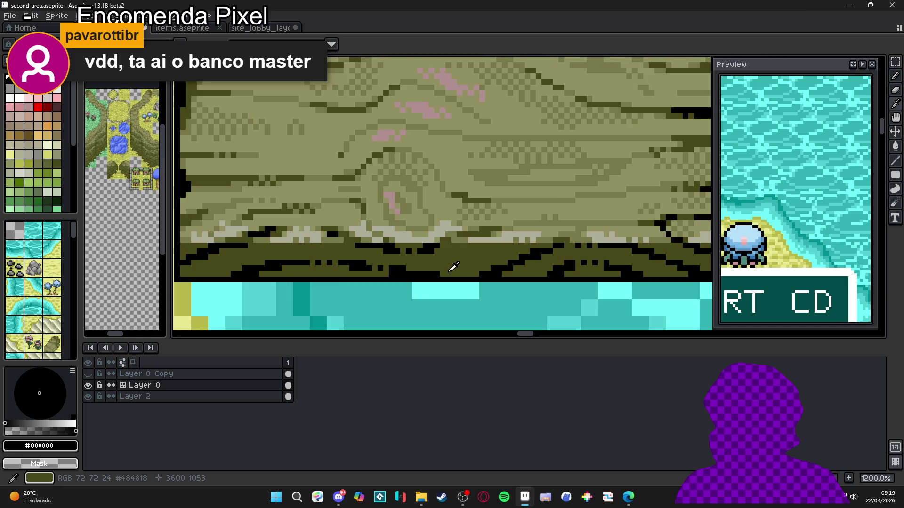
Sample the light olive #787848 from the log plank as the drawing colour.
{"action": "left_click", "coordinate": [465, 270], "text": "alt"}
{"action": "scroll", "coordinate": [464, 270], "scroll_direction": "down", "scroll_amount": 4}
{"action": "scroll", "coordinate": [491, 274], "scroll_direction": "up", "scroll_amount": 2}
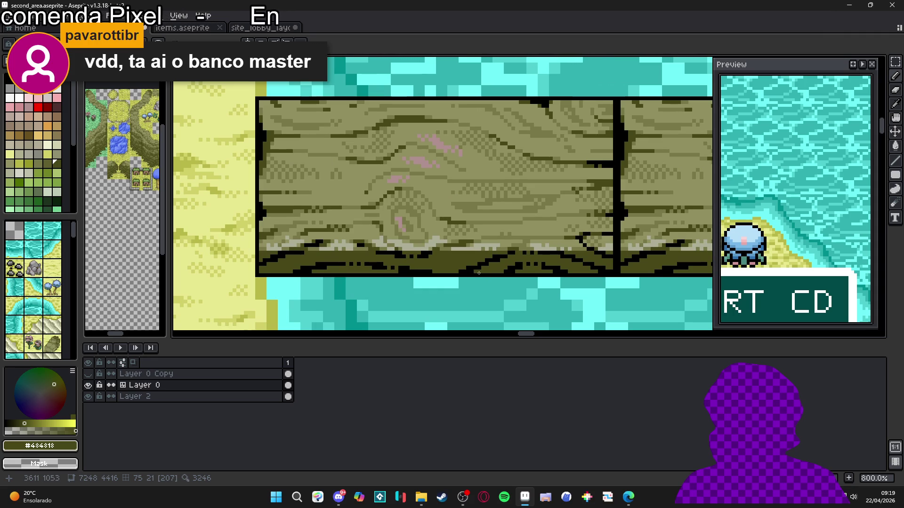
{"action": "scroll", "coordinate": [478, 272], "scroll_direction": "up", "scroll_amount": 3}
{"action": "scroll", "coordinate": [484, 270], "scroll_direction": "down", "scroll_amount": 6}
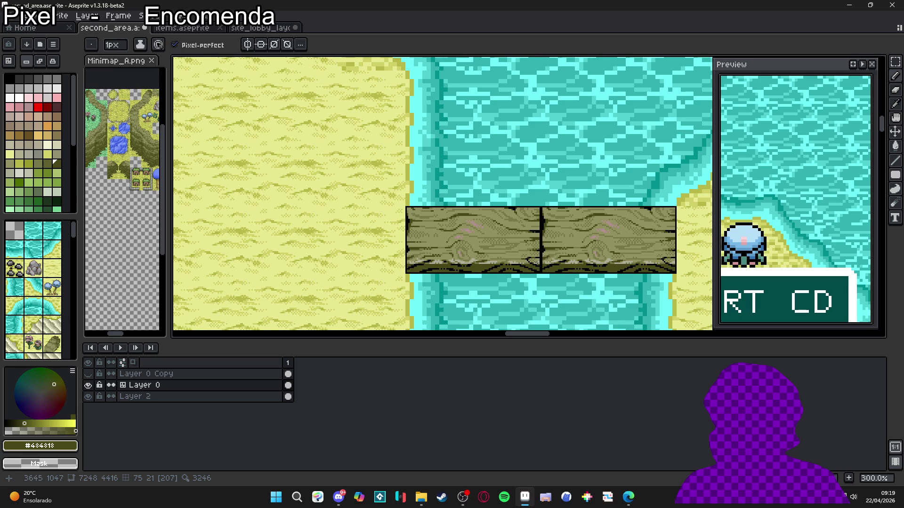
{"action": "scroll", "coordinate": [535, 262], "scroll_direction": "up", "scroll_amount": 1}
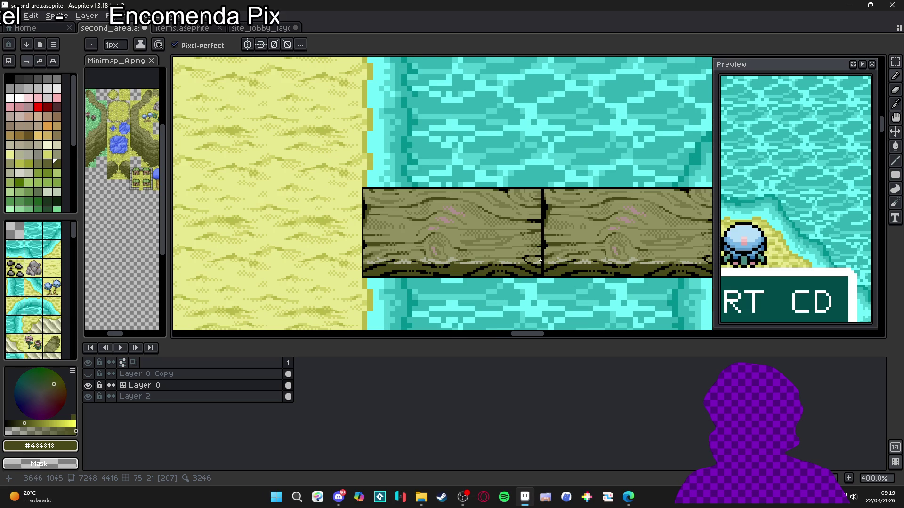
{"action": "scroll", "coordinate": [456, 260], "scroll_direction": "up", "scroll_amount": 3}
{"action": "key", "text": "alt"}
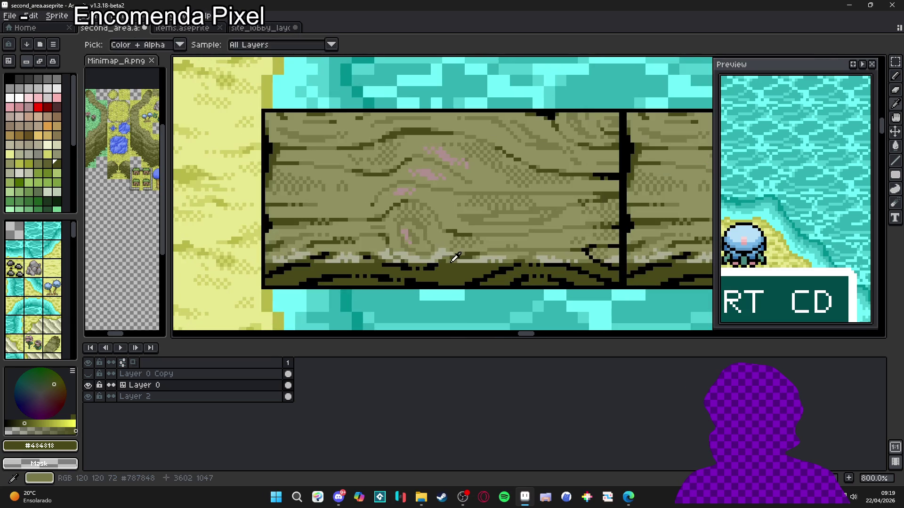
{"action": "left_click", "coordinate": [452, 261], "text": "alt"}
Paint light olive pixels along the plank's lower edge, undoing the last stroke.
{"action": "scroll", "coordinate": [454, 263], "scroll_direction": "up", "scroll_amount": 4}
{"action": "left_click_drag", "start_coordinate": [461, 266], "coordinate": [503, 269]}
{"action": "left_click", "coordinate": [445, 280]}
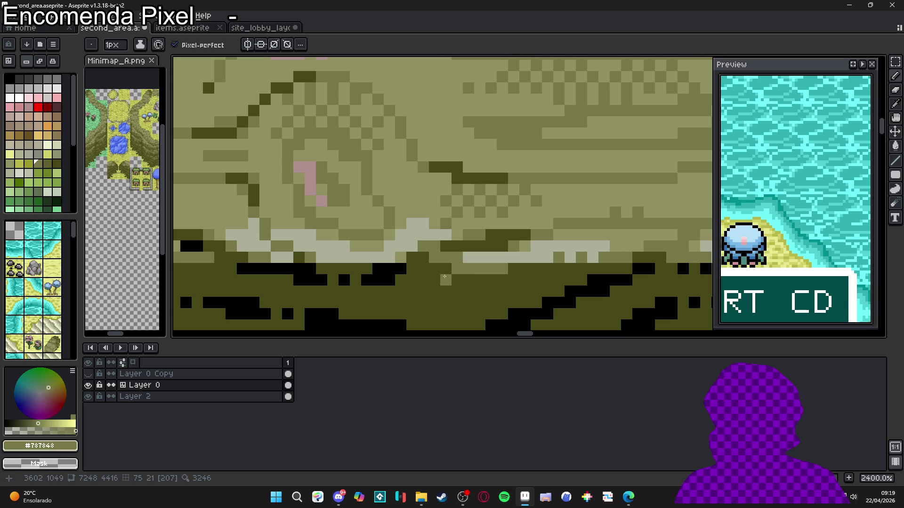
{"action": "left_click", "coordinate": [434, 269]}
{"action": "scroll", "coordinate": [466, 279], "scroll_direction": "down", "scroll_amount": 4}
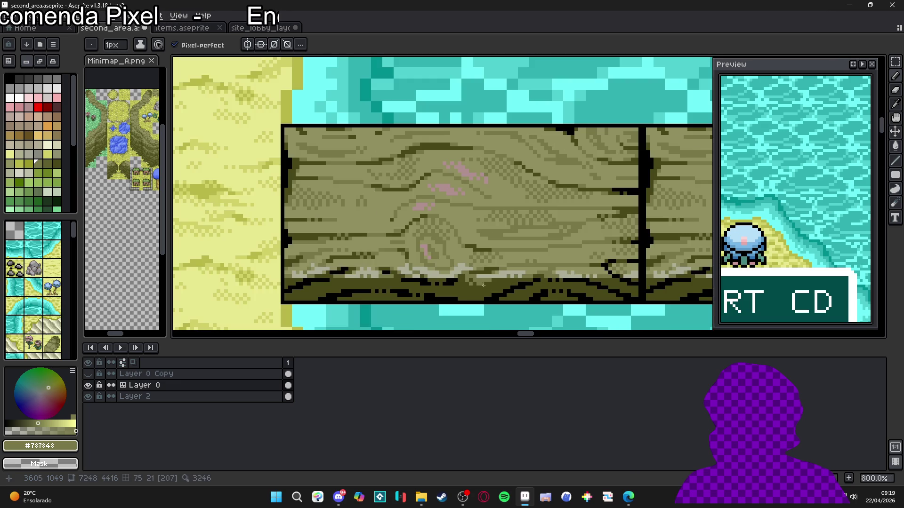
{"action": "key", "text": "ctrl+z"}
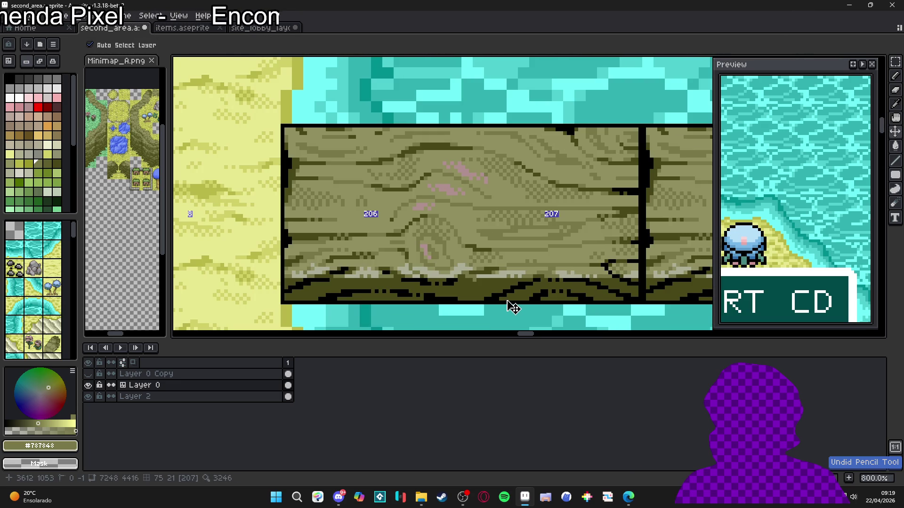
Zoom out to review the plank and save second_area.aseprite.
{"action": "scroll", "coordinate": [459, 280], "scroll_direction": "up", "scroll_amount": 4}
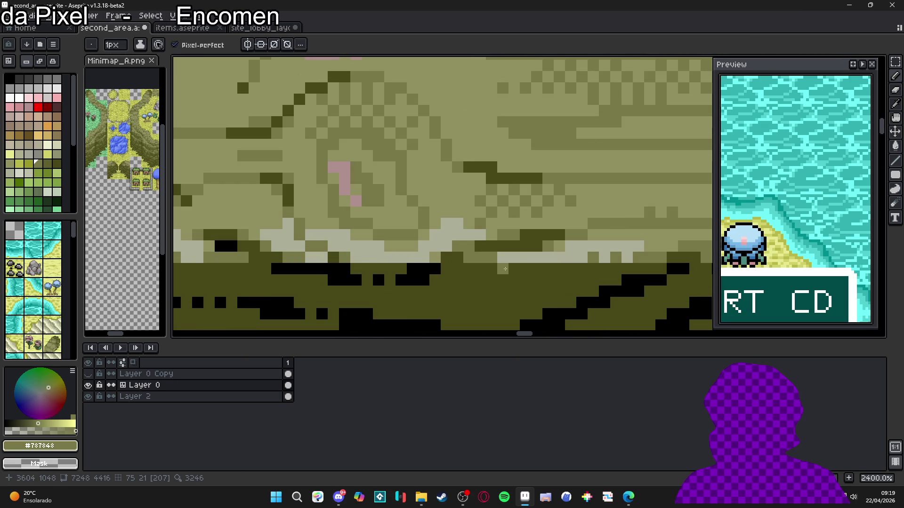
{"action": "scroll", "coordinate": [532, 282], "scroll_direction": "down", "scroll_amount": 6}
{"action": "scroll", "coordinate": [538, 300], "scroll_direction": "down", "scroll_amount": 2}
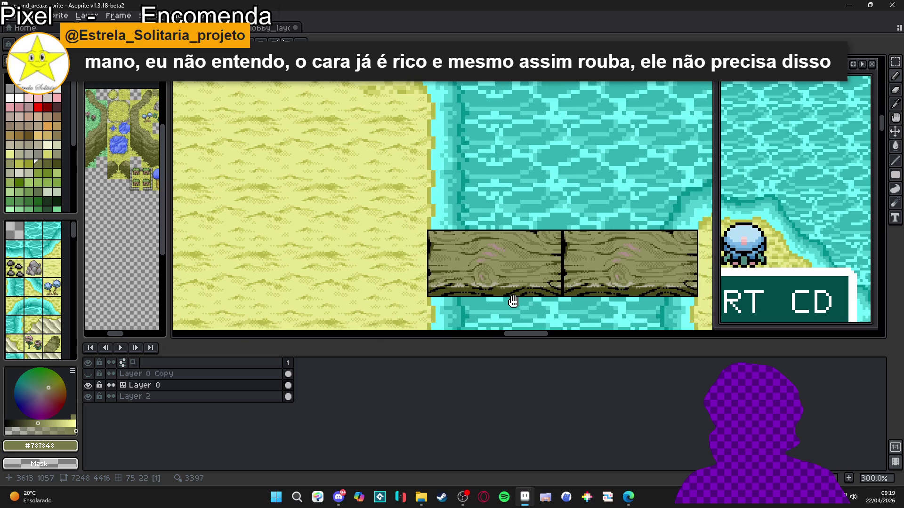
{"action": "scroll", "coordinate": [450, 280], "scroll_direction": "up", "scroll_amount": 7}
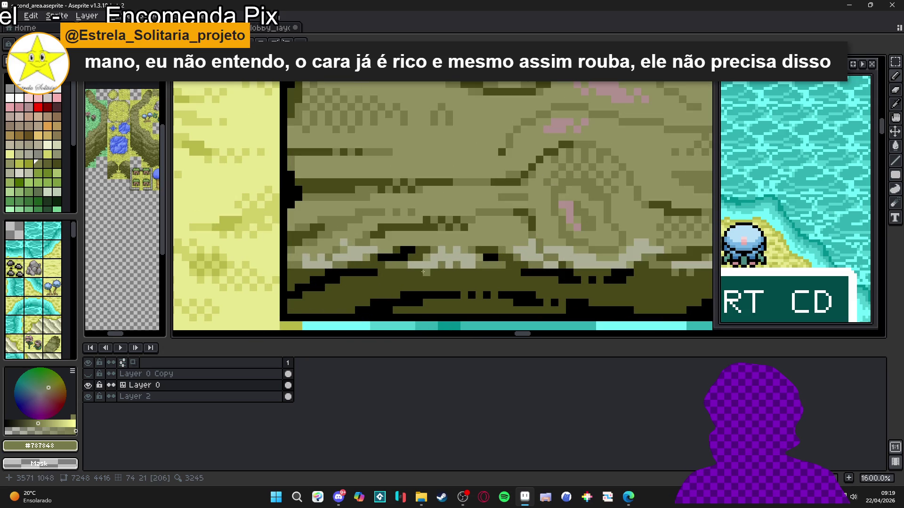
{"action": "scroll", "coordinate": [449, 280], "scroll_direction": "down", "scroll_amount": 4}
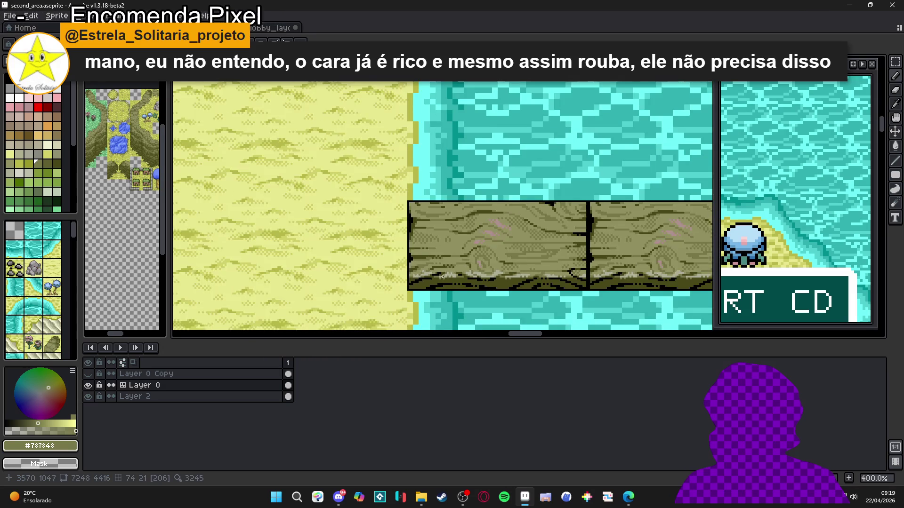
{"action": "scroll", "coordinate": [480, 288], "scroll_direction": "up", "scroll_amount": 4}
{"action": "scroll", "coordinate": [466, 293], "scroll_direction": "down", "scroll_amount": 3}
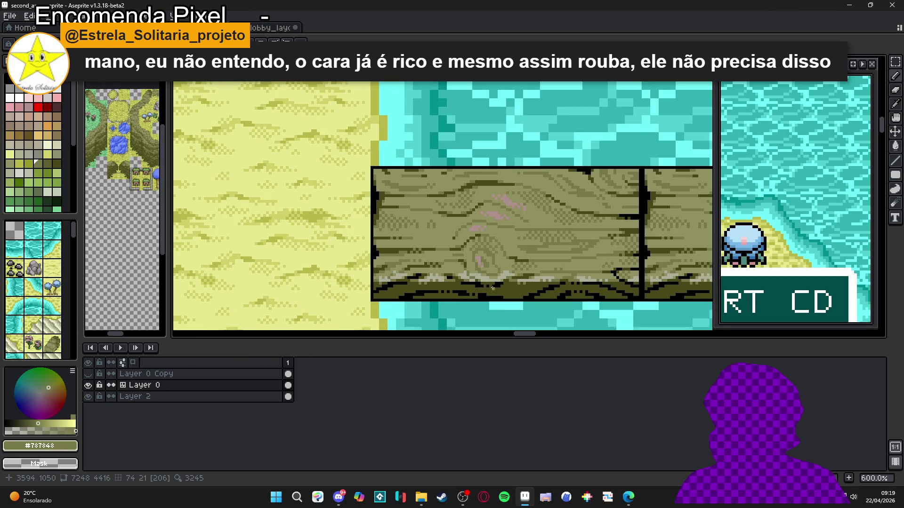
{"action": "scroll", "coordinate": [489, 285], "scroll_direction": "up", "scroll_amount": 3}
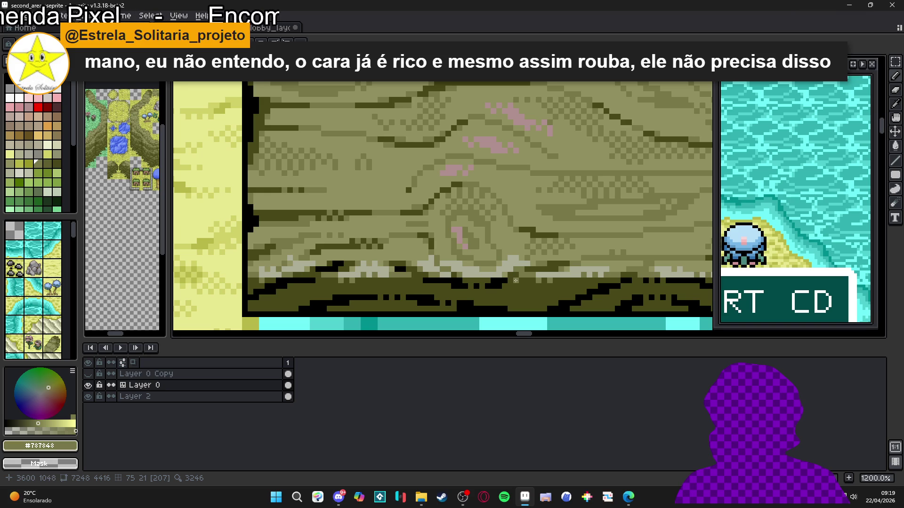
{"action": "scroll", "coordinate": [516, 281], "scroll_direction": "down", "scroll_amount": 4}
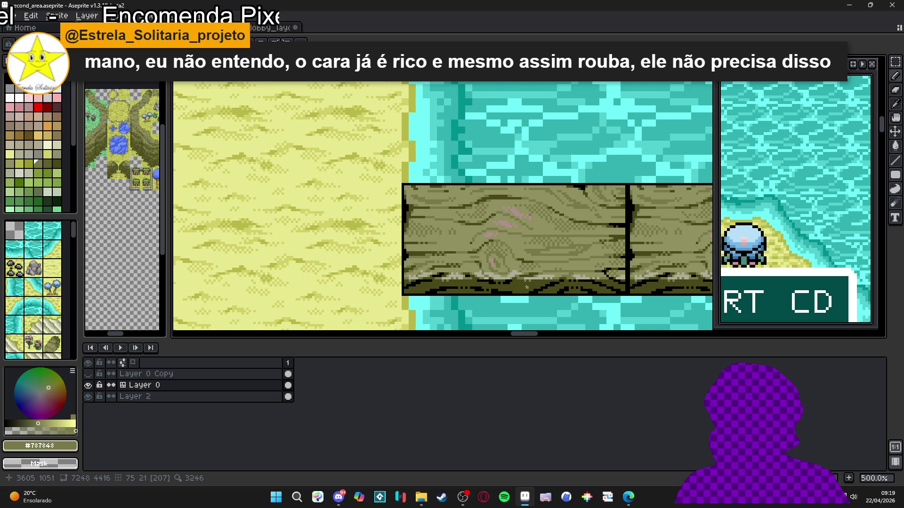
{"action": "scroll", "coordinate": [526, 287], "scroll_direction": "down", "scroll_amount": 5}
{"action": "scroll", "coordinate": [465, 203], "scroll_direction": "up", "scroll_amount": 4}
{"action": "key", "text": "ctrl+s"}
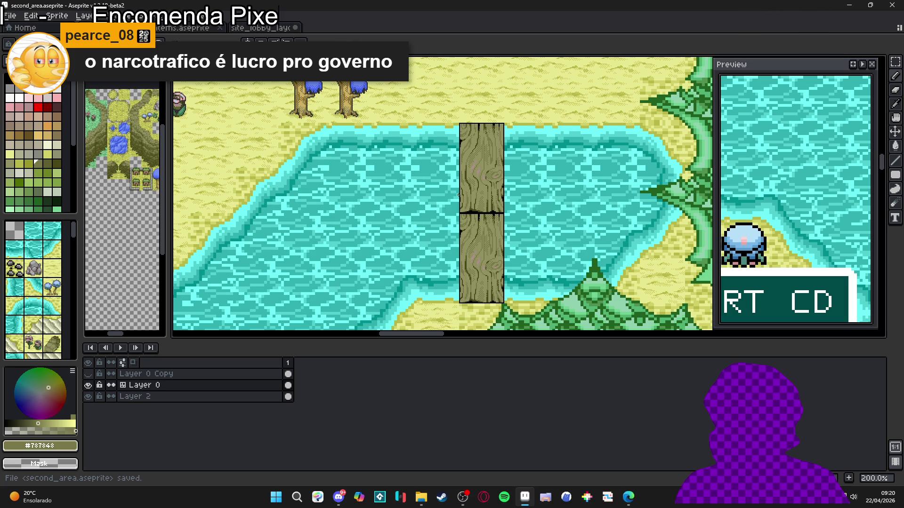
Switch to moving tiles and show the tile grid over the second_area map.
{"action": "key", "text": "ctrl"}
{"action": "key", "text": "ctrl+apostrophe"}
{"action": "scroll", "coordinate": [499, 190], "scroll_direction": "down", "scroll_amount": 1}
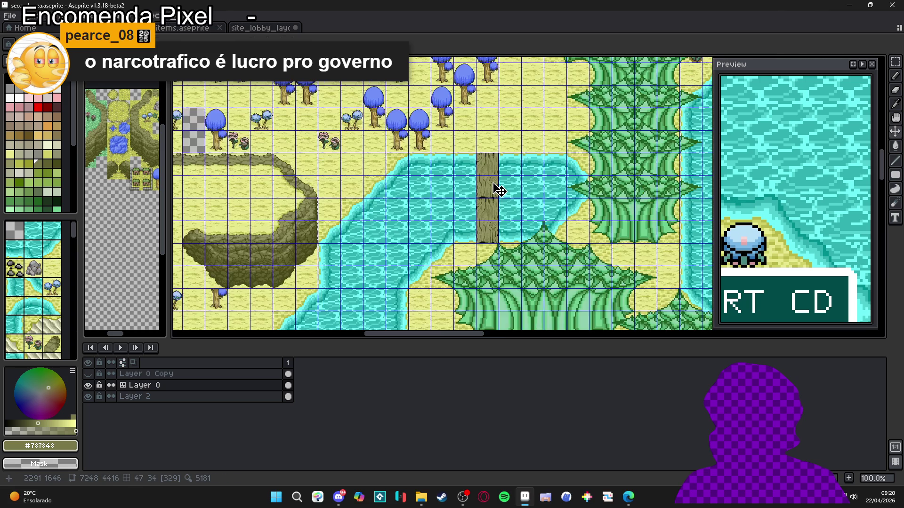
{"action": "scroll", "coordinate": [499, 190], "scroll_direction": "down", "scroll_amount": 1}
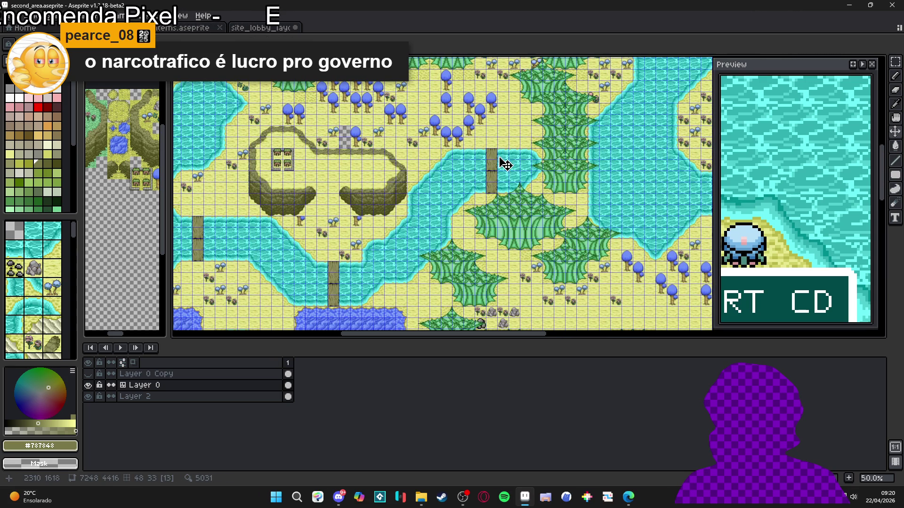
{"action": "scroll", "coordinate": [501, 173], "scroll_direction": "up", "scroll_amount": 1}
{"action": "scroll", "coordinate": [500, 173], "scroll_direction": "up", "scroll_amount": 1}
{"action": "scroll", "coordinate": [506, 174], "scroll_direction": "down", "scroll_amount": 1}
Pan across the map to survey the lagoon, islands, bridge and blue-tree forest.
{"action": "left_click_drag", "start_coordinate": [509, 174], "coordinate": [360, 207]}
{"action": "scroll", "coordinate": [361, 208], "scroll_direction": "down", "scroll_amount": 1}
{"action": "left_click_drag", "start_coordinate": [472, 198], "coordinate": [390, 215]}
{"action": "left_click_drag", "start_coordinate": [585, 121], "coordinate": [536, 175]}
{"action": "scroll", "coordinate": [536, 175], "scroll_direction": "up", "scroll_amount": 2}
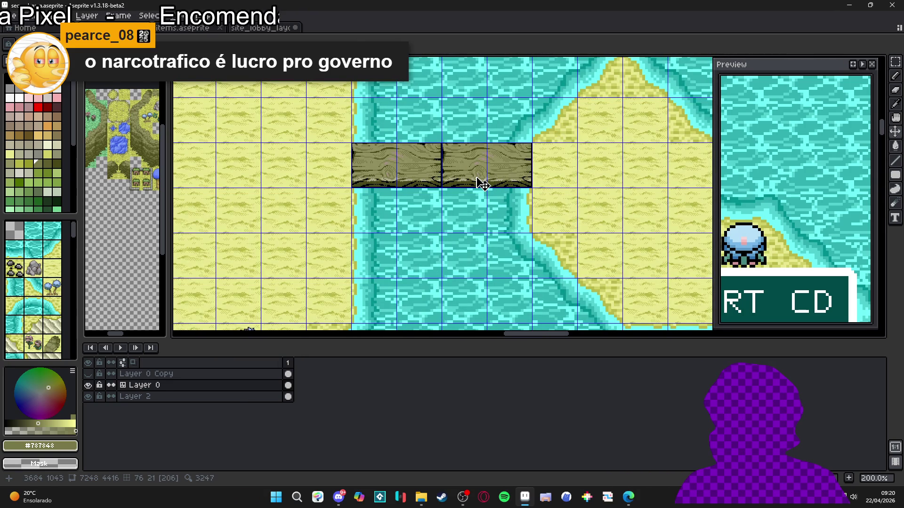
{"action": "scroll", "coordinate": [412, 187], "scroll_direction": "up", "scroll_amount": 1}
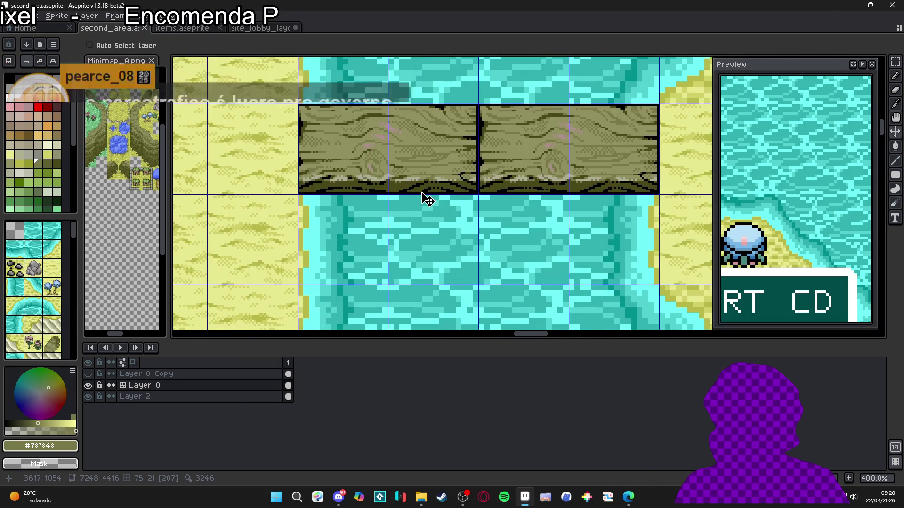
{"action": "scroll", "coordinate": [428, 200], "scroll_direction": "down", "scroll_amount": 1}
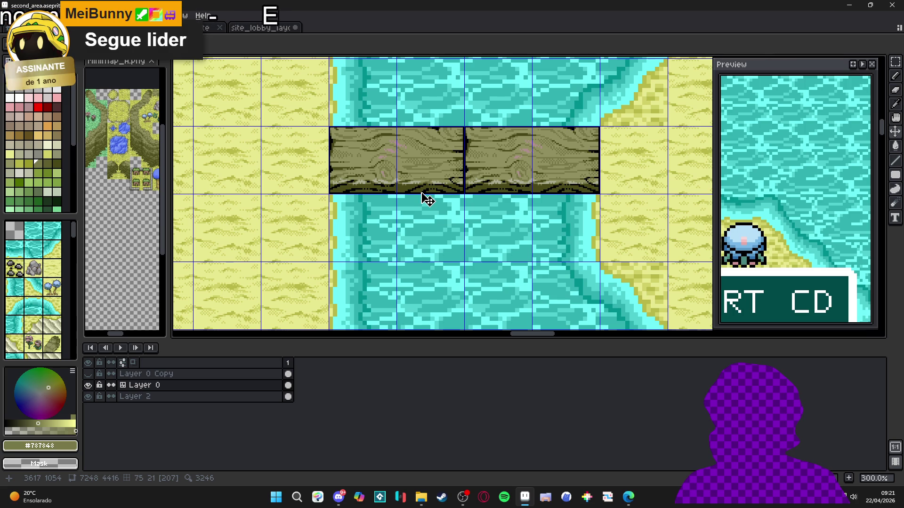
{"action": "scroll", "coordinate": [386, 182], "scroll_direction": "up", "scroll_amount": 1}
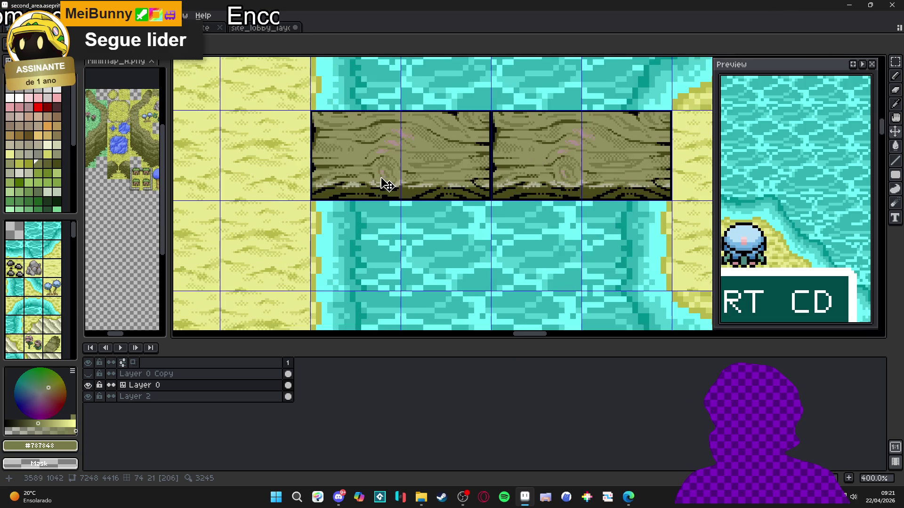
{"action": "scroll", "coordinate": [464, 188], "scroll_direction": "down", "scroll_amount": 1}
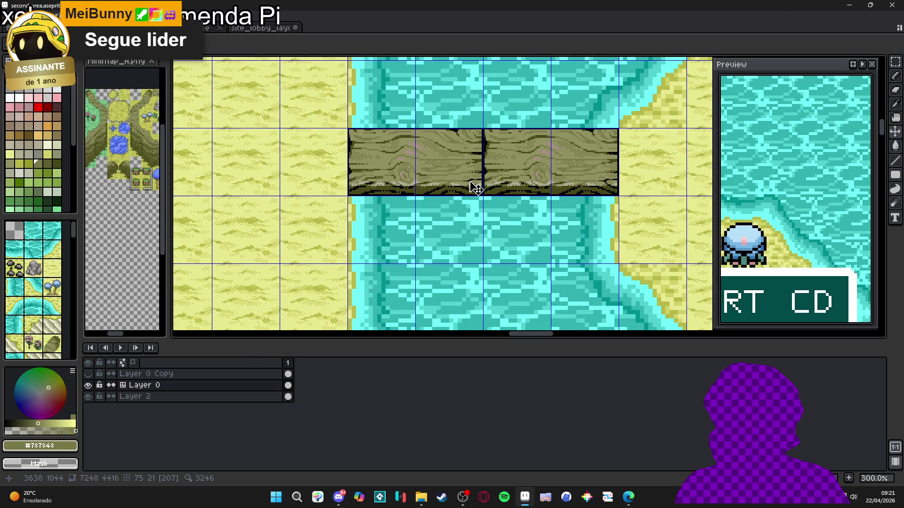
{"action": "scroll", "coordinate": [470, 188], "scroll_direction": "down", "scroll_amount": 1}
{"action": "left_click_drag", "start_coordinate": [355, 194], "coordinate": [480, 222]}
{"action": "scroll", "coordinate": [357, 230], "scroll_direction": "down", "scroll_amount": 1}
{"action": "mouse_move", "coordinate": [356, 229]}
{"action": "left_mouse_down"}
{"action": "mouse_move", "coordinate": [496, 206]}
{"action": "mouse_move", "coordinate": [506, 194]}
{"action": "mouse_move", "coordinate": [291, 221]}
{"action": "mouse_move", "coordinate": [360, 216]}
{"action": "left_mouse_up"}
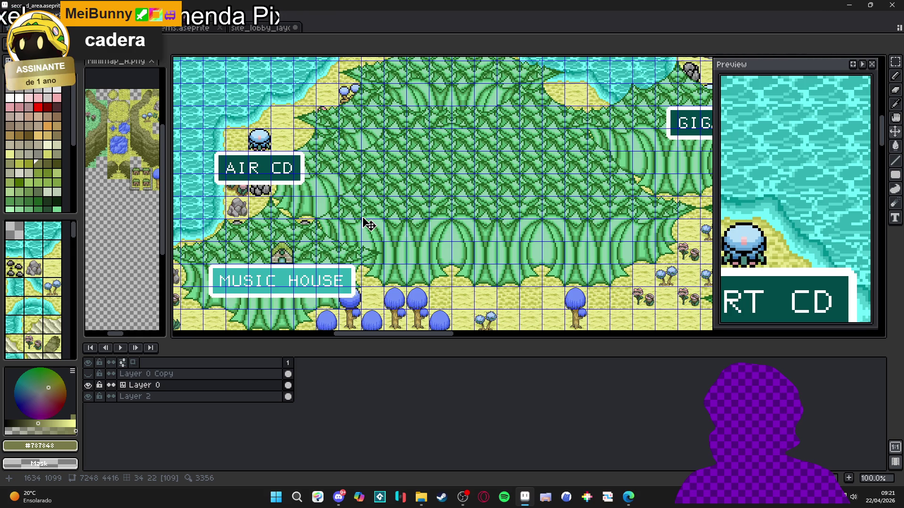
Pan the map to inspect the music-house area and the lake's wooden bridge.
{"action": "scroll", "coordinate": [317, 226], "scroll_direction": "down", "scroll_amount": 3}
{"action": "mouse_move", "coordinate": [320, 226]}
{"action": "left_mouse_down"}
{"action": "mouse_move", "coordinate": [336, 183]}
{"action": "mouse_move", "coordinate": [386, 121]}
{"action": "left_mouse_up"}
{"action": "scroll", "coordinate": [394, 247], "scroll_direction": "up", "scroll_amount": 3}
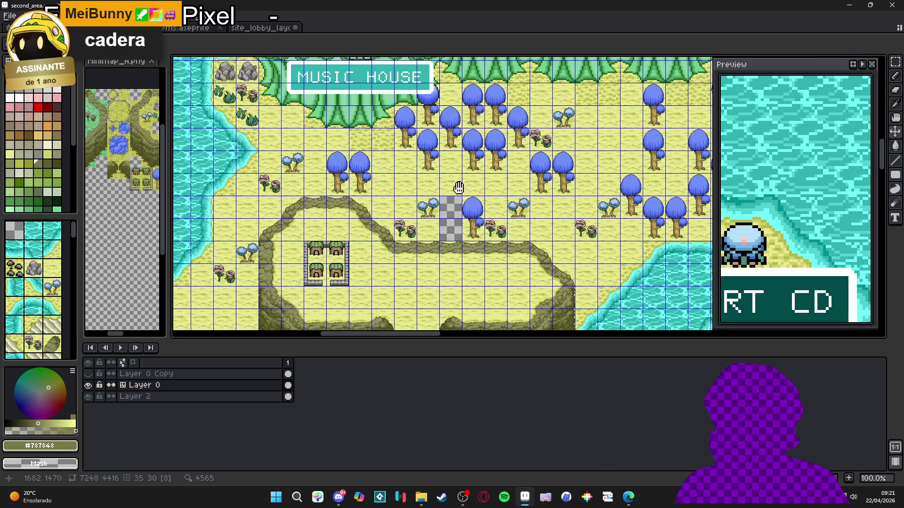
{"action": "left_click_drag", "start_coordinate": [478, 196], "coordinate": [423, 142]}
{"action": "mouse_move", "coordinate": [458, 204]}
{"action": "left_mouse_down"}
{"action": "mouse_move", "coordinate": [415, 205]}
{"action": "mouse_move", "coordinate": [405, 189]}
{"action": "left_mouse_up"}
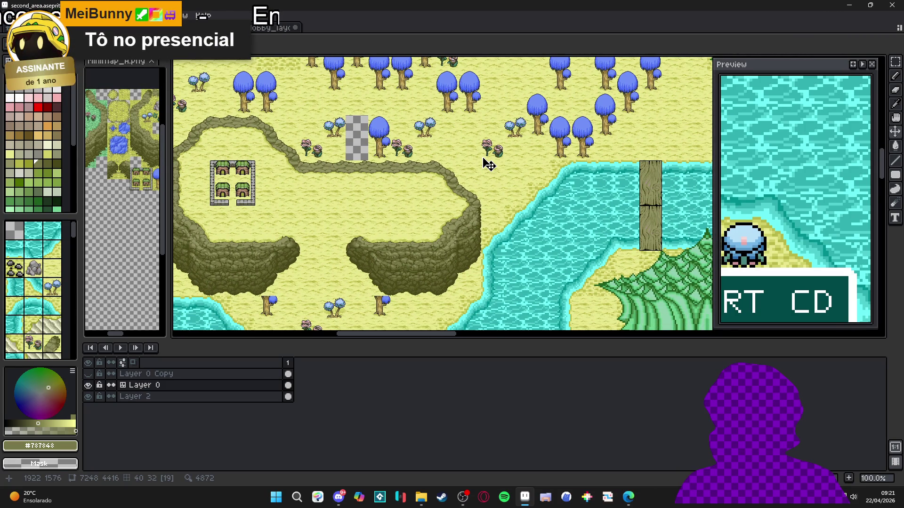
{"action": "scroll", "coordinate": [489, 164], "scroll_direction": "down", "scroll_amount": 3}
{"action": "scroll", "coordinate": [468, 211], "scroll_direction": "up", "scroll_amount": 3}
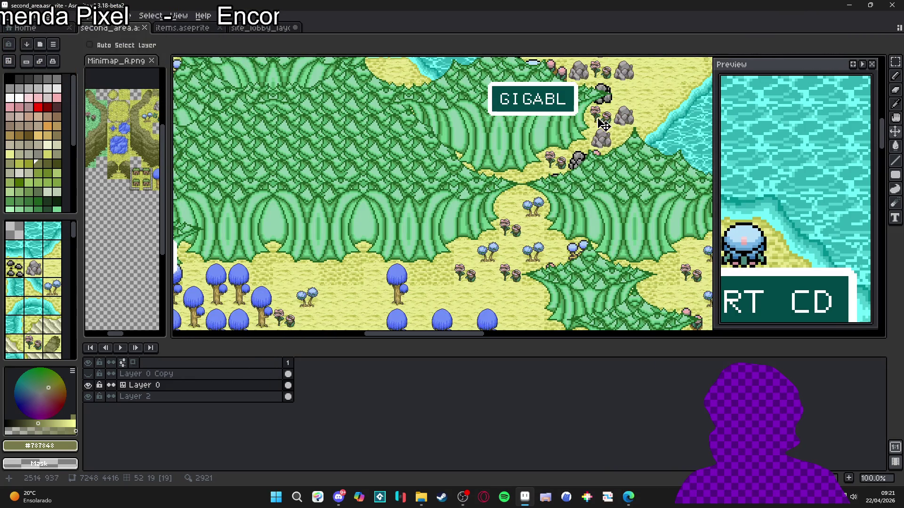
{"action": "scroll", "coordinate": [469, 212], "scroll_direction": "down", "scroll_amount": 2}
{"action": "scroll", "coordinate": [494, 175], "scroll_direction": "up", "scroll_amount": 2}
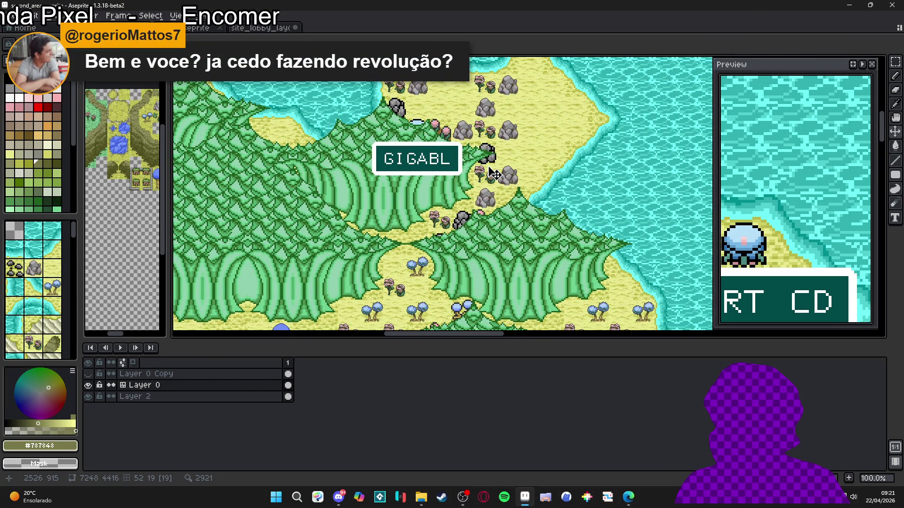
{"action": "scroll", "coordinate": [495, 175], "scroll_direction": "down", "scroll_amount": 2}
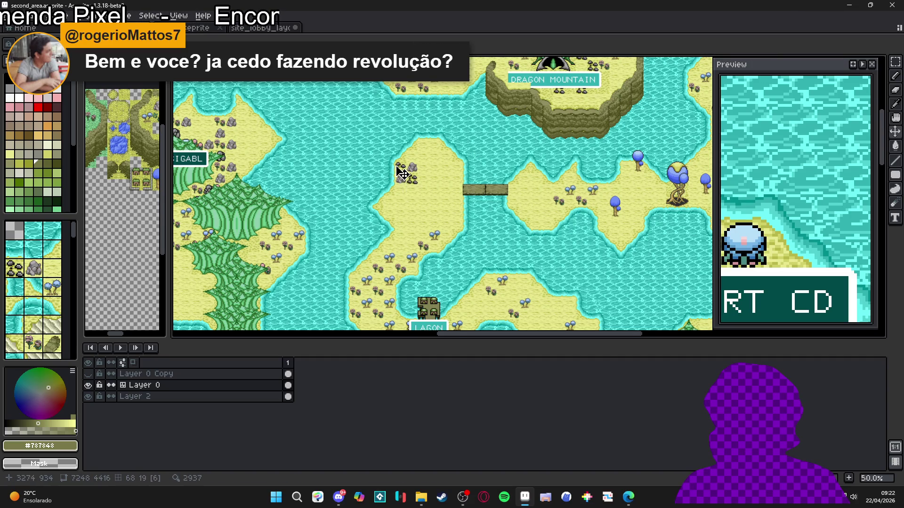
{"action": "scroll", "coordinate": [406, 178], "scroll_direction": "up", "scroll_amount": 1}
Open the buildings tileset from the client's commission folder in File Explorer.
{"action": "key", "text": "alt+Tab"}
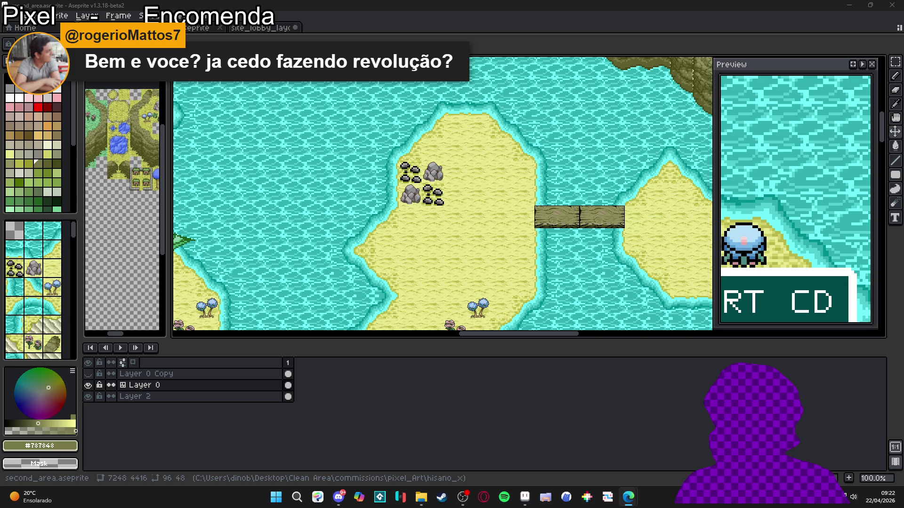
{"action": "left_click", "coordinate": [401, 497]}
{"action": "key", "text": "alt+Tab"}
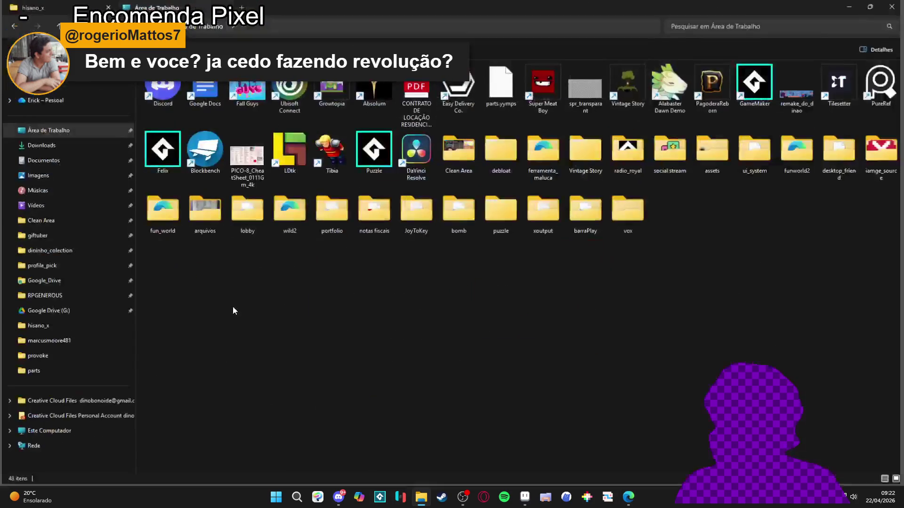
{"action": "left_click", "coordinate": [74, 338]}
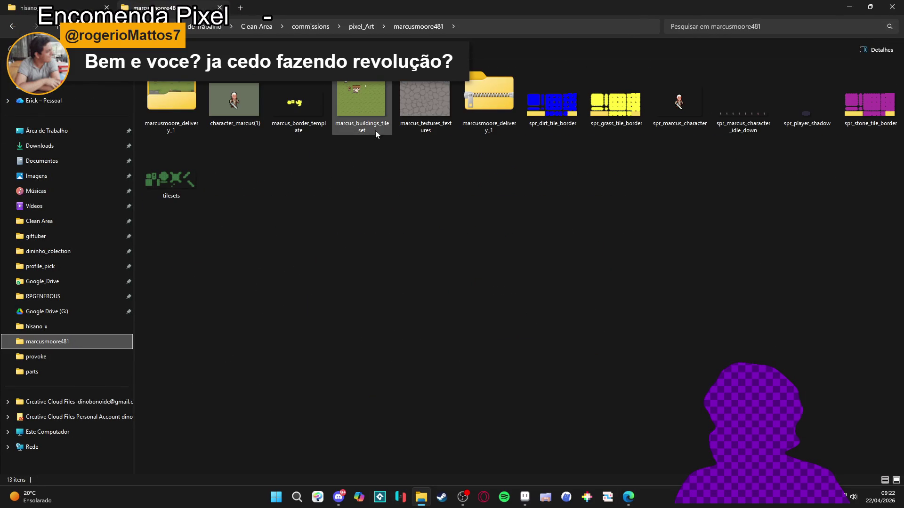
{"action": "double_click", "coordinate": [380, 107]}
{"action": "scroll", "coordinate": [470, 200], "scroll_direction": "up", "scroll_amount": 3}
Center the two timber-framed houses in view and select the telhado roof layer.
{"action": "scroll", "coordinate": [470, 200], "scroll_direction": "down", "scroll_amount": 2}
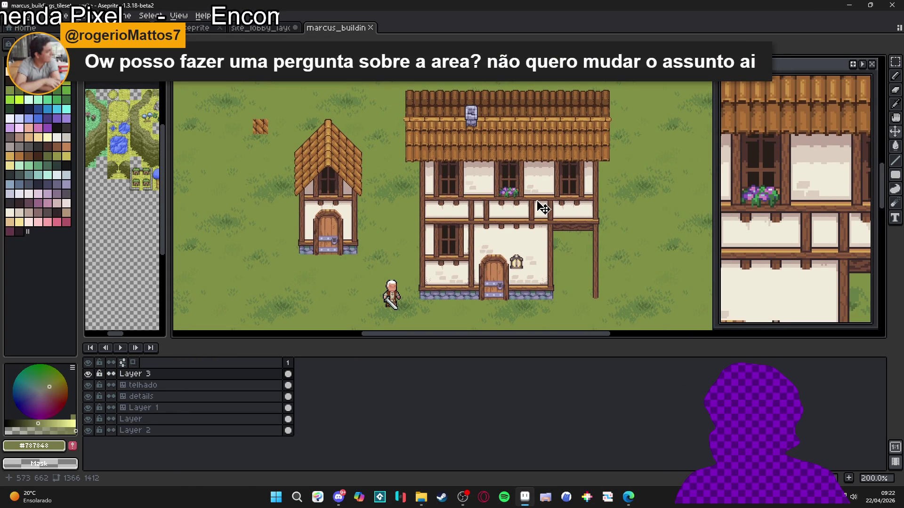
{"action": "left_click_drag", "start_coordinate": [542, 207], "coordinate": [485, 202]}
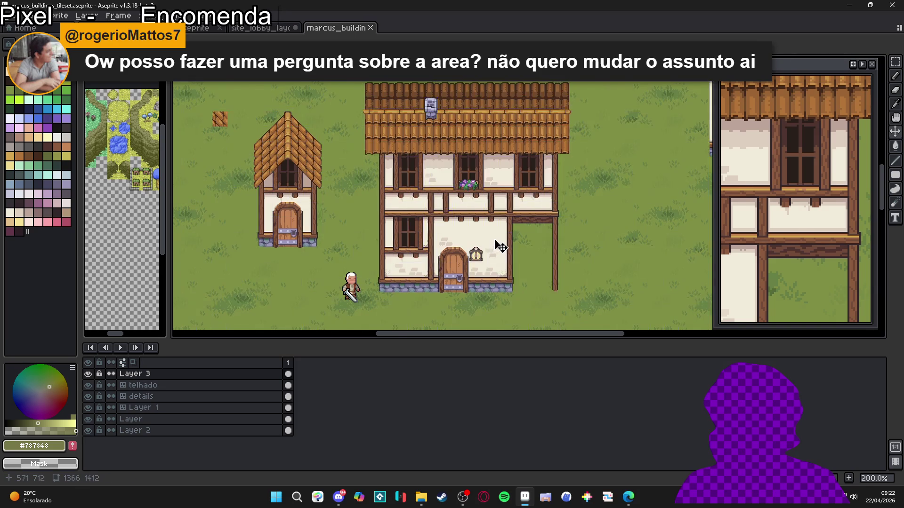
{"action": "scroll", "coordinate": [485, 251], "scroll_direction": "up", "scroll_amount": 1}
{"action": "scroll", "coordinate": [470, 250], "scroll_direction": "down", "scroll_amount": 1}
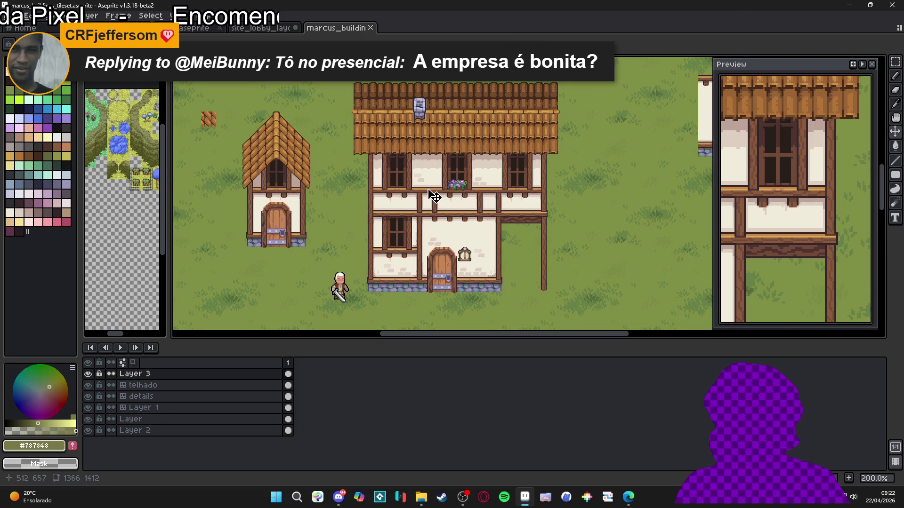
{"action": "scroll", "coordinate": [430, 195], "scroll_direction": "down", "scroll_amount": 1}
{"action": "scroll", "coordinate": [398, 157], "scroll_direction": "up", "scroll_amount": 1}
{"action": "left_click_drag", "start_coordinate": [362, 186], "coordinate": [360, 131]}
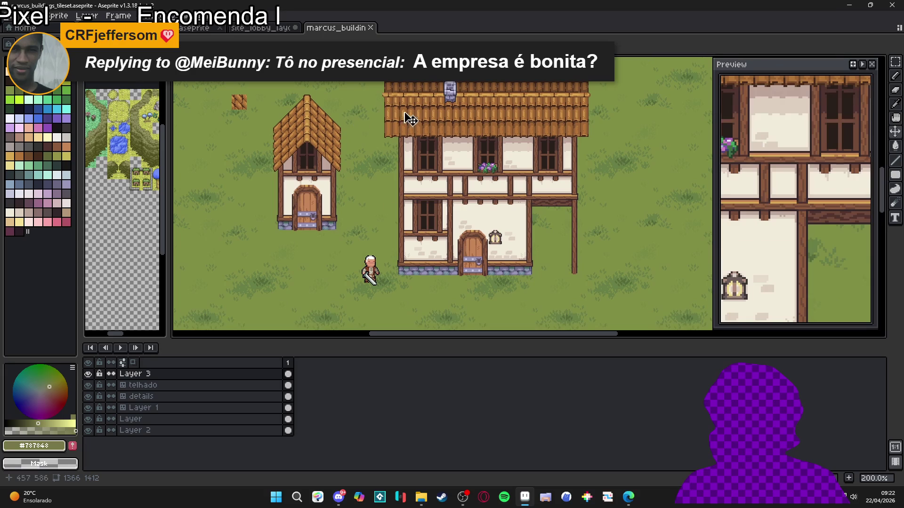
{"action": "mouse_move", "coordinate": [406, 171]}
{"action": "left_mouse_down"}
{"action": "mouse_move", "coordinate": [430, 224]}
{"action": "mouse_move", "coordinate": [361, 182]}
{"action": "left_mouse_up"}
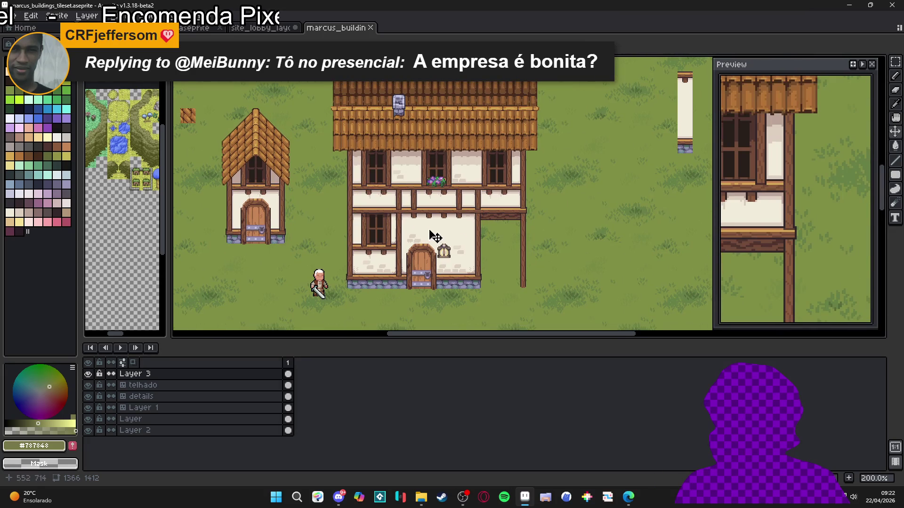
{"action": "left_click_drag", "start_coordinate": [257, 154], "coordinate": [288, 163]}
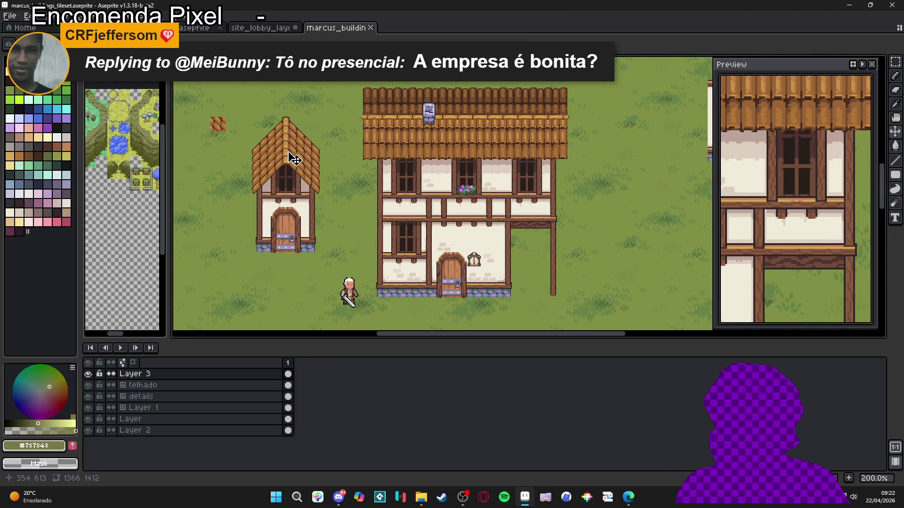
{"action": "left_click", "coordinate": [291, 152], "text": "ctrl"}
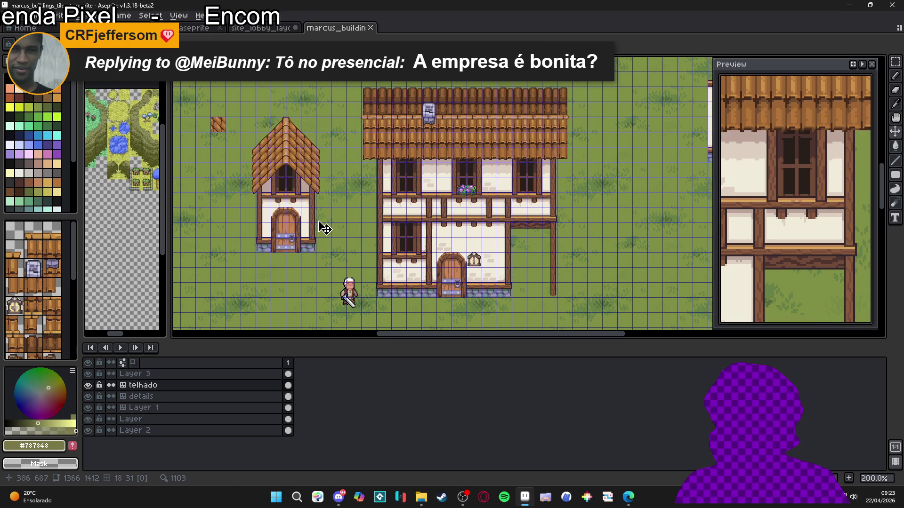
{"action": "left_click_drag", "start_coordinate": [404, 249], "coordinate": [380, 258]}
{"action": "scroll", "coordinate": [401, 232], "scroll_direction": "down", "scroll_amount": 1}
{"action": "scroll", "coordinate": [370, 183], "scroll_direction": "up", "scroll_amount": 1}
{"action": "scroll", "coordinate": [349, 160], "scroll_direction": "down", "scroll_amount": 1}
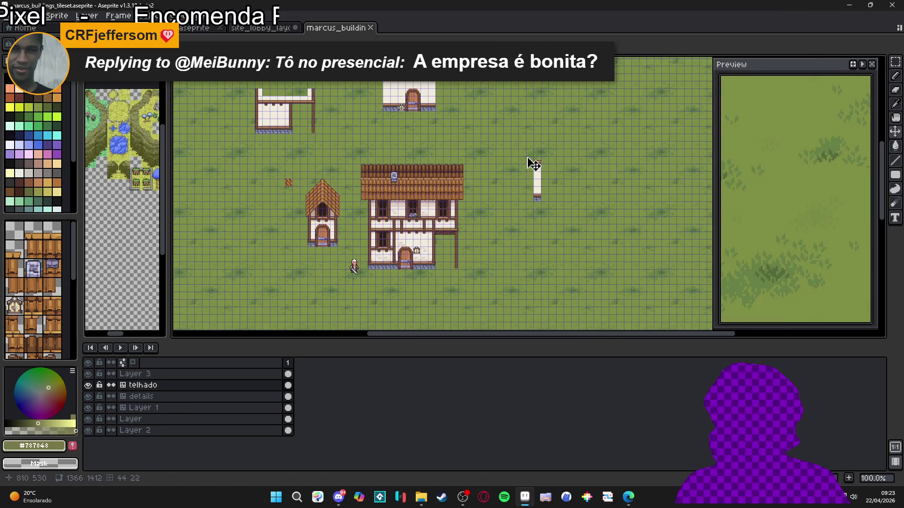
{"action": "scroll", "coordinate": [518, 179], "scroll_direction": "up", "scroll_amount": 2}
{"action": "scroll", "coordinate": [424, 216], "scroll_direction": "down", "scroll_amount": 1}
{"action": "scroll", "coordinate": [446, 197], "scroll_direction": "down", "scroll_amount": 1}
{"action": "scroll", "coordinate": [363, 215], "scroll_direction": "up", "scroll_amount": 1}
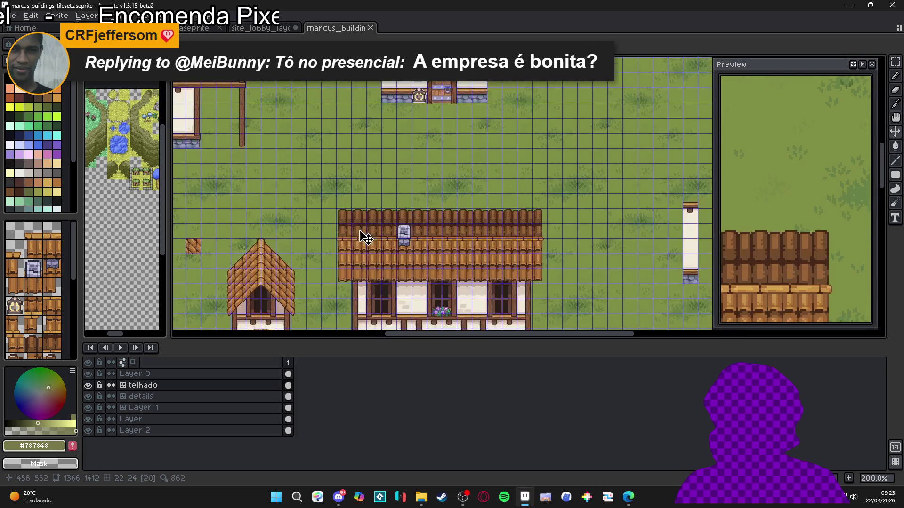
{"action": "scroll", "coordinate": [375, 194], "scroll_direction": "down", "scroll_amount": 2}
{"action": "scroll", "coordinate": [429, 248], "scroll_direction": "up", "scroll_amount": 1}
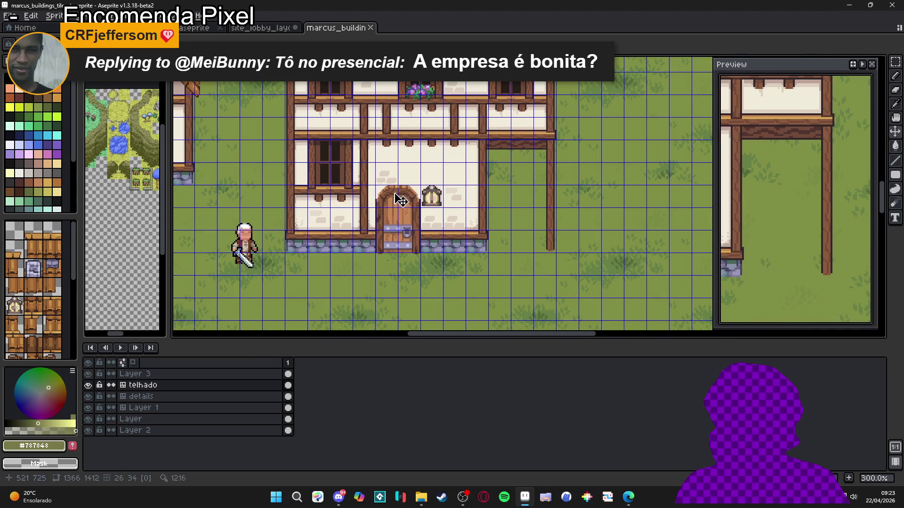
{"action": "scroll", "coordinate": [418, 233], "scroll_direction": "up", "scroll_amount": 1}
{"action": "scroll", "coordinate": [411, 226], "scroll_direction": "up", "scroll_amount": 1}
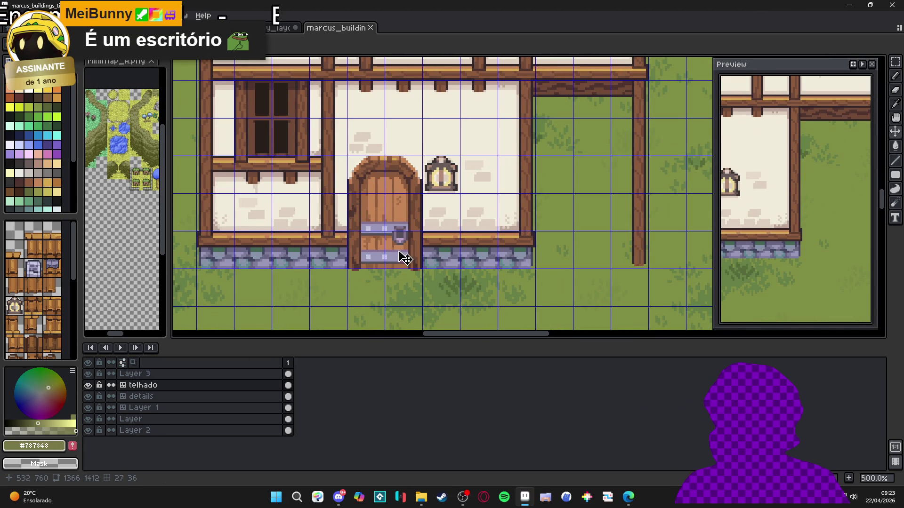
{"action": "scroll", "coordinate": [409, 320], "scroll_direction": "down", "scroll_amount": 3}
{"action": "scroll", "coordinate": [430, 298], "scroll_direction": "down", "scroll_amount": 1}
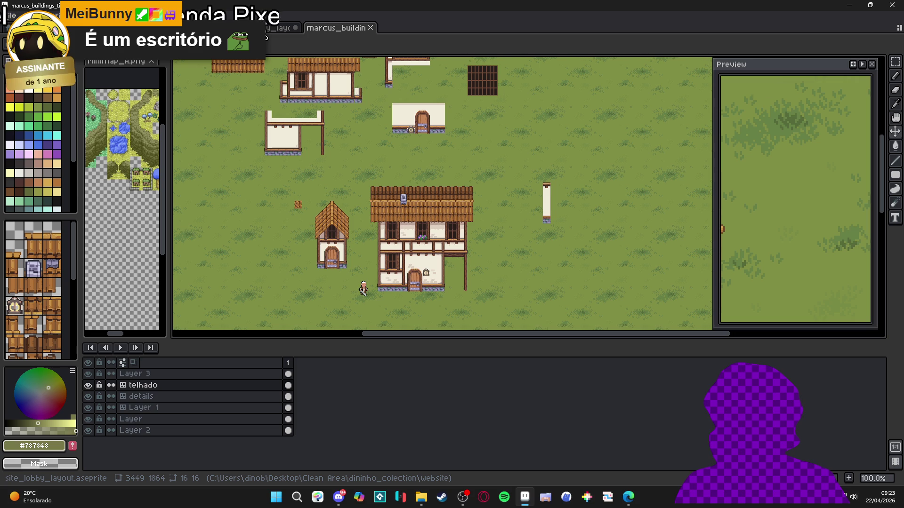
{"action": "key", "text": "ctrl+Tab"}
{"action": "key", "text": "ctrl+Tab"}
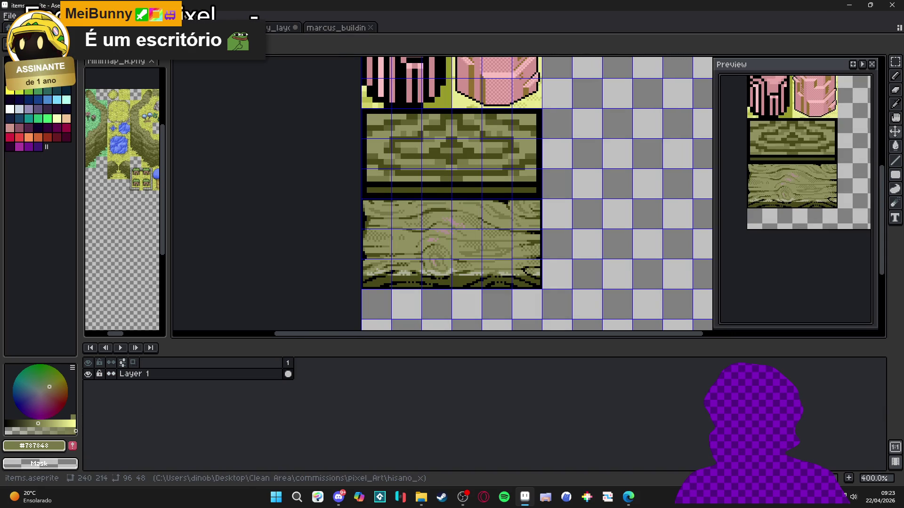
{"action": "key", "text": "alt+Tab"}
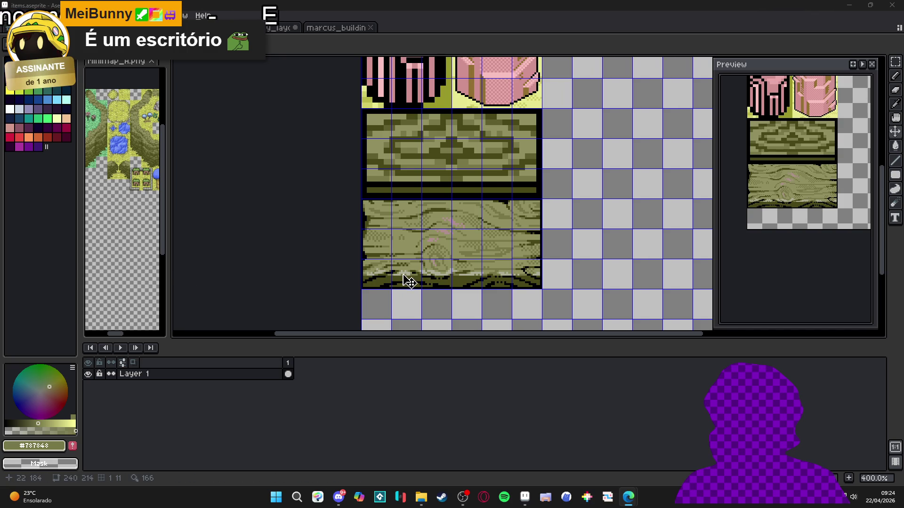
{"action": "scroll", "coordinate": [415, 273], "scroll_direction": "up", "scroll_amount": 1}
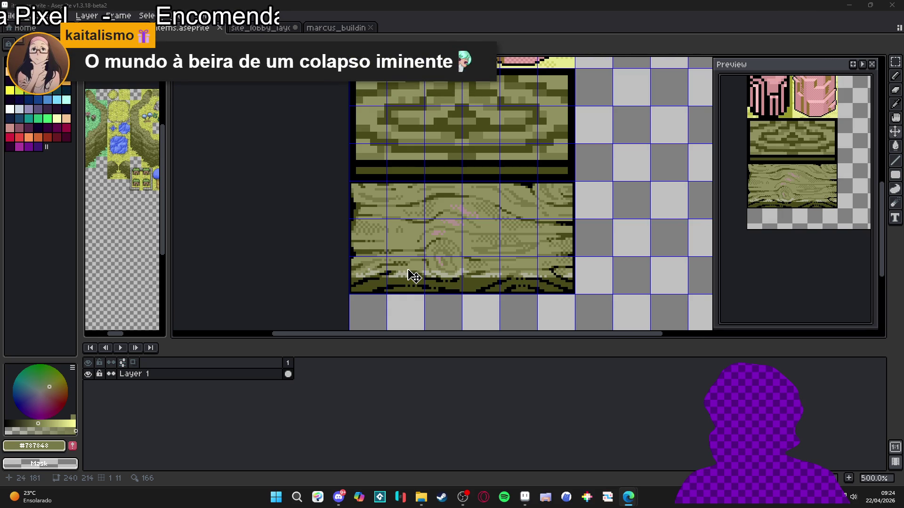
{"action": "scroll", "coordinate": [414, 277], "scroll_direction": "up", "scroll_amount": 1}
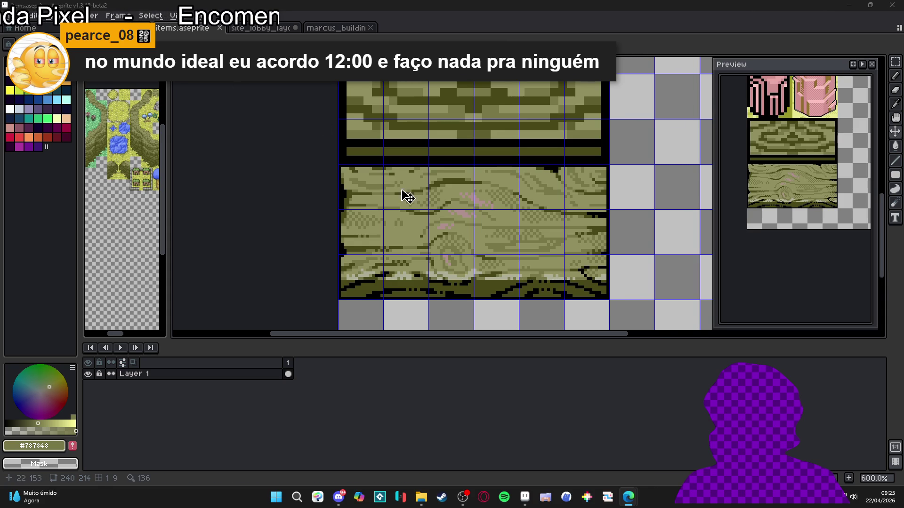
{"action": "scroll", "coordinate": [424, 200], "scroll_direction": "down", "scroll_amount": 3}
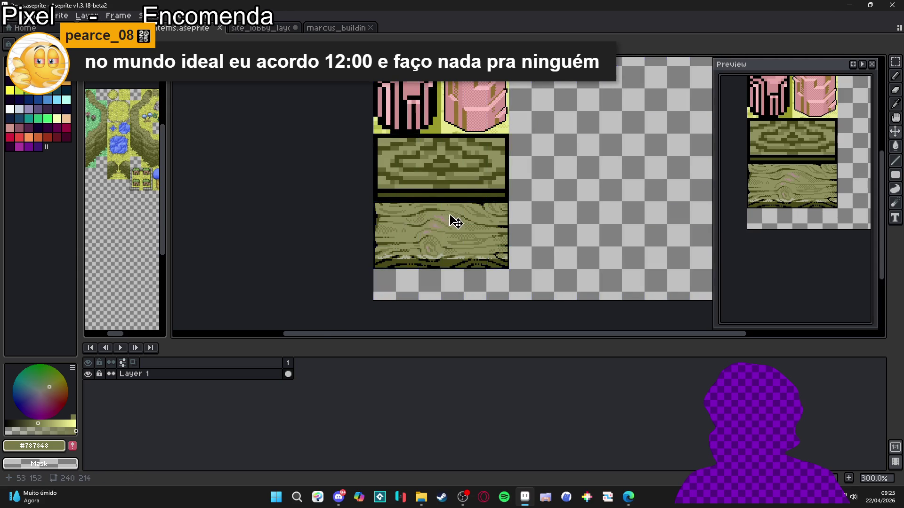
{"action": "scroll", "coordinate": [518, 269], "scroll_direction": "down", "scroll_amount": 2}
{"action": "scroll", "coordinate": [497, 281], "scroll_direction": "up", "scroll_amount": 3}
{"action": "key", "text": "ctrl+alt+c"}
Trim the canvas bottom so the items sprite is 208 pixels high.
{"action": "left_click_drag", "start_coordinate": [497, 281], "coordinate": [519, 269]}
{"action": "left_click", "coordinate": [797, 276]}
{"action": "scroll", "coordinate": [650, 238], "scroll_direction": "down", "scroll_amount": 1}
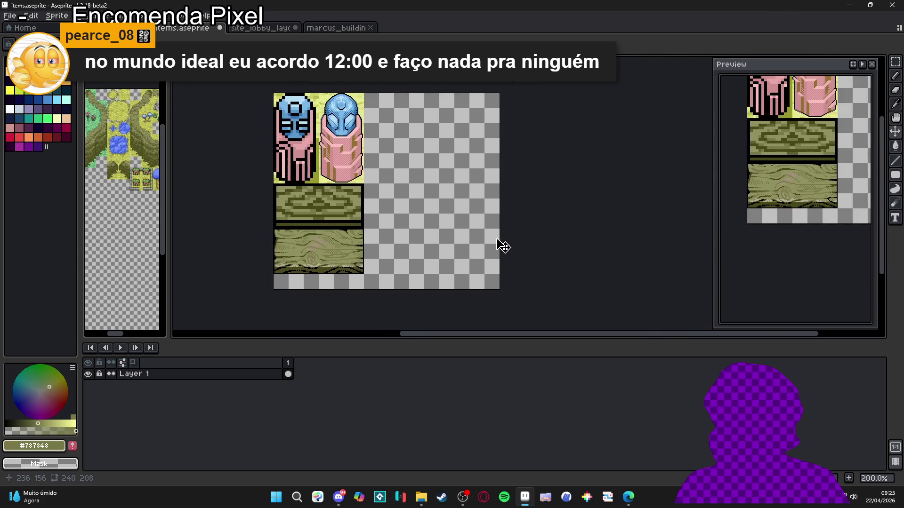
{"action": "scroll", "coordinate": [500, 250], "scroll_direction": "up", "scroll_amount": 1}
Widen the canvas on the right, settling on a 272-pixel width.
{"action": "key", "text": "ctrl+alt+c"}
{"action": "mouse_move", "coordinate": [521, 232]}
{"action": "left_mouse_down"}
{"action": "mouse_move", "coordinate": [566, 236]}
{"action": "mouse_move", "coordinate": [546, 240]}
{"action": "left_mouse_up"}
{"action": "left_click", "coordinate": [809, 273]}
{"action": "scroll", "coordinate": [553, 254], "scroll_direction": "up", "scroll_amount": 1}
{"action": "key", "text": "ctrl+alt+c"}
{"action": "left_click", "coordinate": [809, 274]}
{"action": "scroll", "coordinate": [510, 206], "scroll_direction": "down", "scroll_amount": 2}
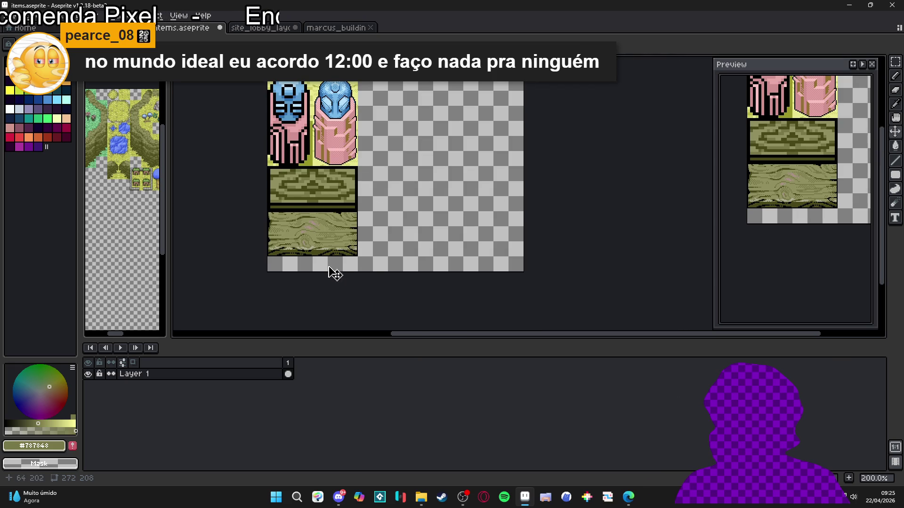
{"action": "scroll", "coordinate": [358, 125], "scroll_direction": "left", "scroll_amount": 3}
{"action": "scroll", "coordinate": [358, 124], "scroll_direction": "up", "scroll_amount": 2}
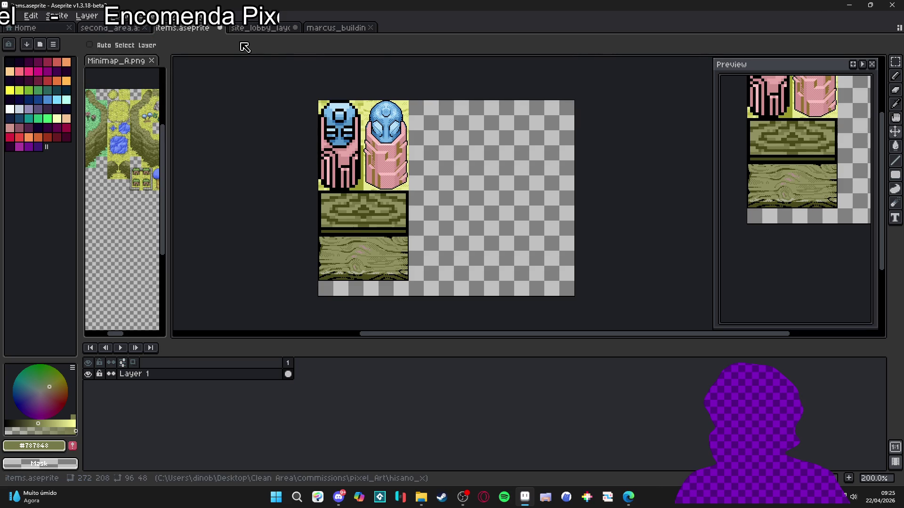
{"action": "left_click", "coordinate": [257, 30]}
{"action": "left_click", "coordinate": [317, 29]}
{"action": "left_click", "coordinate": [236, 29]}
{"action": "left_click", "coordinate": [197, 28]}
{"action": "left_click", "coordinate": [113, 29]}
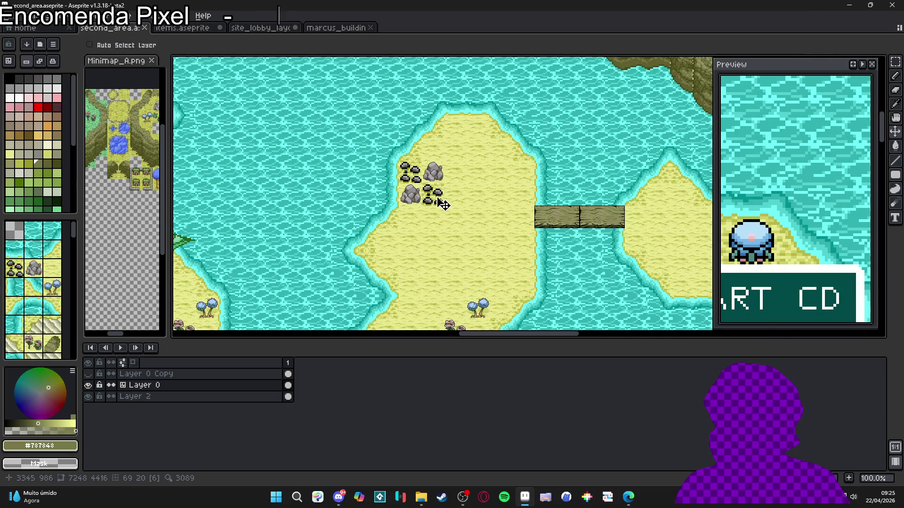
{"action": "scroll", "coordinate": [400, 203], "scroll_direction": "down", "scroll_amount": 3}
{"action": "scroll", "coordinate": [278, 186], "scroll_direction": "up", "scroll_amount": 3}
{"action": "scroll", "coordinate": [282, 188], "scroll_direction": "down", "scroll_amount": 2}
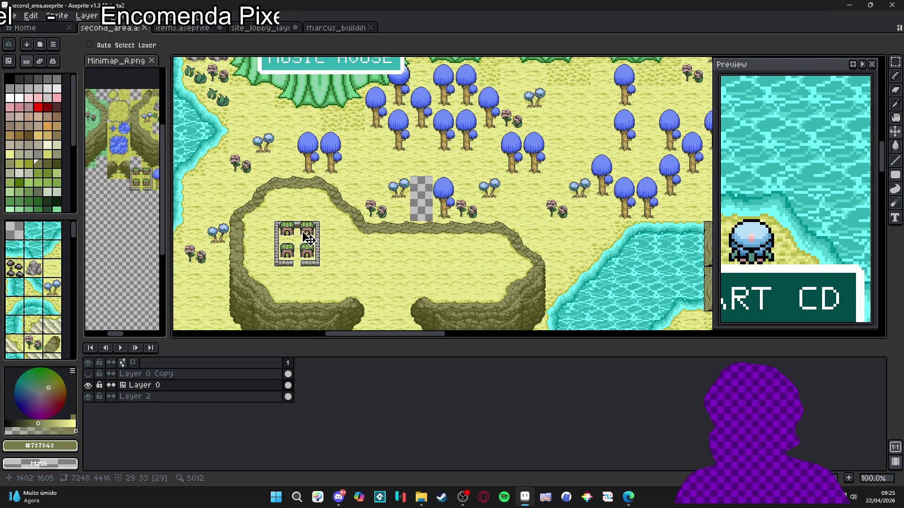
{"action": "scroll", "coordinate": [310, 237], "scroll_direction": "up", "scroll_amount": 1}
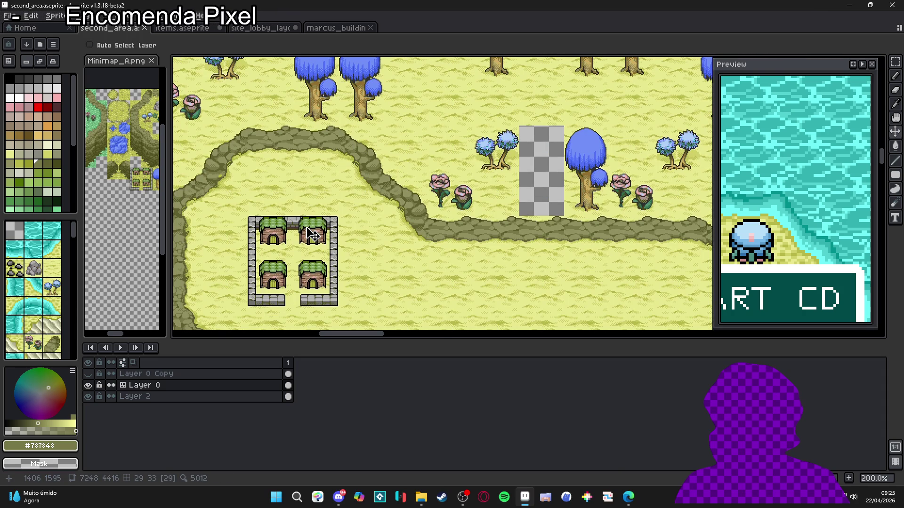
{"action": "scroll", "coordinate": [310, 236], "scroll_direction": "down", "scroll_amount": 1}
{"action": "scroll", "coordinate": [313, 177], "scroll_direction": "up", "scroll_amount": 2}
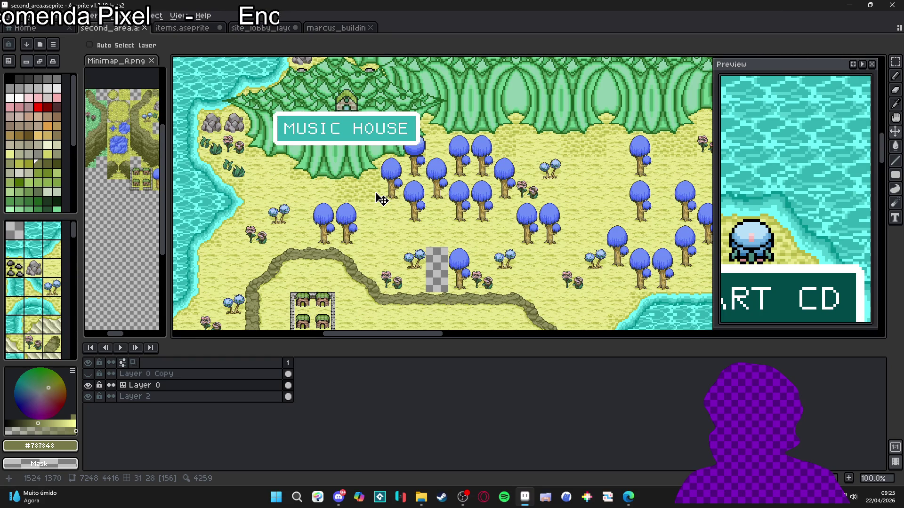
{"action": "left_click", "coordinate": [212, 28]}
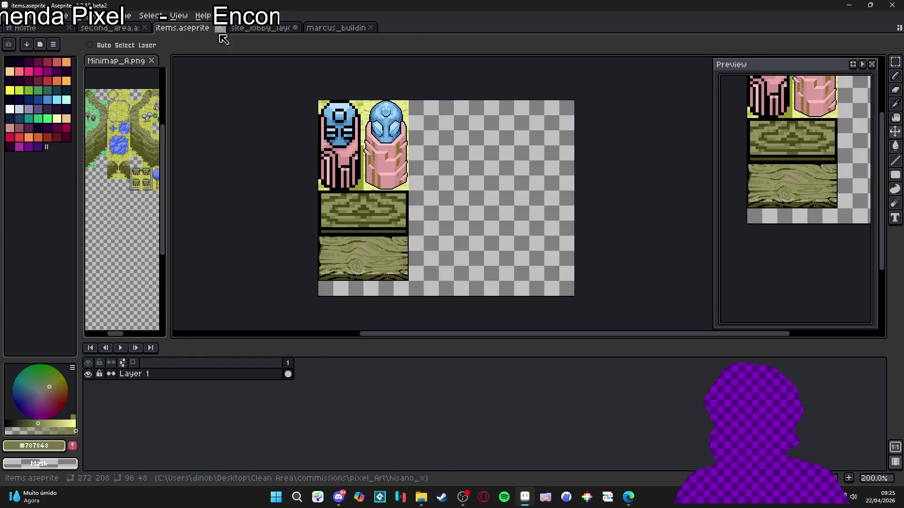
Cycle through the site lobby, town buildings and items tabs to the second_area map.
{"action": "left_click", "coordinate": [262, 29]}
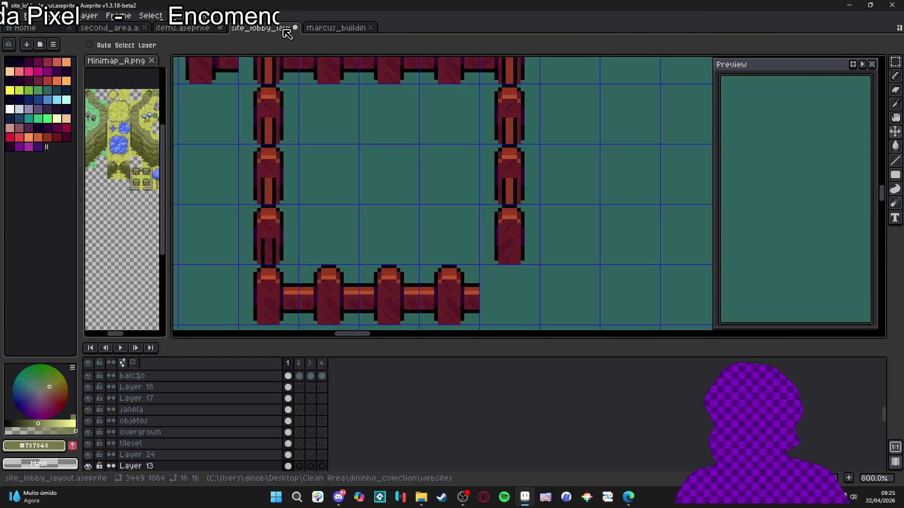
{"action": "left_click", "coordinate": [329, 29]}
{"action": "left_click", "coordinate": [191, 28]}
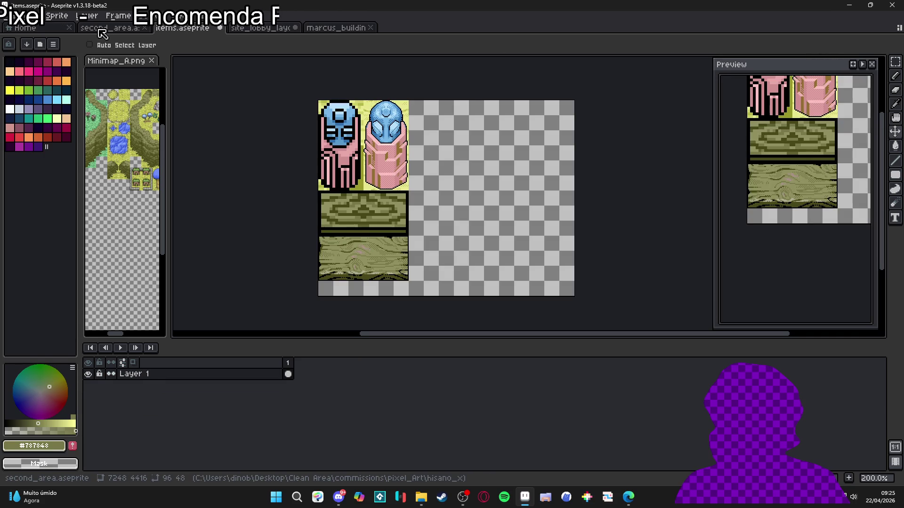
{"action": "left_click", "coordinate": [106, 29]}
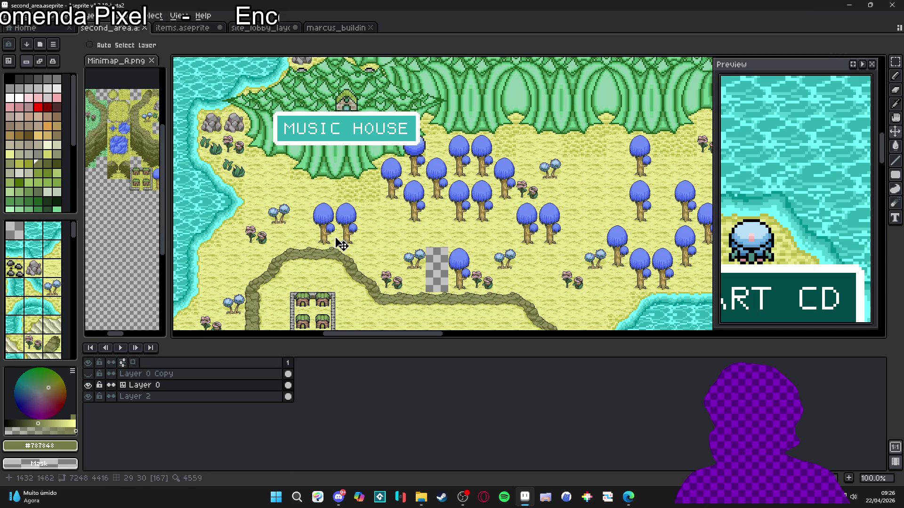
{"action": "scroll", "coordinate": [354, 198], "scroll_direction": "down", "scroll_amount": 5}
{"action": "scroll", "coordinate": [353, 135], "scroll_direction": "down", "scroll_amount": 4}
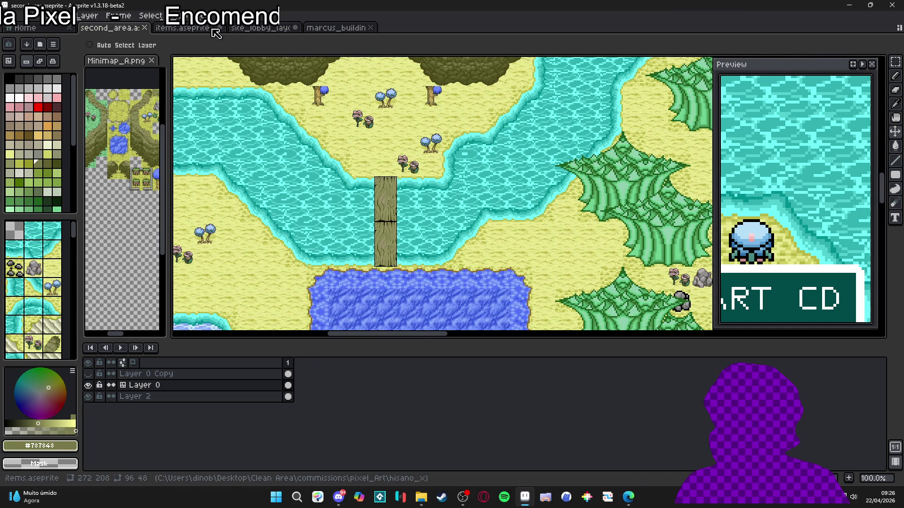
Compare the items sheet with the other documents, ending back on second_area.aseprite.
{"action": "left_click", "coordinate": [184, 28]}
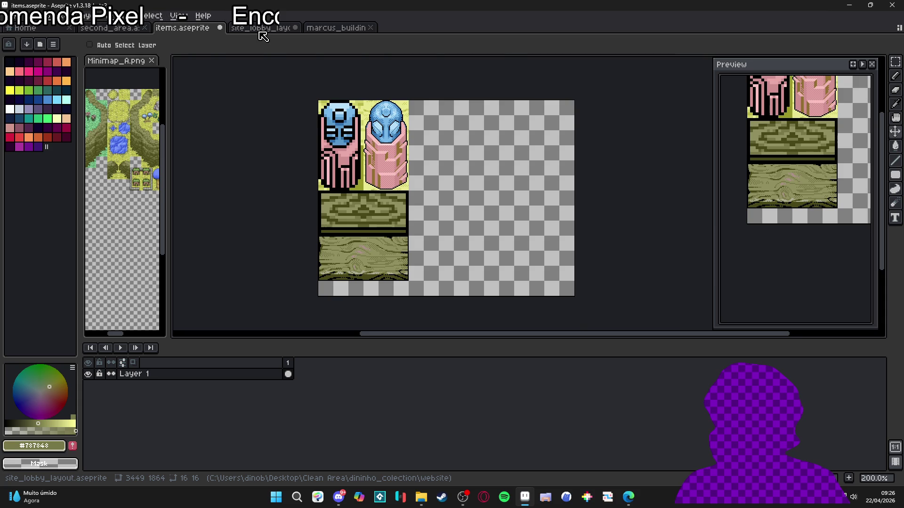
{"action": "left_click", "coordinate": [260, 30]}
{"action": "left_click", "coordinate": [189, 27]}
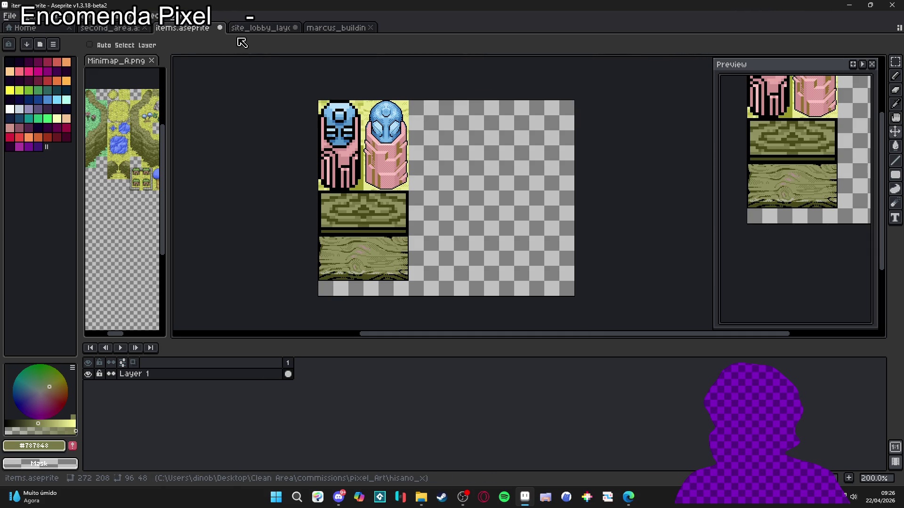
{"action": "left_click", "coordinate": [124, 28]}
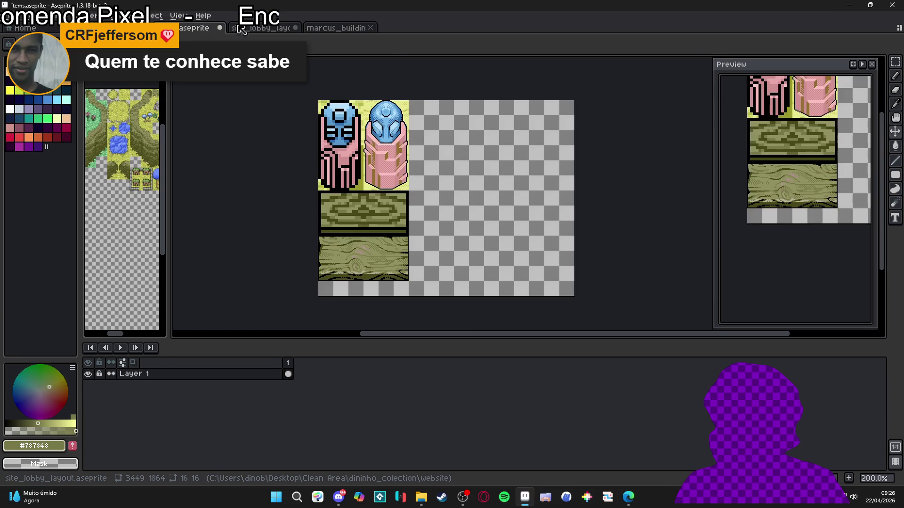
{"action": "left_click", "coordinate": [332, 29]}
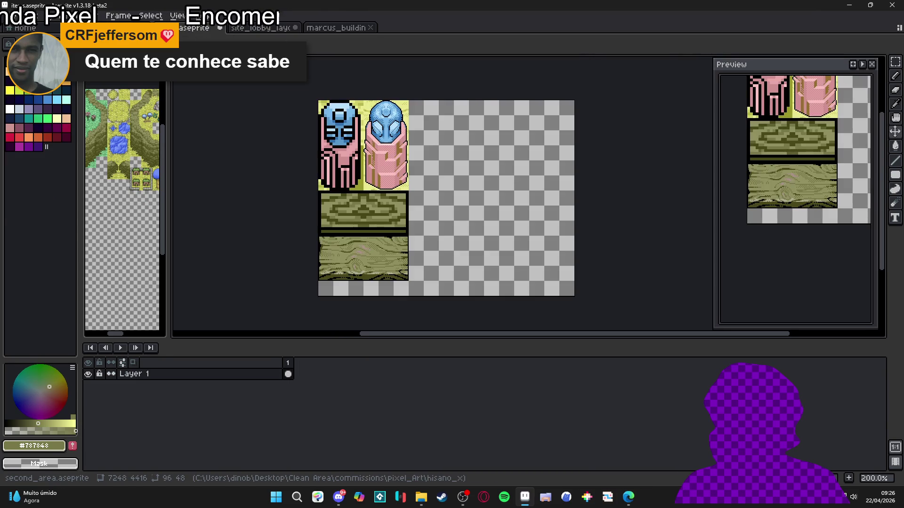
{"action": "left_click", "coordinate": [125, 28]}
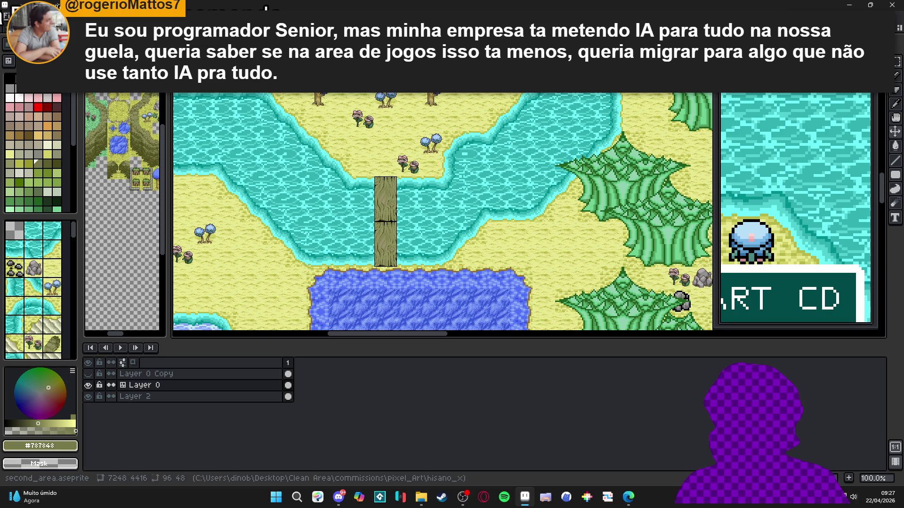
{"action": "key", "text": "ctrl+Tab"}
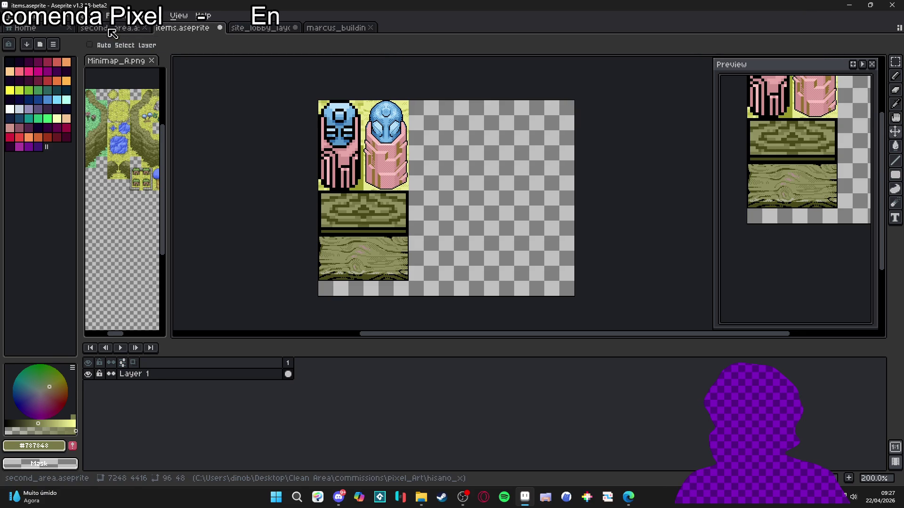
{"action": "left_click", "coordinate": [111, 29]}
{"action": "scroll", "coordinate": [385, 207], "scroll_direction": "up", "scroll_amount": 5}
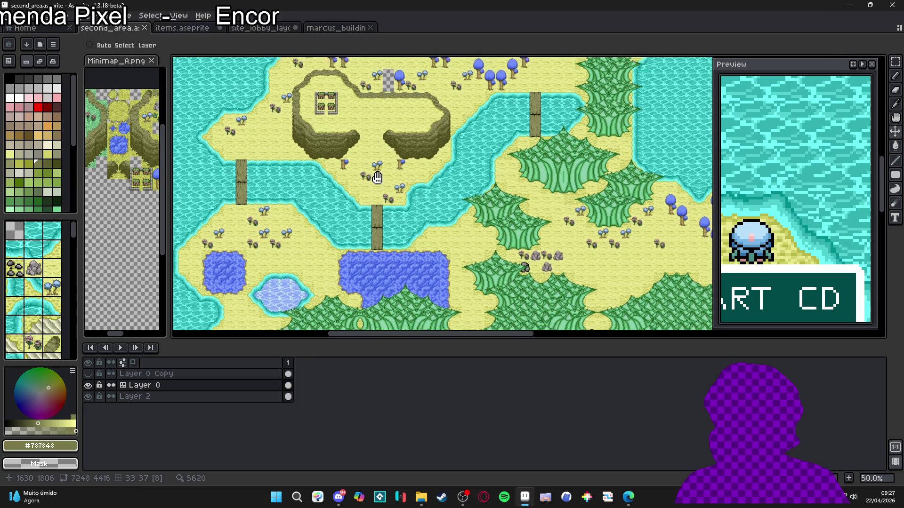
Switch to the web browser window and scroll through its page.
{"action": "scroll", "coordinate": [366, 153], "scroll_direction": "up", "scroll_amount": 3}
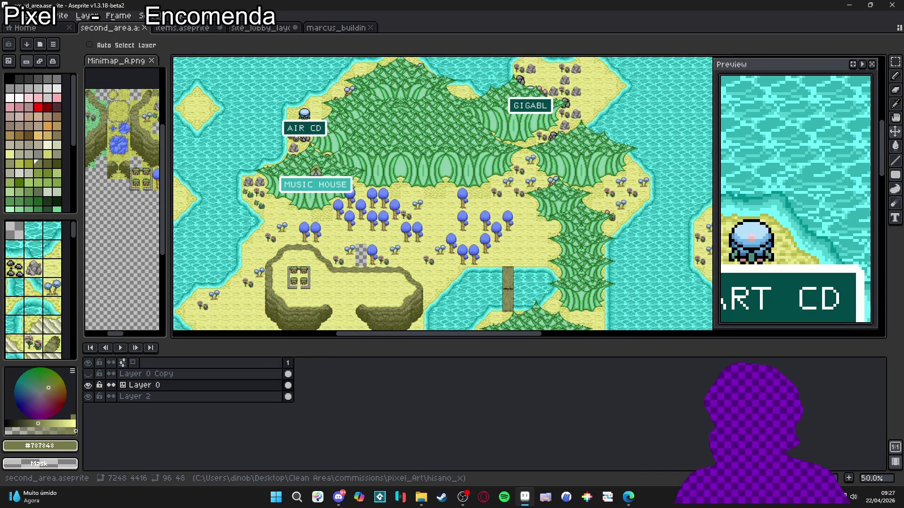
{"action": "key", "text": "alt+Tab"}
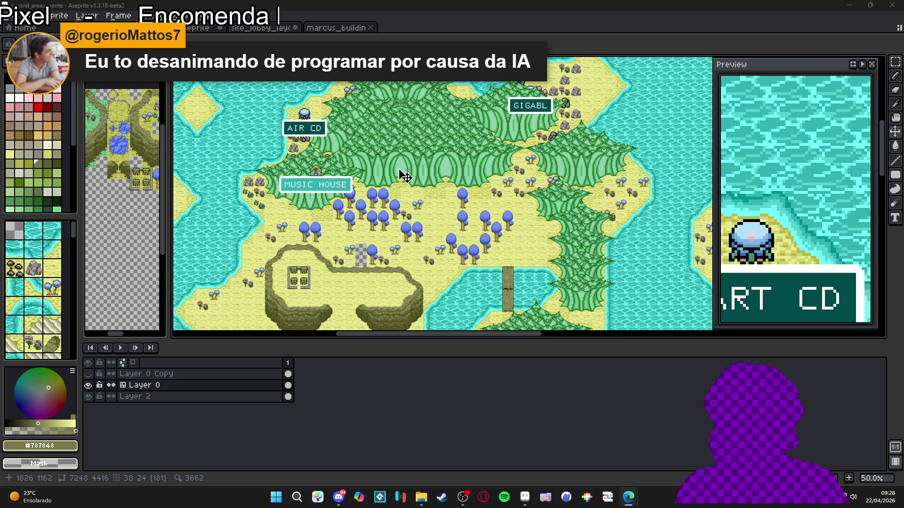
{"action": "scroll", "coordinate": [351, 183], "scroll_direction": "up", "scroll_amount": 1}
{"action": "scroll", "coordinate": [352, 183], "scroll_direction": "down", "scroll_amount": 1}
{"action": "scroll", "coordinate": [319, 176], "scroll_direction": "up", "scroll_amount": 2}
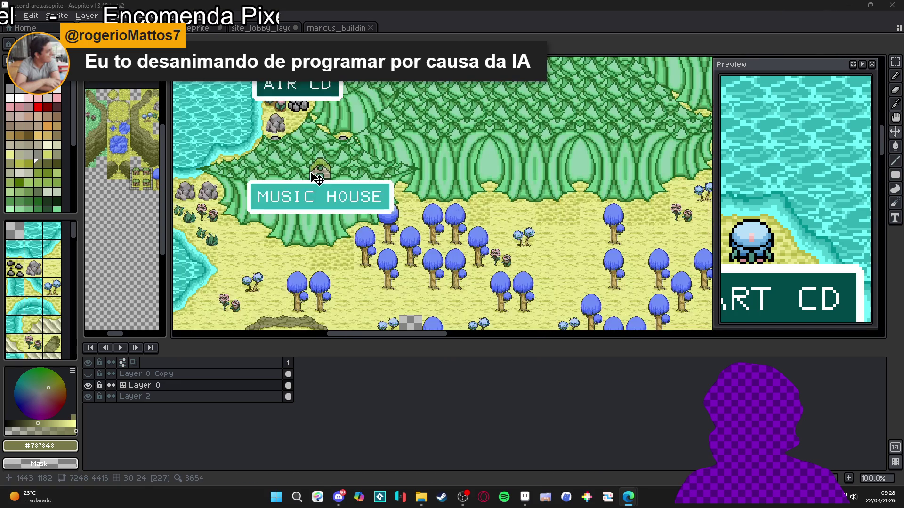
{"action": "scroll", "coordinate": [316, 179], "scroll_direction": "down", "scroll_amount": 1}
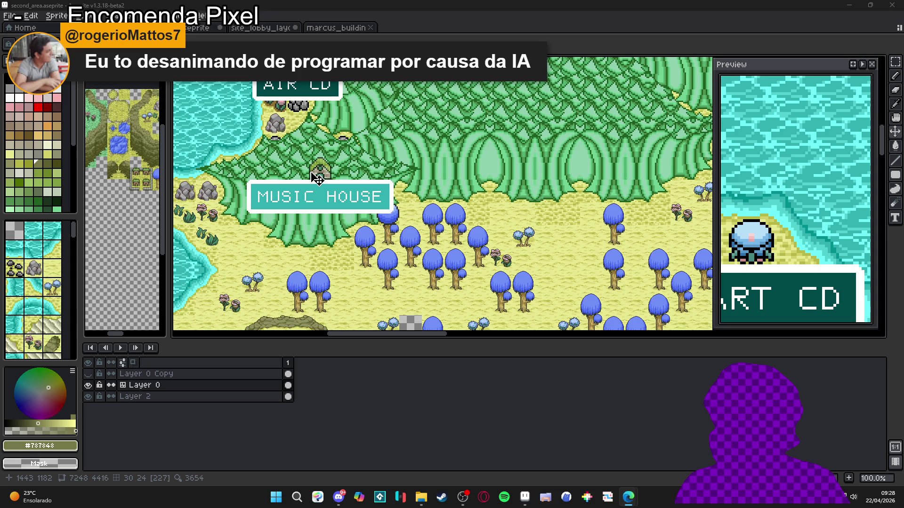
{"action": "scroll", "coordinate": [317, 178], "scroll_direction": "up", "scroll_amount": 2}
{"action": "scroll", "coordinate": [317, 178], "scroll_direction": "down", "scroll_amount": 2}
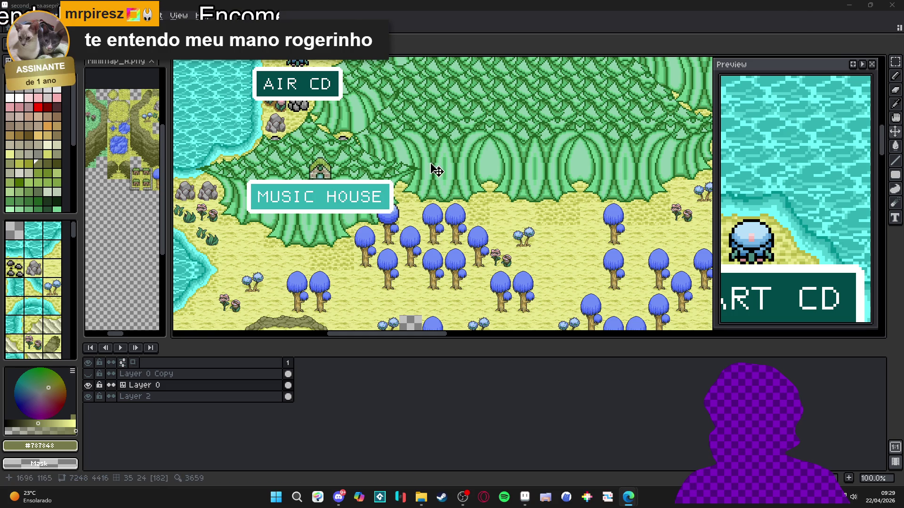
Marquee-select the 48×48 tile of four small dark rocks on the sand.
{"action": "scroll", "coordinate": [470, 193], "scroll_direction": "right", "scroll_amount": 5}
{"action": "scroll", "coordinate": [471, 193], "scroll_direction": "up", "scroll_amount": 1}
{"action": "scroll", "coordinate": [471, 193], "scroll_direction": "right", "scroll_amount": 15}
{"action": "scroll", "coordinate": [471, 193], "scroll_direction": "up", "scroll_amount": 8}
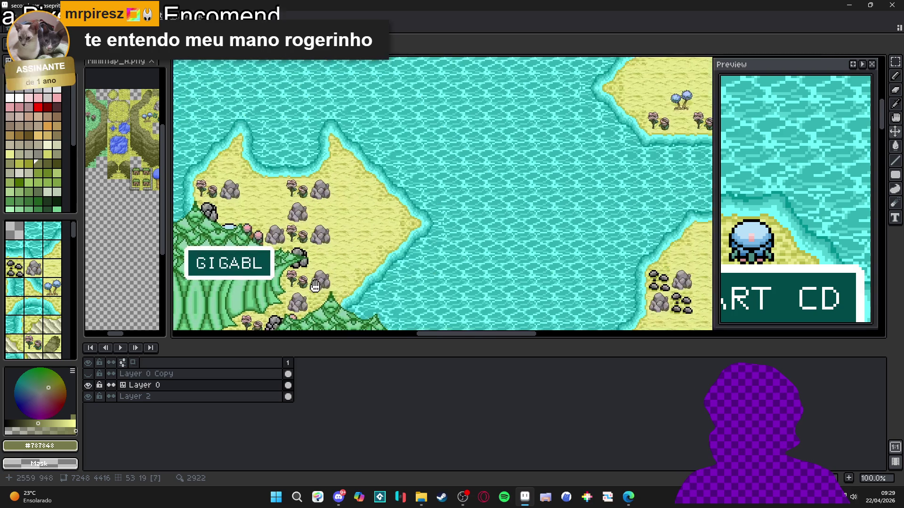
{"action": "scroll", "coordinate": [509, 168], "scroll_direction": "down", "scroll_amount": 1}
{"action": "scroll", "coordinate": [411, 204], "scroll_direction": "up", "scroll_amount": 5}
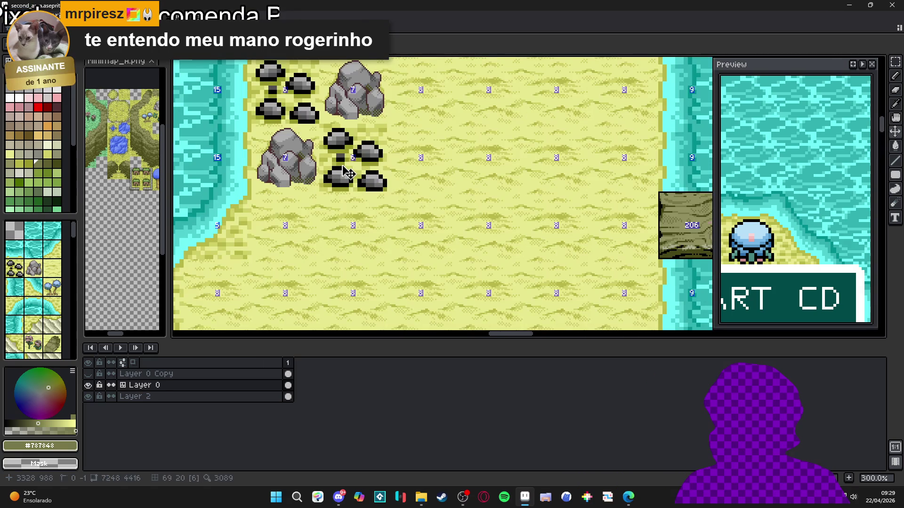
{"action": "left_click_drag", "start_coordinate": [363, 191], "coordinate": [372, 210]}
Copy the four-rock sand tile and paste it into items.aseprite beside the mossy wood tiles.
{"action": "key", "text": "m"}
{"action": "left_click", "coordinate": [399, 183]}
{"action": "key", "text": "ctrl+Tab"}
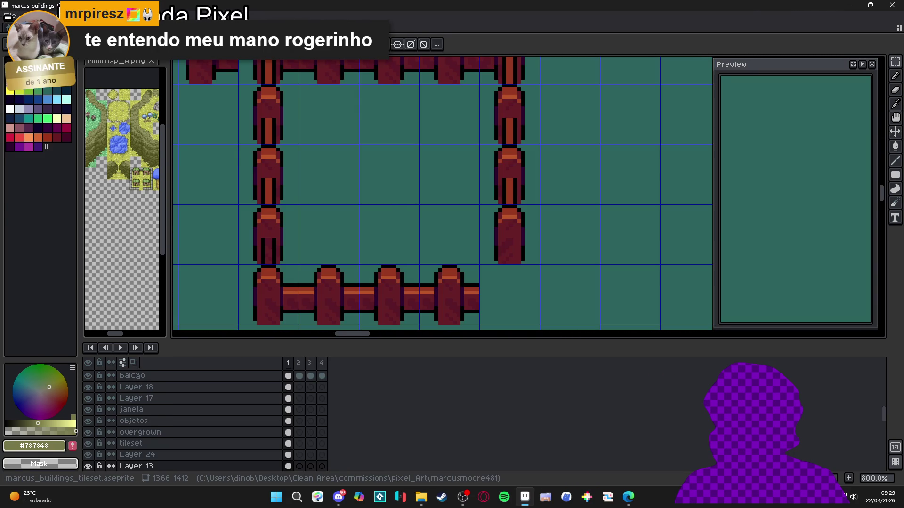
{"action": "key", "text": "ctrl+Tab"}
{"action": "key", "text": "ctrl+Tab"}
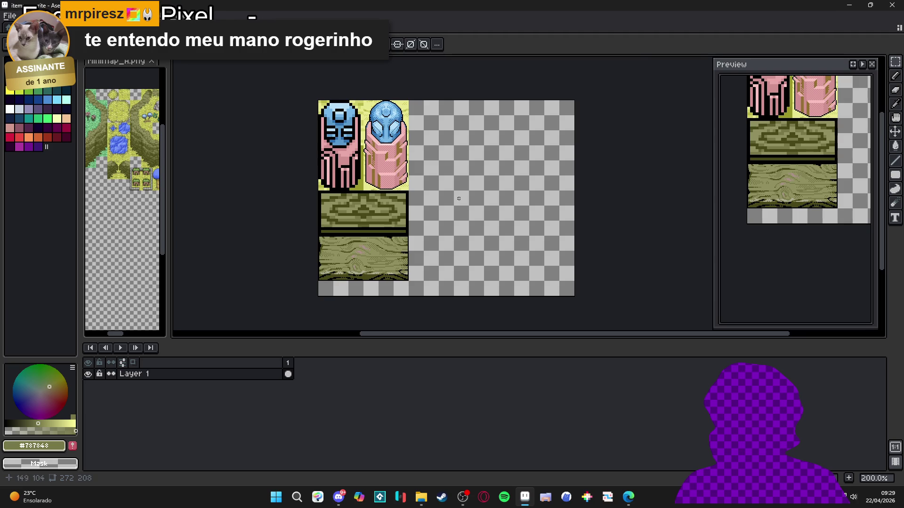
{"action": "scroll", "coordinate": [439, 230], "scroll_direction": "up", "scroll_amount": 1}
{"action": "scroll", "coordinate": [438, 229], "scroll_direction": "up", "scroll_amount": 2}
{"action": "key", "text": "ctrl+v"}
{"action": "mouse_move", "coordinate": [514, 234]}
{"action": "left_mouse_down"}
{"action": "mouse_move", "coordinate": [431, 216]}
{"action": "mouse_move", "coordinate": [406, 222]}
{"action": "left_mouse_up"}
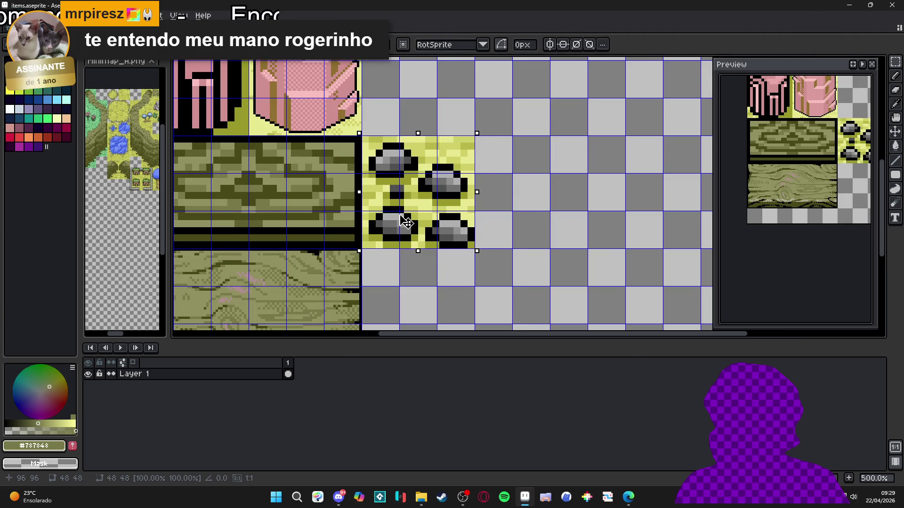
{"action": "key", "text": "Return"}
{"action": "scroll", "coordinate": [379, 146], "scroll_direction": "down", "scroll_amount": 1}
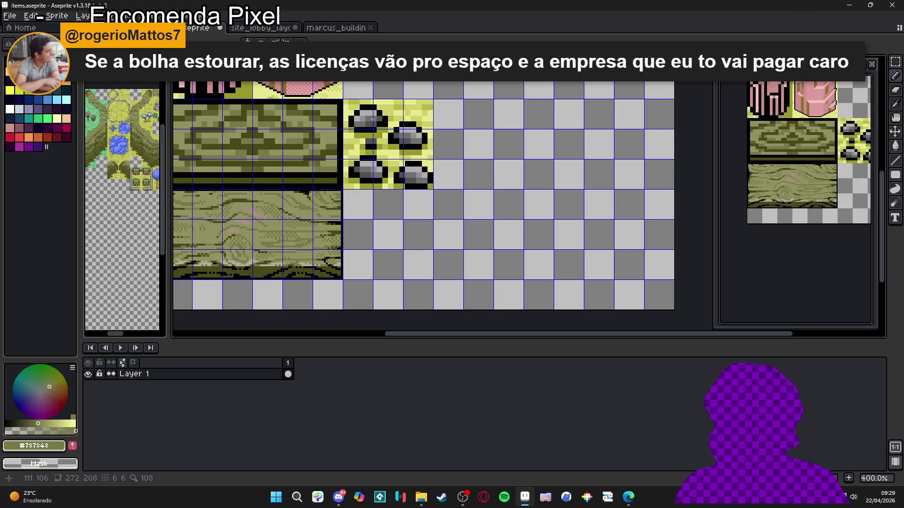
{"action": "scroll", "coordinate": [372, 119], "scroll_direction": "up", "scroll_amount": 5}
Round off the rock's top outline, repainting stray black pixels light grey #b0b0b0 and pale yellow #d0d068.
{"action": "left_click", "coordinate": [370, 114], "text": "alt"}
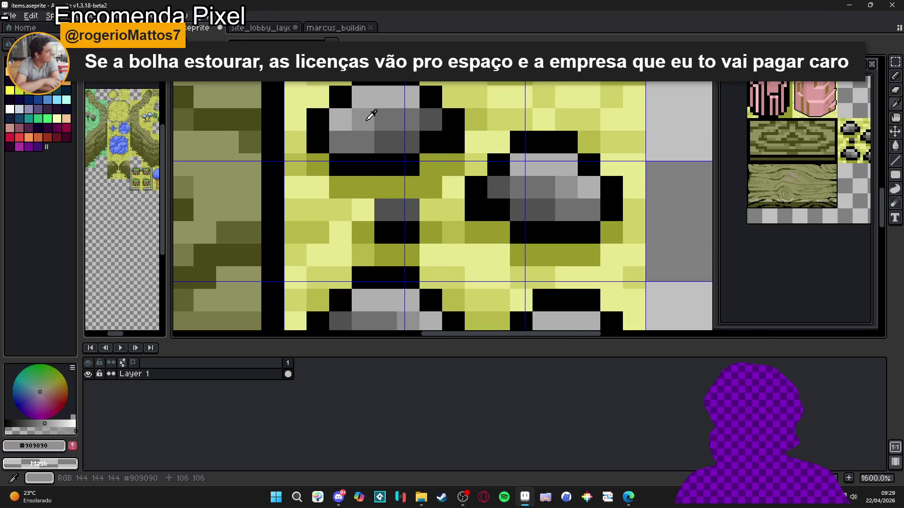
{"action": "left_click", "coordinate": [353, 88], "text": "alt"}
{"action": "left_click_drag", "start_coordinate": [353, 88], "coordinate": [383, 118]}
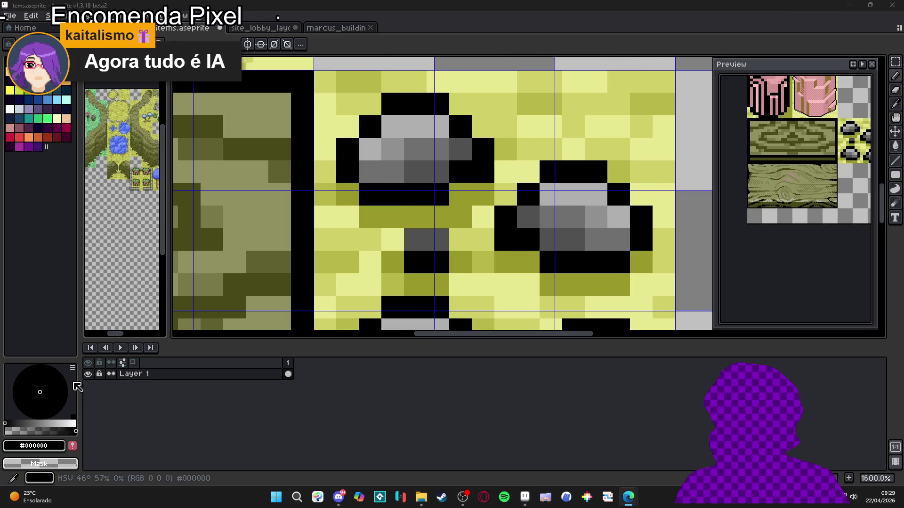
{"action": "left_click", "coordinate": [438, 127], "text": "alt"}
{"action": "left_click_drag", "start_coordinate": [452, 135], "coordinate": [460, 129]}
{"action": "left_click", "coordinate": [464, 117], "text": "alt"}
{"action": "left_click", "coordinate": [453, 113]}
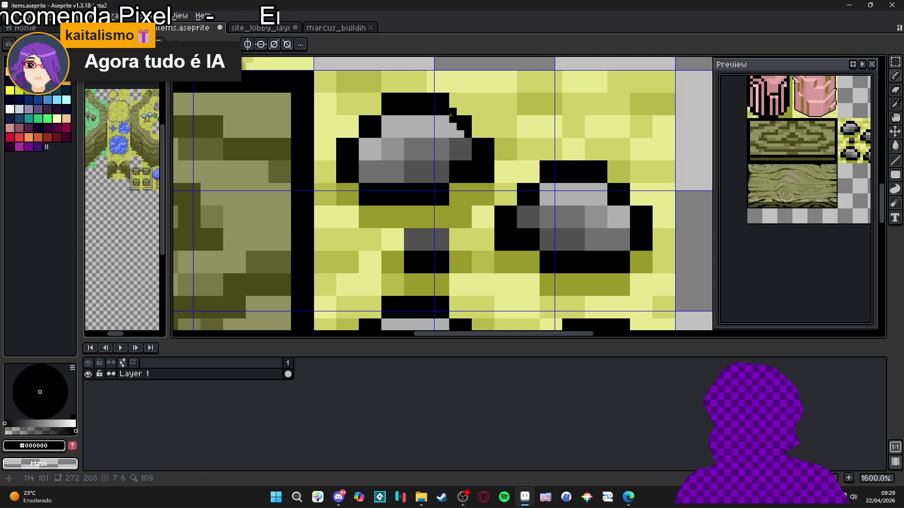
{"action": "left_click", "coordinate": [450, 87], "text": "alt"}
{"action": "left_click", "coordinate": [441, 96]}
{"action": "mouse_move", "coordinate": [421, 96]}
{"action": "left_mouse_down"}
{"action": "mouse_move", "coordinate": [446, 102]}
{"action": "mouse_move", "coordinate": [394, 112]}
{"action": "mouse_move", "coordinate": [383, 96]}
{"action": "mouse_move", "coordinate": [370, 128]}
{"action": "left_mouse_up"}
{"action": "left_click", "coordinate": [421, 121], "text": "alt"}
{"action": "left_click", "coordinate": [426, 95], "text": "alt"}
Redraw the rock's upper-left edge, shifting the black outline one pixel left with grey fill beneath.
{"action": "left_click", "coordinate": [384, 105], "text": "alt"}
{"action": "left_click", "coordinate": [381, 110], "text": "alt"}
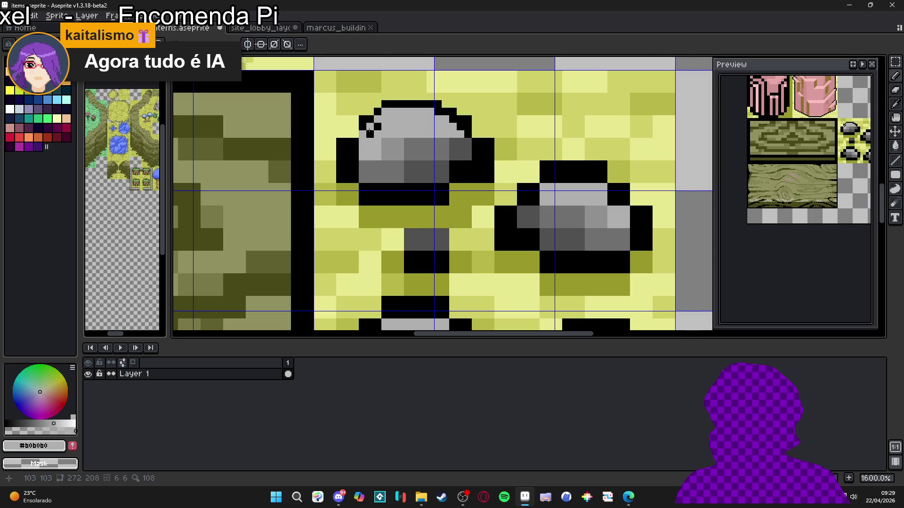
{"action": "left_click", "coordinate": [363, 127]}
{"action": "left_click", "coordinate": [357, 128], "text": "alt"}
{"action": "left_click", "coordinate": [354, 135]}
{"action": "left_click", "coordinate": [363, 141], "text": "alt"}
{"action": "left_click", "coordinate": [355, 142]}
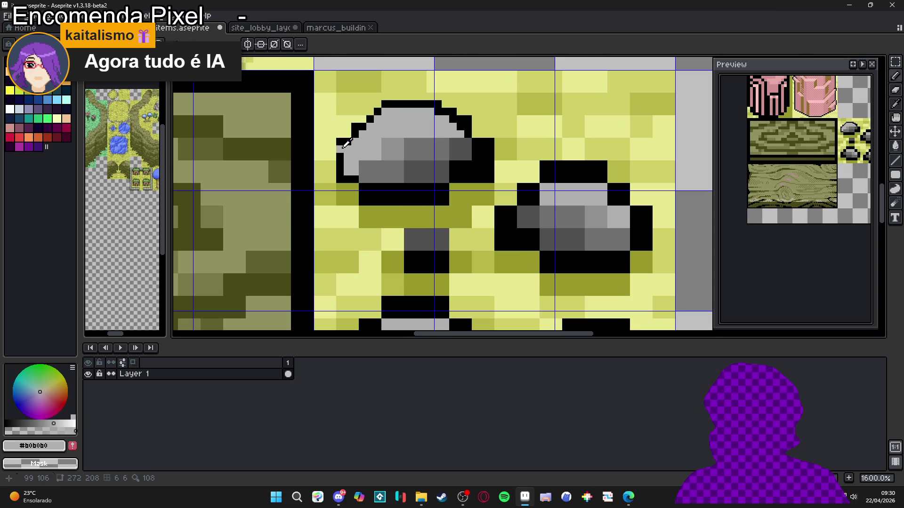
Trim upper-left outline pixels to yellow #c8c890 grass and extend the black outline by one pixel.
{"action": "left_click", "coordinate": [342, 135], "text": "alt"}
{"action": "left_click", "coordinate": [343, 142]}
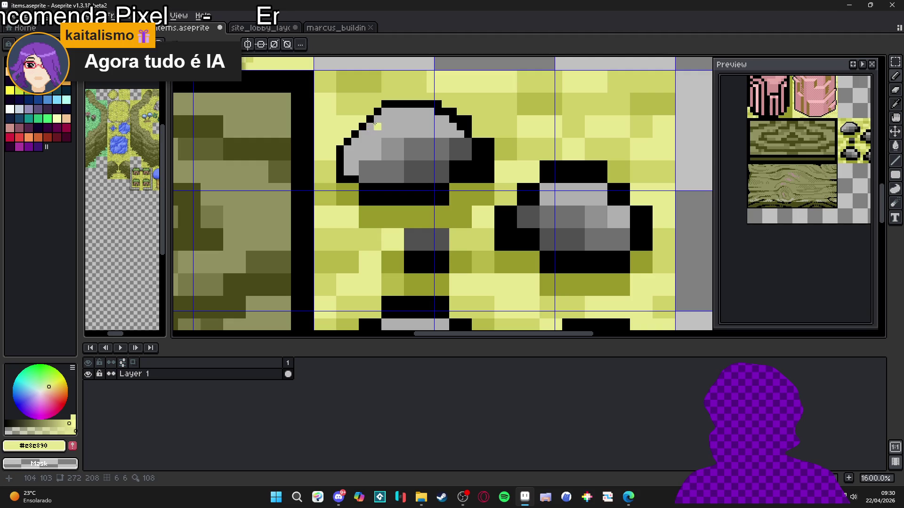
{"action": "left_click", "coordinate": [348, 135], "text": "alt"}
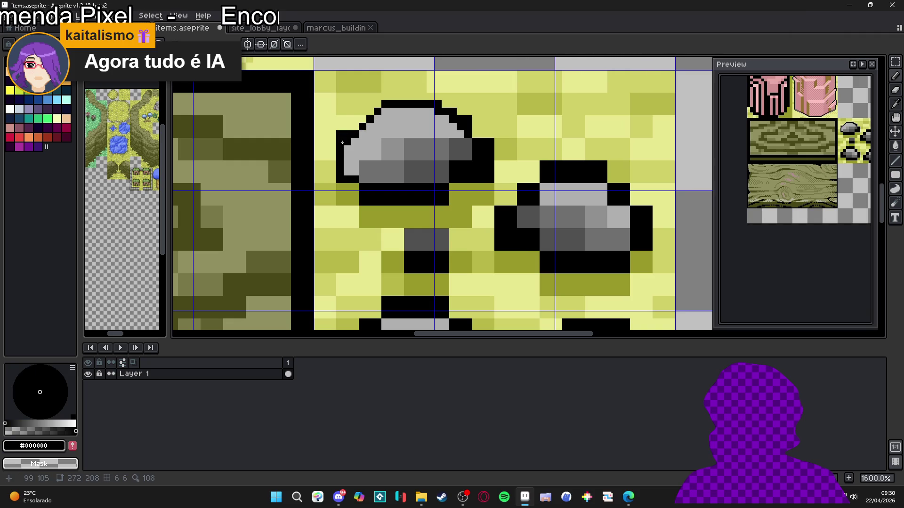
{"action": "left_click", "coordinate": [333, 135], "text": "alt"}
{"action": "left_click", "coordinate": [341, 137]}
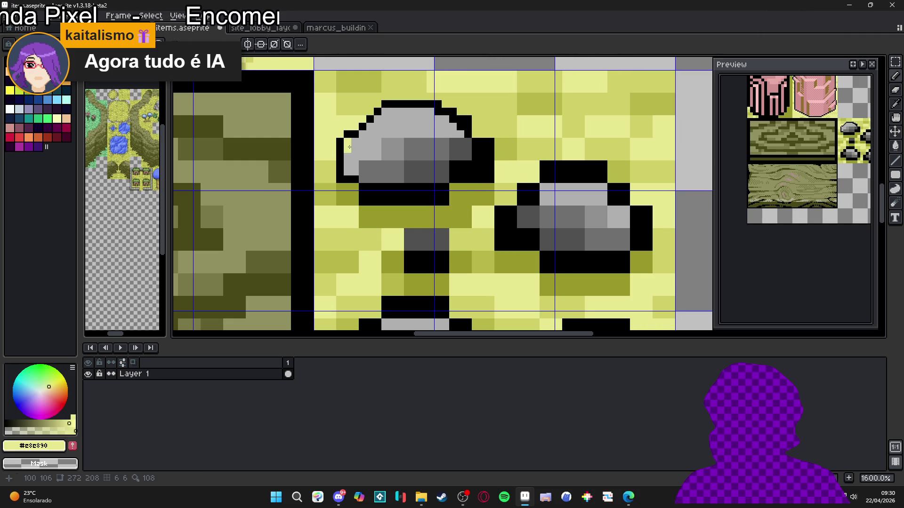
{"action": "left_click", "coordinate": [346, 142], "text": "alt"}
{"action": "left_click", "coordinate": [340, 132], "text": "alt"}
{"action": "left_click", "coordinate": [347, 141], "text": "alt"}
{"action": "left_click", "coordinate": [339, 140], "text": "alt"}
{"action": "left_click", "coordinate": [342, 139], "text": "alt"}
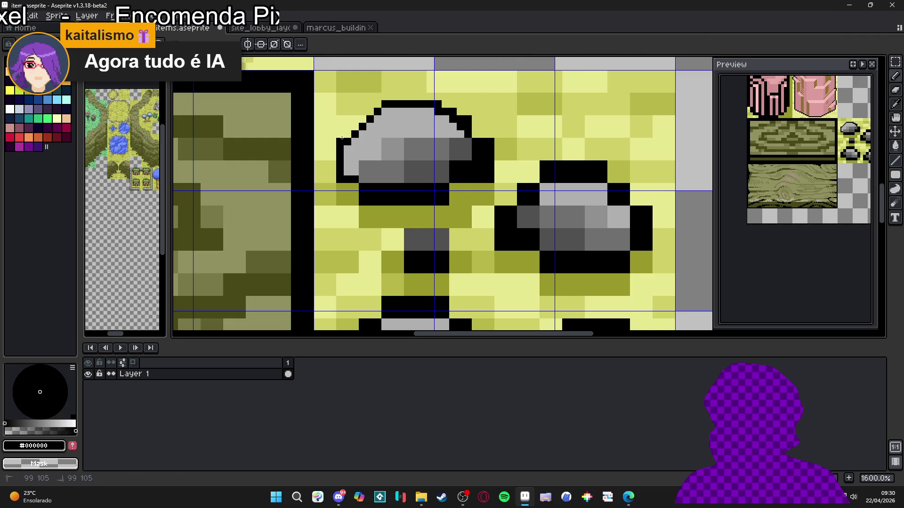
{"action": "left_click", "coordinate": [383, 117]}
Fix the top-right outline with a pale yellow #d0d068 pixel and fill its gap in black.
{"action": "left_click", "coordinate": [454, 100], "text": "alt"}
{"action": "left_click", "coordinate": [431, 104]}
{"action": "right_click", "coordinate": [459, 119]}
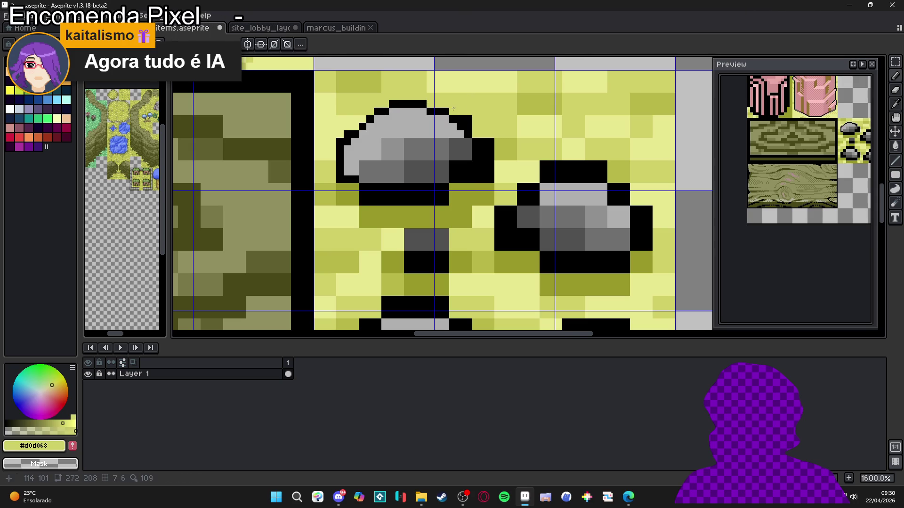
{"action": "key", "text": "x"}
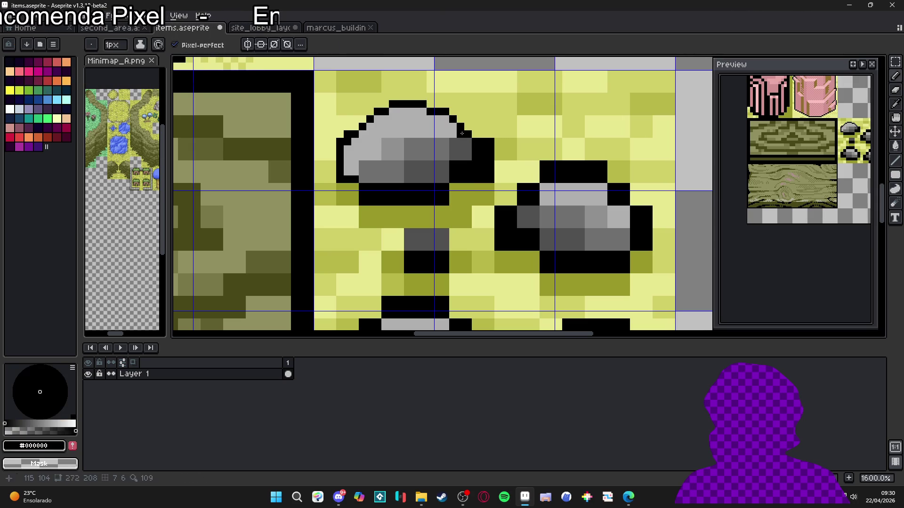
Paint the rock's lower edge dark grey #505050 and turn the black row beneath it olive #989828.
{"action": "left_click", "coordinate": [467, 143], "text": "alt"}
{"action": "left_click", "coordinate": [475, 146], "text": "alt"}
{"action": "left_click", "coordinate": [469, 149], "text": "alt"}
{"action": "mouse_move", "coordinate": [477, 169]}
{"action": "left_mouse_down"}
{"action": "mouse_move", "coordinate": [451, 171]}
{"action": "mouse_move", "coordinate": [429, 188]}
{"action": "mouse_move", "coordinate": [372, 187]}
{"action": "mouse_move", "coordinate": [375, 205]}
{"action": "mouse_move", "coordinate": [446, 202]}
{"action": "left_mouse_up"}
{"action": "key", "text": "plus"}
{"action": "left_click", "coordinate": [354, 196], "text": "alt"}
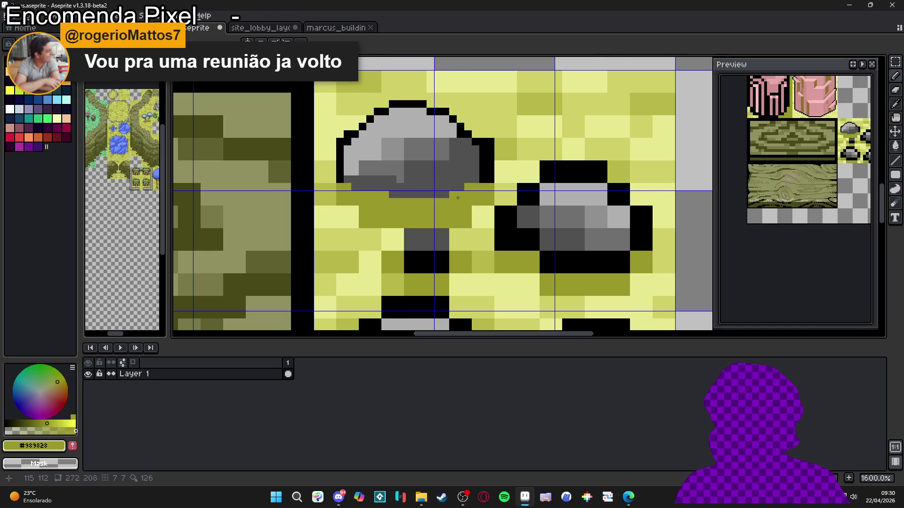
{"action": "left_click", "coordinate": [453, 188], "text": "alt"}
{"action": "left_click", "coordinate": [385, 194]}
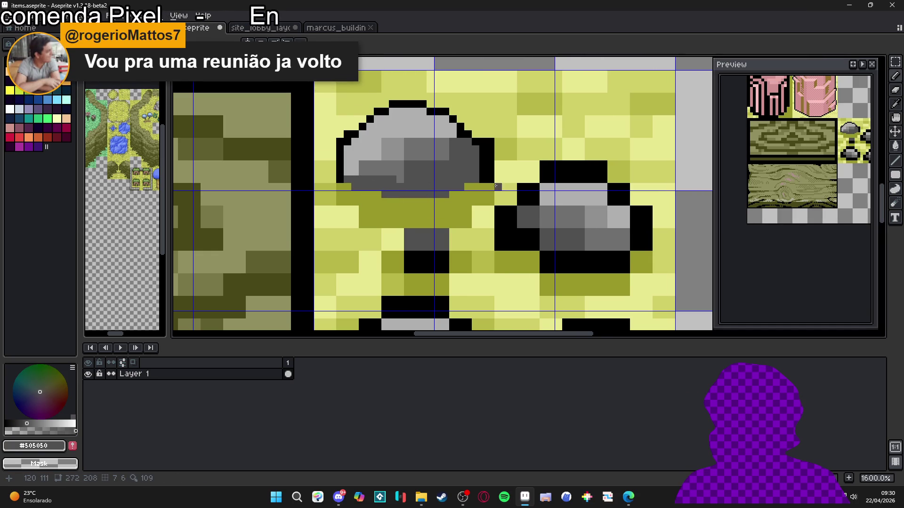
{"action": "scroll", "coordinate": [505, 171], "scroll_direction": "up", "scroll_amount": 1}
Replace the rock's right black outline column with olive #b8b848 and reshape the right edge.
{"action": "scroll", "coordinate": [808, 124], "scroll_direction": "up", "scroll_amount": 1}
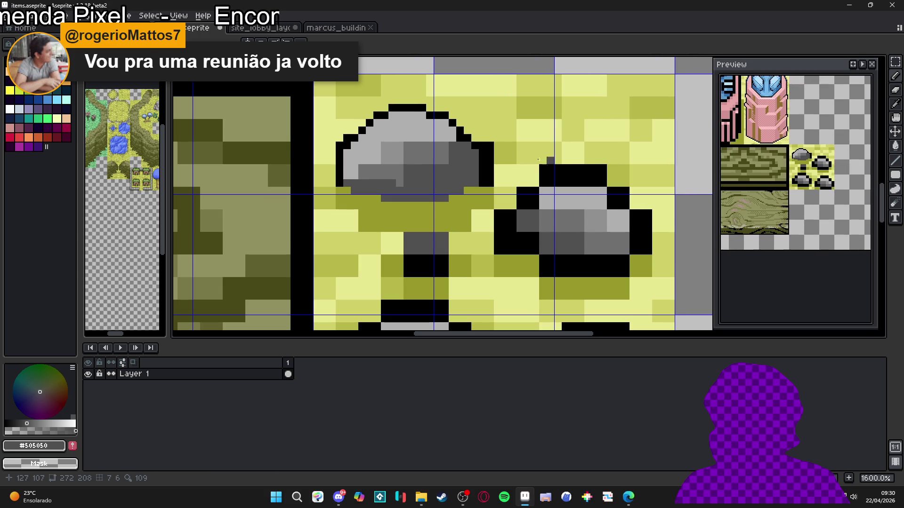
{"action": "scroll", "coordinate": [488, 148], "scroll_direction": "up", "scroll_amount": 1}
{"action": "left_click", "coordinate": [488, 147], "text": "alt"}
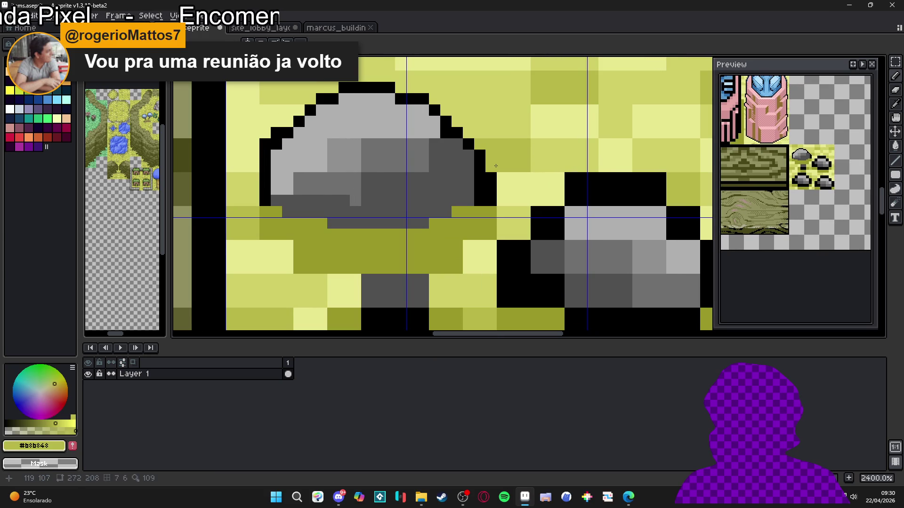
{"action": "left_click_drag", "start_coordinate": [491, 178], "coordinate": [491, 200]}
{"action": "left_click", "coordinate": [480, 166], "text": "alt"}
{"action": "left_click", "coordinate": [469, 156]}
{"action": "left_click", "coordinate": [489, 156], "text": "alt"}
{"action": "left_click", "coordinate": [480, 155]}
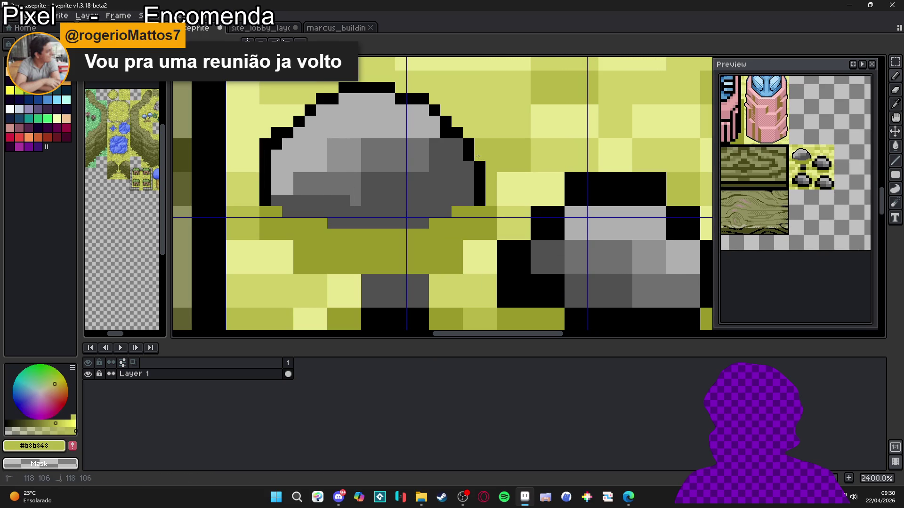
Add a dark grey #505050 rock pixel and adjust nearby outline pixels between black and yellow #d0d068.
{"action": "left_click", "coordinate": [446, 134], "text": "alt"}
{"action": "left_click", "coordinate": [439, 132]}
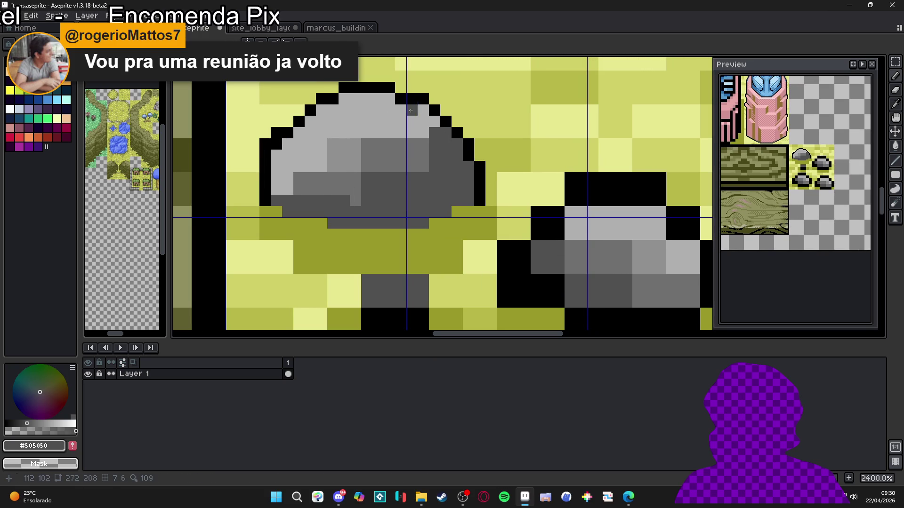
{"action": "left_click", "coordinate": [423, 99], "text": "alt"}
{"action": "left_click", "coordinate": [423, 111]}
{"action": "left_click", "coordinate": [434, 99], "text": "alt"}
{"action": "left_click", "coordinate": [423, 99]}
Reshape the top of the outline with black pixels, clearing two top pixels to yellow #e8e890.
{"action": "left_click", "coordinate": [322, 99], "text": "alt"}
{"action": "left_click", "coordinate": [310, 110]}
{"action": "left_click", "coordinate": [312, 95], "text": "alt"}
{"action": "left_click", "coordinate": [322, 98]}
{"action": "left_click", "coordinate": [333, 98], "text": "alt"}
{"action": "left_click", "coordinate": [343, 98]}
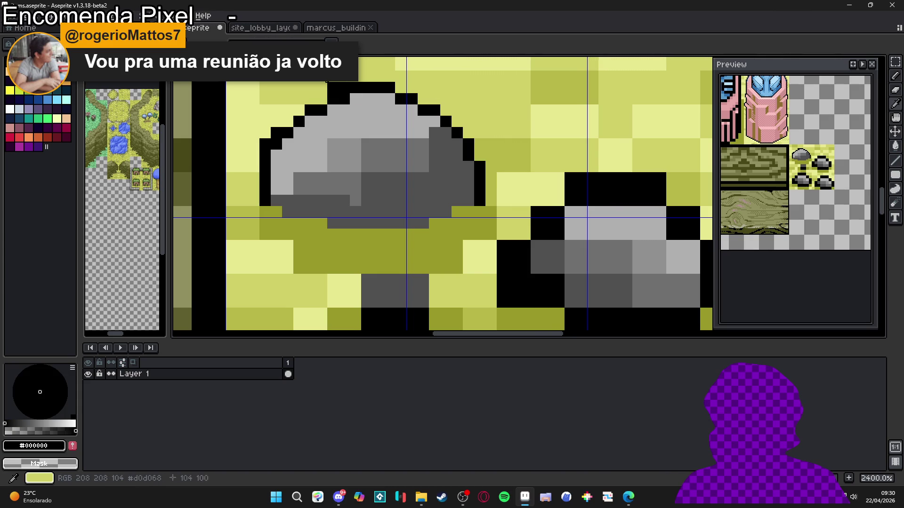
{"action": "left_click", "coordinate": [332, 76], "text": "alt"}
{"action": "left_click_drag", "start_coordinate": [333, 87], "coordinate": [344, 88]}
Clear an upper-left outline pixel to yellow and zoom out to check the whole tile.
{"action": "left_click", "coordinate": [265, 144]}
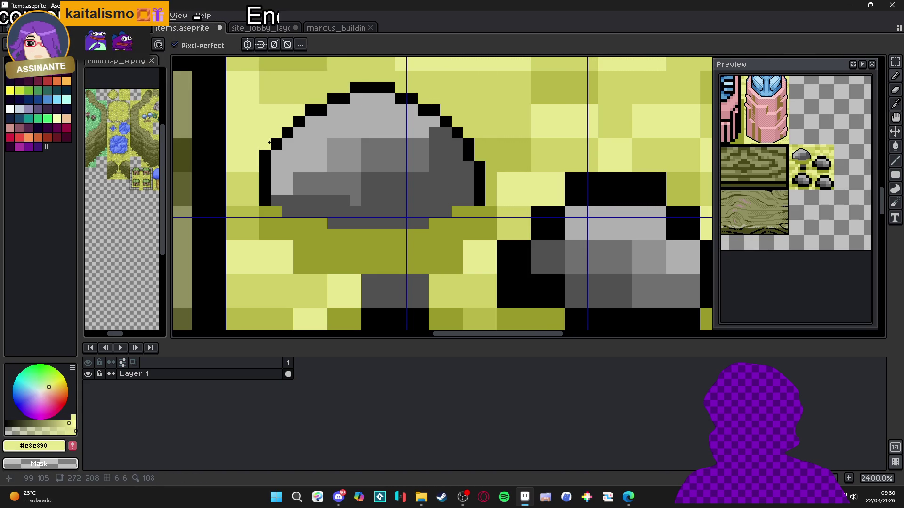
{"action": "left_click", "coordinate": [265, 155], "text": "alt"}
{"action": "left_click", "coordinate": [262, 131], "text": "alt"}
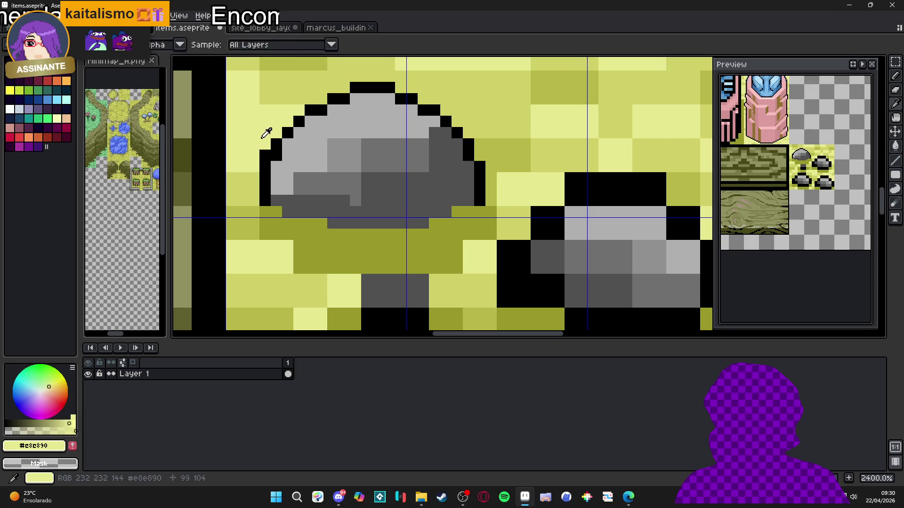
{"action": "left_click", "coordinate": [265, 155]}
{"action": "scroll", "coordinate": [278, 159], "scroll_direction": "down", "scroll_amount": 6}
{"action": "scroll", "coordinate": [320, 165], "scroll_direction": "up", "scroll_amount": 4}
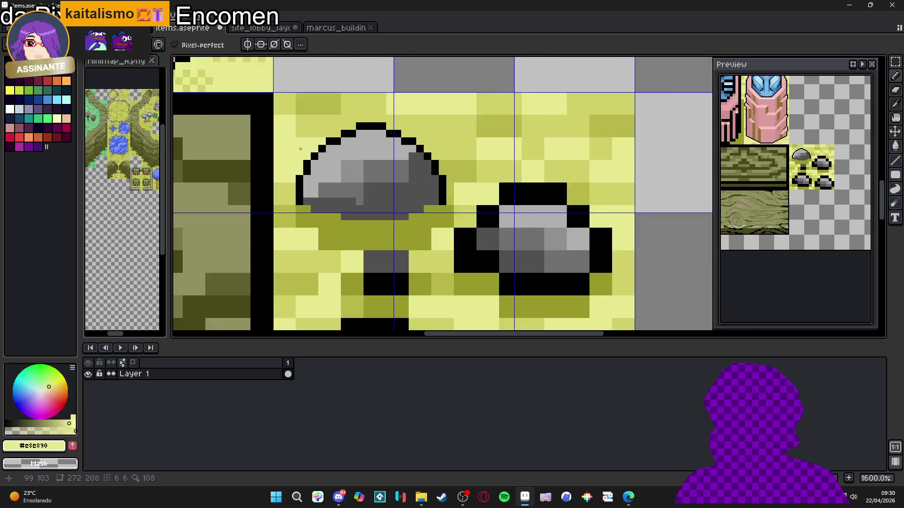
Draw the upper-left outline as an even black diagonal, trimming excess pixels back to yellow #c8c890.
{"action": "left_click", "coordinate": [320, 160], "text": "alt"}
{"action": "left_click", "coordinate": [329, 158]}
{"action": "left_click", "coordinate": [317, 170]}
{"action": "left_click", "coordinate": [351, 147]}
{"action": "left_click", "coordinate": [340, 158]}
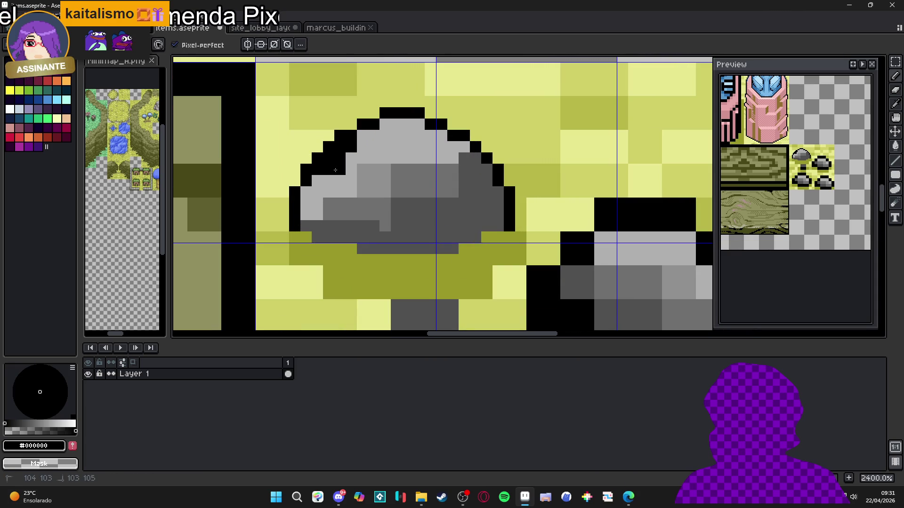
{"action": "left_click", "coordinate": [306, 158], "text": "alt"}
{"action": "left_click", "coordinate": [317, 158]}
{"action": "left_click", "coordinate": [339, 147]}
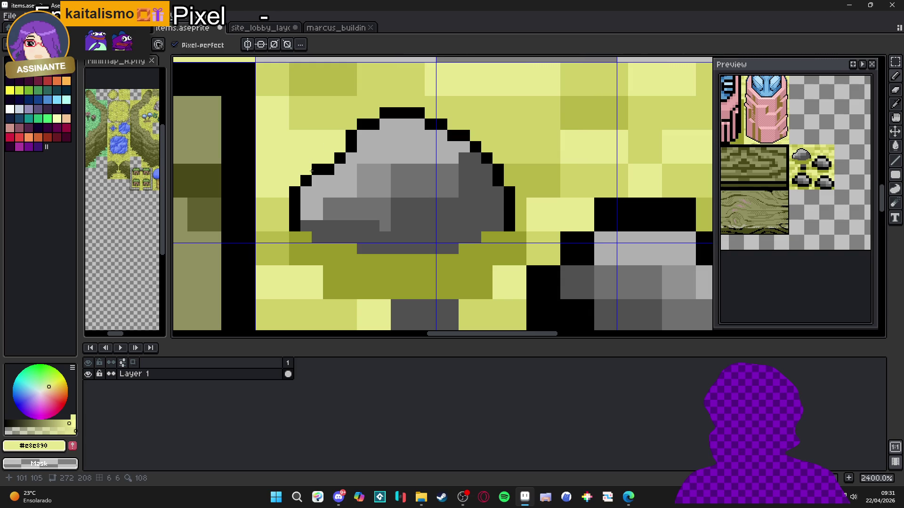
{"action": "scroll", "coordinate": [329, 179], "scroll_direction": "down", "scroll_amount": 5}
{"action": "scroll", "coordinate": [455, 199], "scroll_direction": "up", "scroll_amount": 3}
{"action": "scroll", "coordinate": [455, 199], "scroll_direction": "down", "scroll_amount": 3}
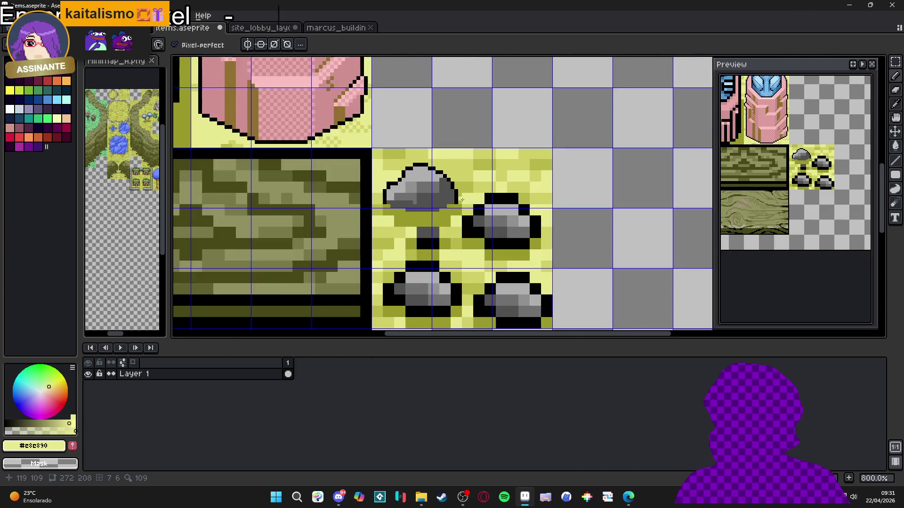
Fill the upper-right rock light grey #b0b0b0 across its top row, left side and dark lower-right edge.
{"action": "scroll", "coordinate": [561, 233], "scroll_direction": "up", "scroll_amount": 2}
{"action": "left_click", "coordinate": [484, 162], "text": "alt"}
{"action": "left_click", "coordinate": [477, 174], "text": "alt"}
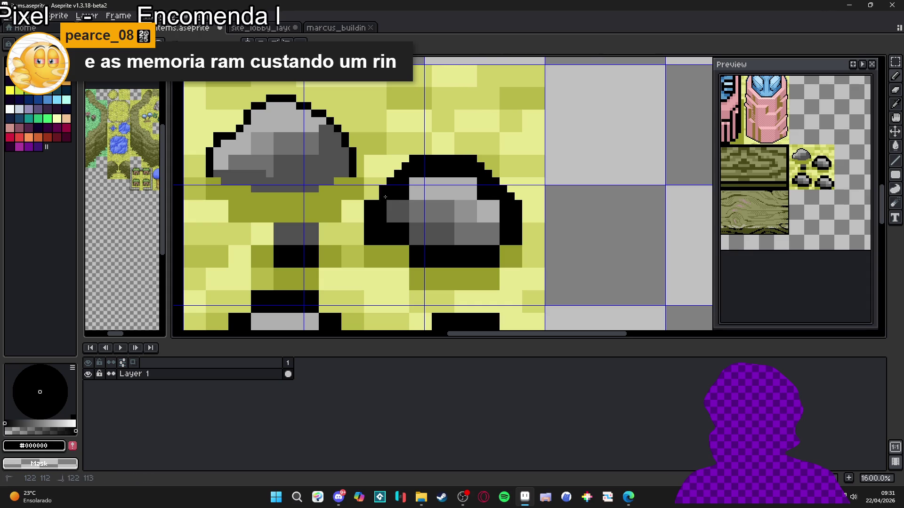
{"action": "left_click", "coordinate": [457, 191], "text": "alt"}
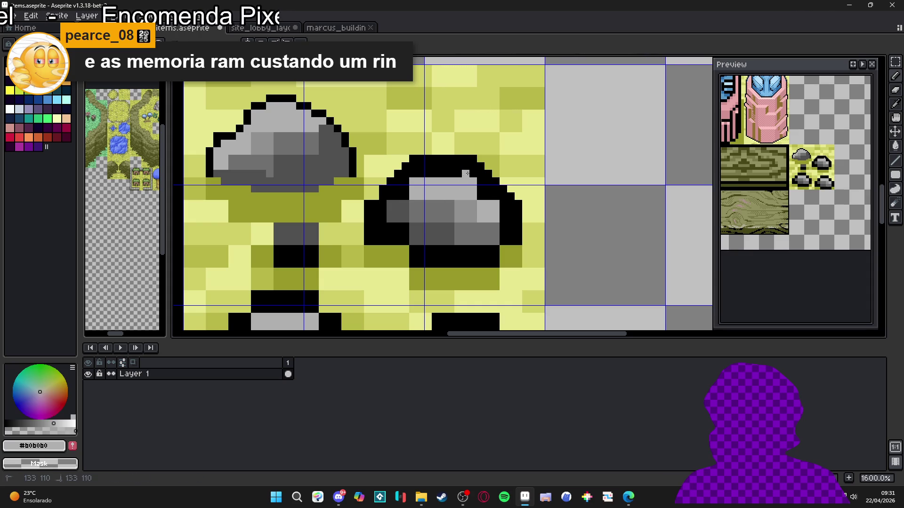
{"action": "left_click", "coordinate": [413, 166], "text": "shift"}
{"action": "mouse_move", "coordinate": [387, 208]}
{"action": "left_mouse_down"}
{"action": "mouse_move", "coordinate": [375, 242]}
{"action": "mouse_move", "coordinate": [423, 257]}
{"action": "mouse_move", "coordinate": [492, 256]}
{"action": "mouse_move", "coordinate": [512, 236]}
{"action": "mouse_move", "coordinate": [507, 202]}
{"action": "mouse_move", "coordinate": [480, 172]}
{"action": "mouse_move", "coordinate": [473, 186]}
{"action": "mouse_move", "coordinate": [412, 174]}
{"action": "mouse_move", "coordinate": [400, 210]}
{"action": "mouse_move", "coordinate": [416, 212]}
{"action": "mouse_move", "coordinate": [411, 205]}
{"action": "mouse_move", "coordinate": [391, 238]}
{"action": "mouse_move", "coordinate": [434, 248]}
{"action": "left_mouse_up"}
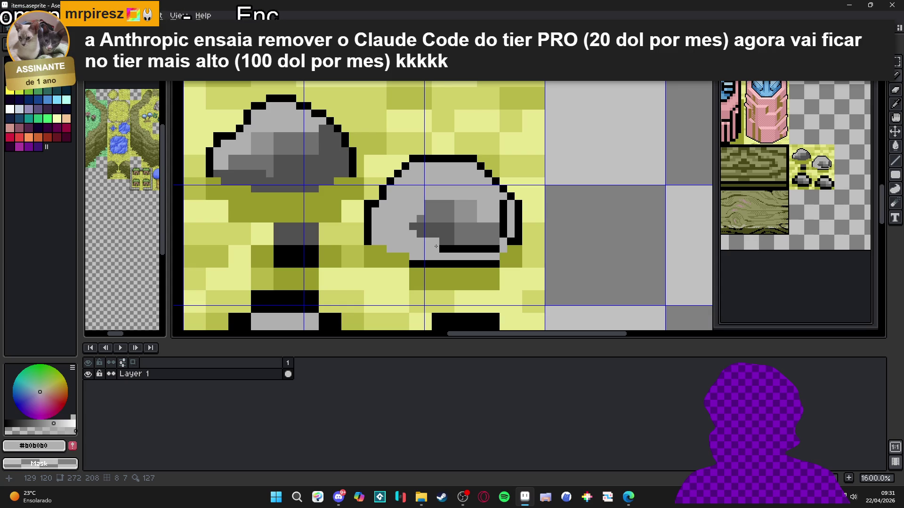
{"action": "mouse_move", "coordinate": [436, 246]}
{"action": "left_mouse_down"}
{"action": "mouse_move", "coordinate": [500, 244]}
{"action": "mouse_move", "coordinate": [503, 202]}
{"action": "mouse_move", "coordinate": [426, 207]}
{"action": "mouse_move", "coordinate": [419, 222]}
{"action": "mouse_move", "coordinate": [501, 222]}
{"action": "mouse_move", "coordinate": [438, 219]}
{"action": "left_mouse_up"}
{"action": "scroll", "coordinate": [491, 239], "scroll_direction": "down", "scroll_amount": 3}
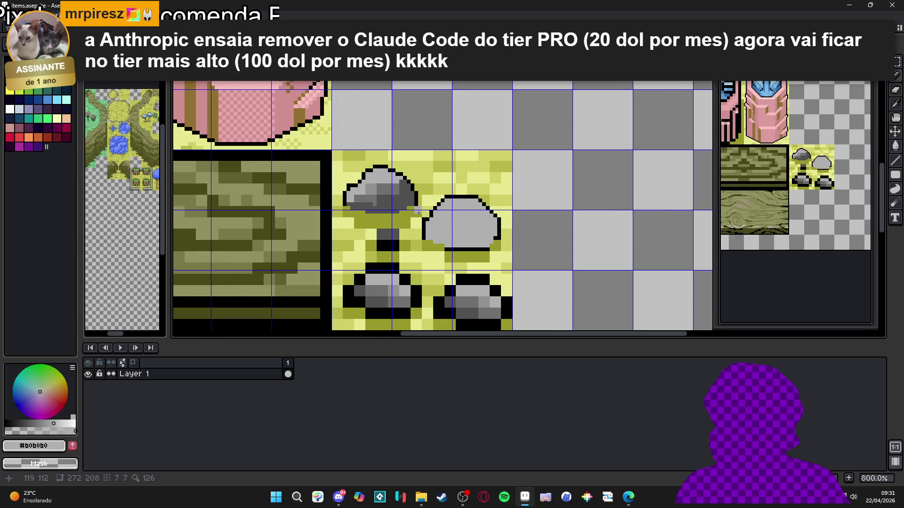
{"action": "scroll", "coordinate": [426, 213], "scroll_direction": "up", "scroll_amount": 3}
{"action": "mouse_move", "coordinate": [400, 207]}
{"action": "left_mouse_down"}
{"action": "mouse_move", "coordinate": [412, 207]}
{"action": "mouse_move", "coordinate": [409, 238]}
{"action": "mouse_move", "coordinate": [419, 224]}
{"action": "mouse_move", "coordinate": [420, 235]}
{"action": "left_mouse_up"}
{"action": "scroll", "coordinate": [412, 189], "scroll_direction": "down", "scroll_amount": 5}
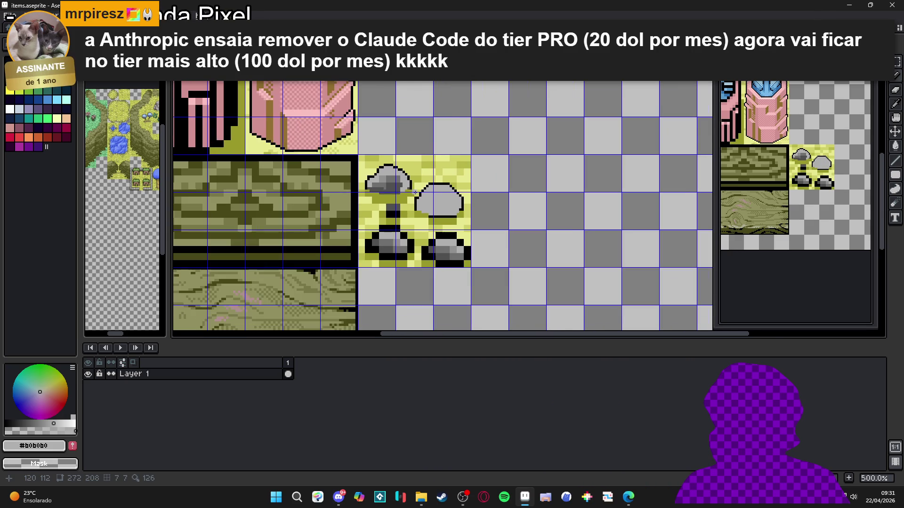
{"action": "scroll", "coordinate": [416, 192], "scroll_direction": "down", "scroll_amount": 1}
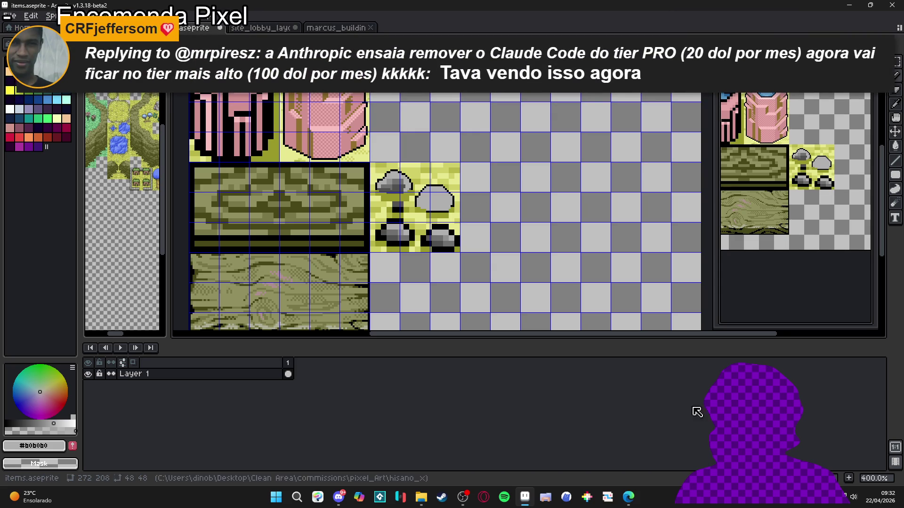
Launch the radio player program from the radio_royal folder on the desktop (Área de Trabalho).
{"action": "left_click", "coordinate": [421, 497]}
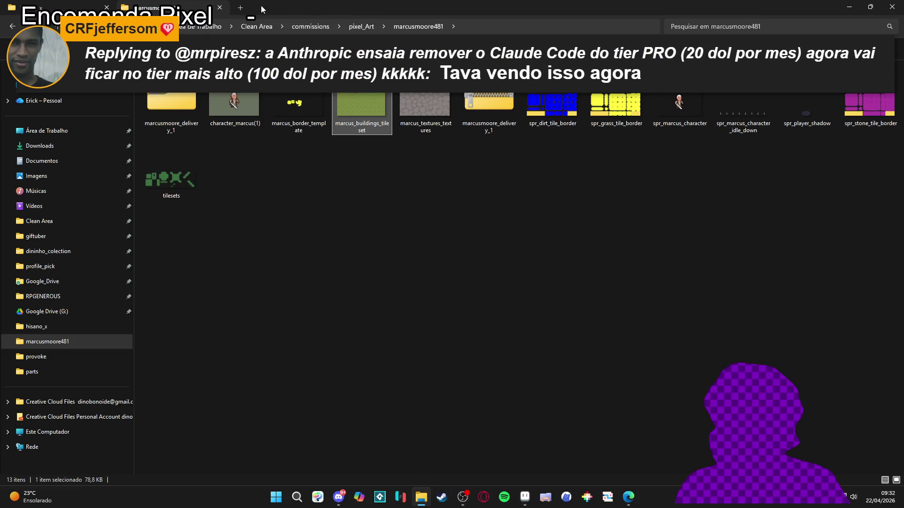
{"action": "left_click", "coordinate": [240, 8]}
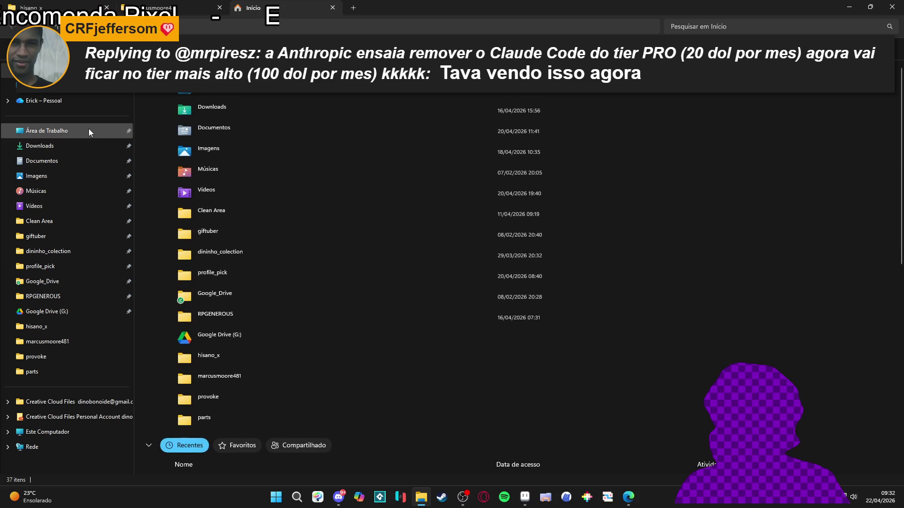
{"action": "left_click", "coordinate": [89, 131]}
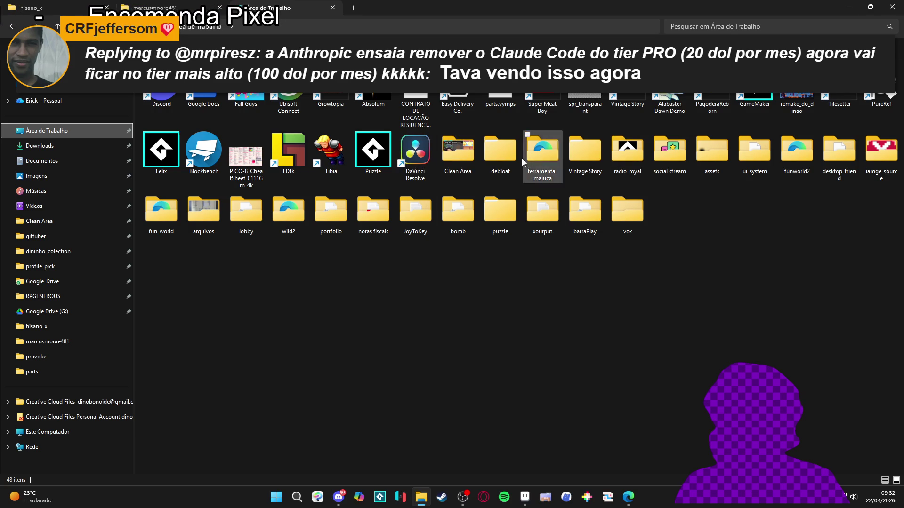
{"action": "double_click", "coordinate": [639, 162]}
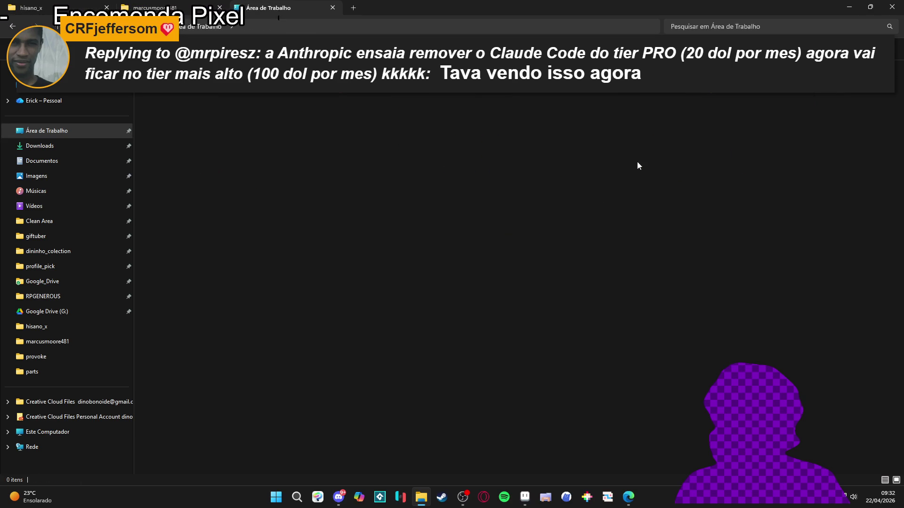
{"action": "double_click", "coordinate": [381, 184]}
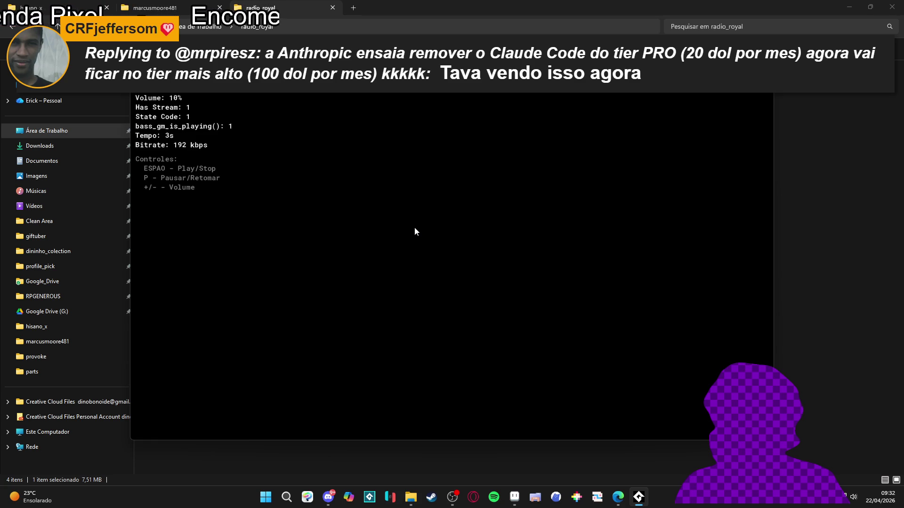
Mute the system volume to 0 and minimize Explorer to return to Aseprite.
{"action": "key", "text": "alt+Tab"}
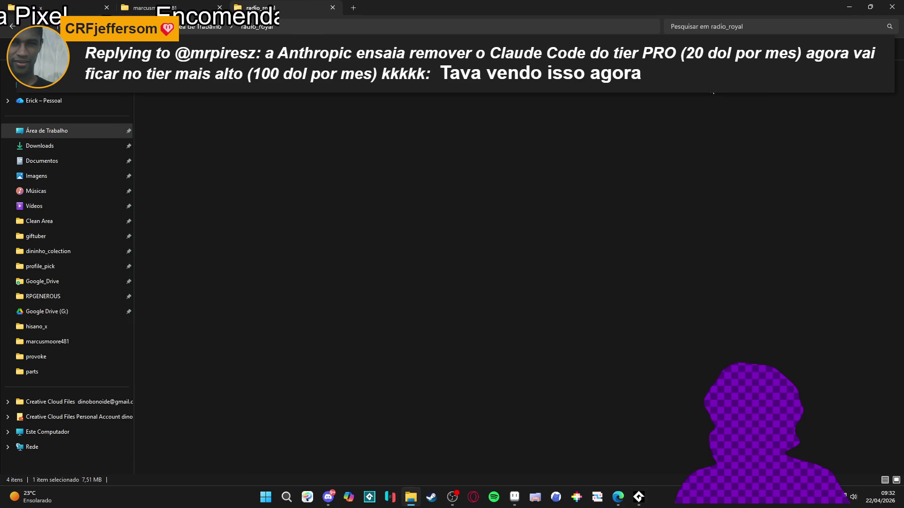
{"action": "key", "text": "XF86AudioLowerVolume"}
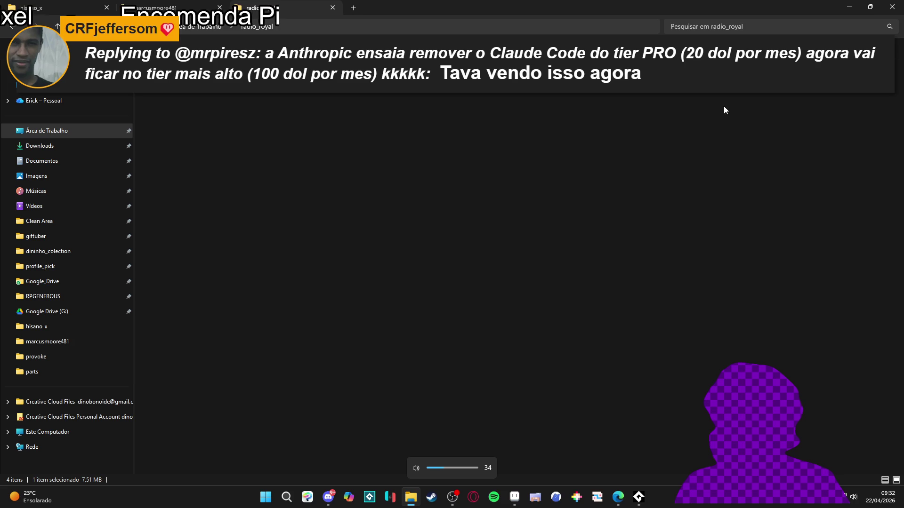
{"action": "key", "text": "XF86AudioLowerVolume"}
{"action": "key", "text": "XF86AudioLowerVolume"}
{"action": "key", "text": "XF86AudioLowerVolume"}
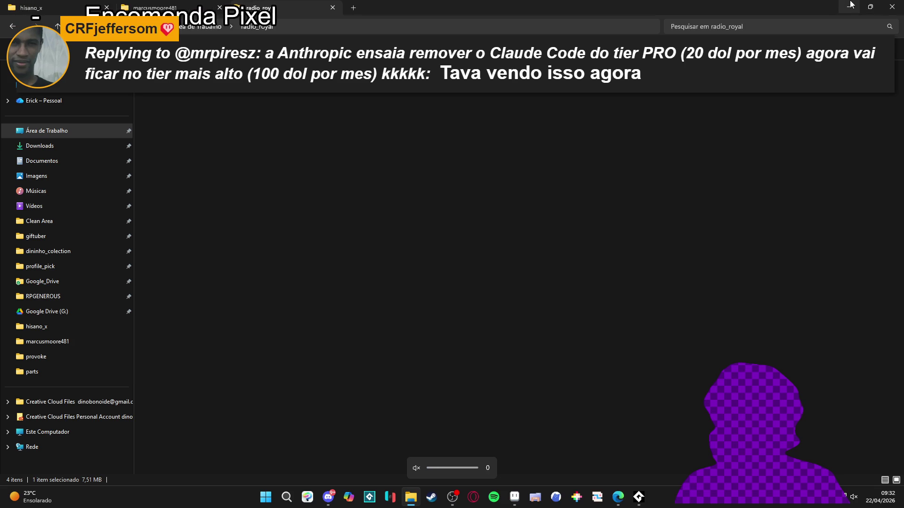
{"action": "left_click", "coordinate": [849, 7]}
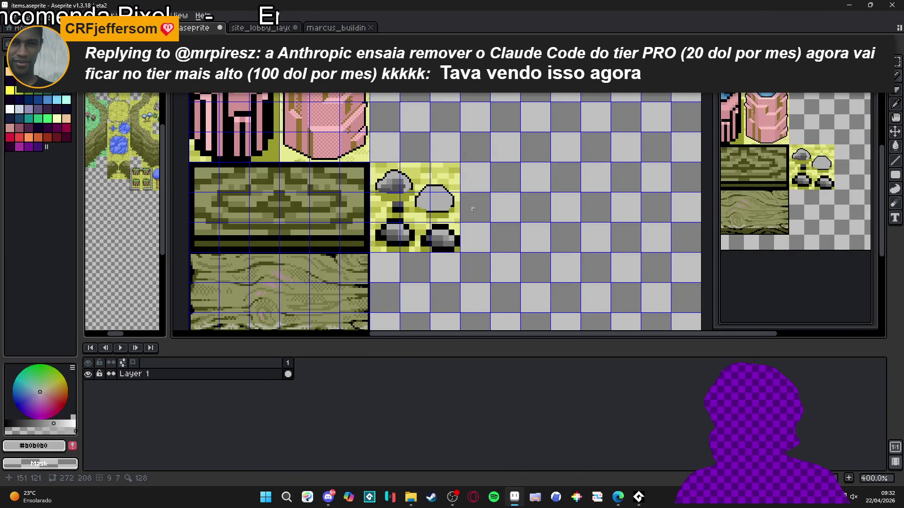
Shift the rock's top outline corner down a step, repainting the old outline pixels grass yellow.
{"action": "scroll", "coordinate": [447, 183], "scroll_direction": "up", "scroll_amount": 4}
{"action": "left_click", "coordinate": [440, 189], "text": "alt"}
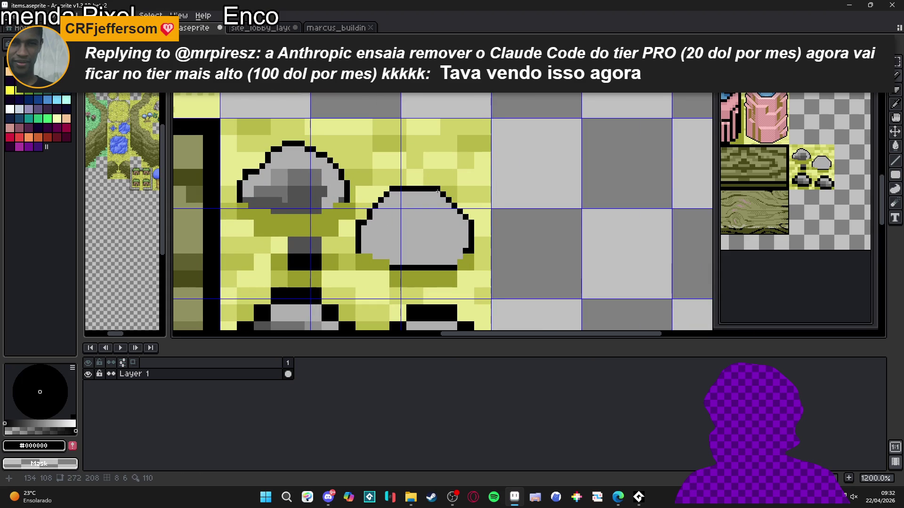
{"action": "left_click", "coordinate": [426, 194]}
{"action": "left_click", "coordinate": [445, 187], "text": "alt"}
{"action": "left_click_drag", "start_coordinate": [436, 188], "coordinate": [418, 188]}
{"action": "key", "text": "shift"}
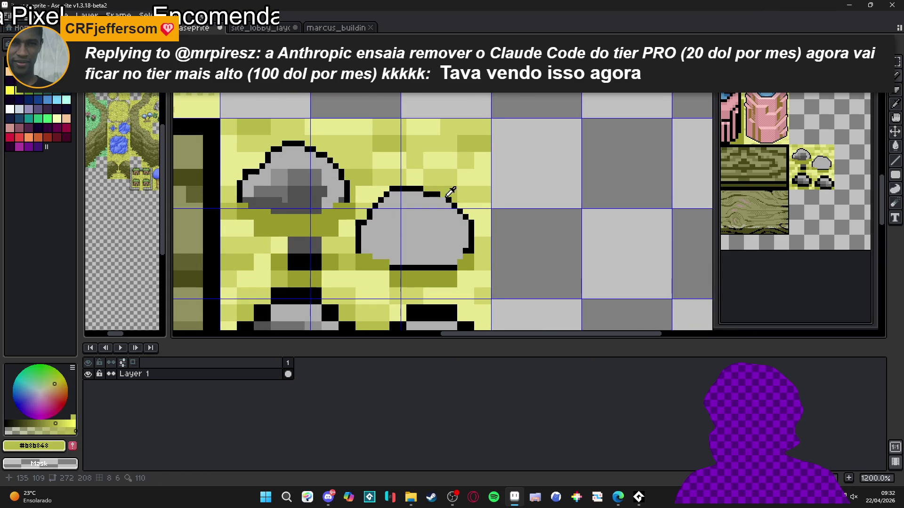
{"action": "left_click", "coordinate": [445, 194], "text": "alt"}
{"action": "left_click", "coordinate": [443, 200]}
{"action": "left_click", "coordinate": [450, 194], "text": "alt"}
{"action": "left_click", "coordinate": [444, 194]}
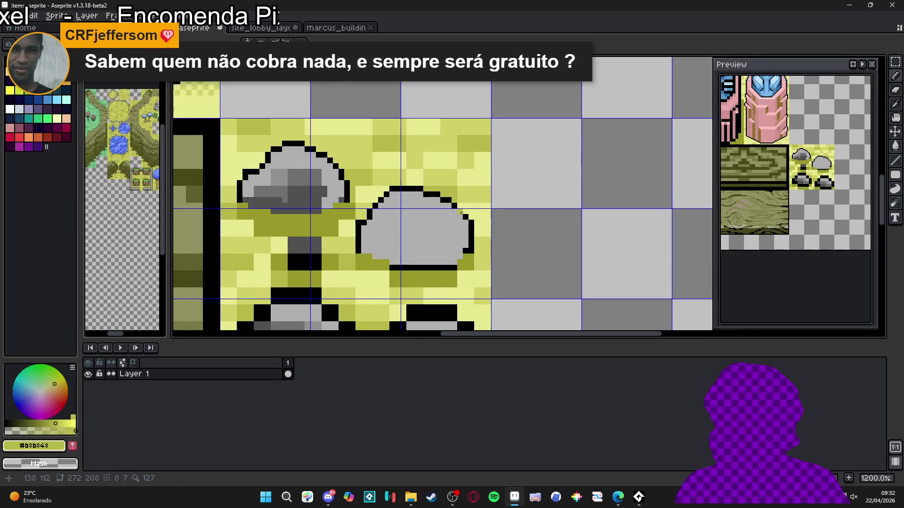
{"action": "left_click", "coordinate": [468, 217], "text": "alt"}
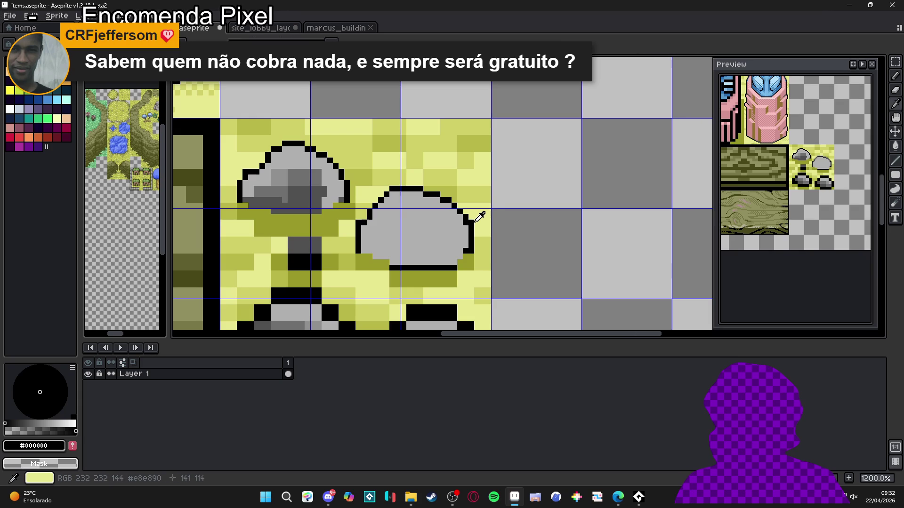
{"action": "left_click", "coordinate": [475, 219], "text": "alt"}
Draw a diagonal black line along the rock's top-right edge.
{"action": "scroll", "coordinate": [388, 199], "scroll_direction": "up", "scroll_amount": 1}
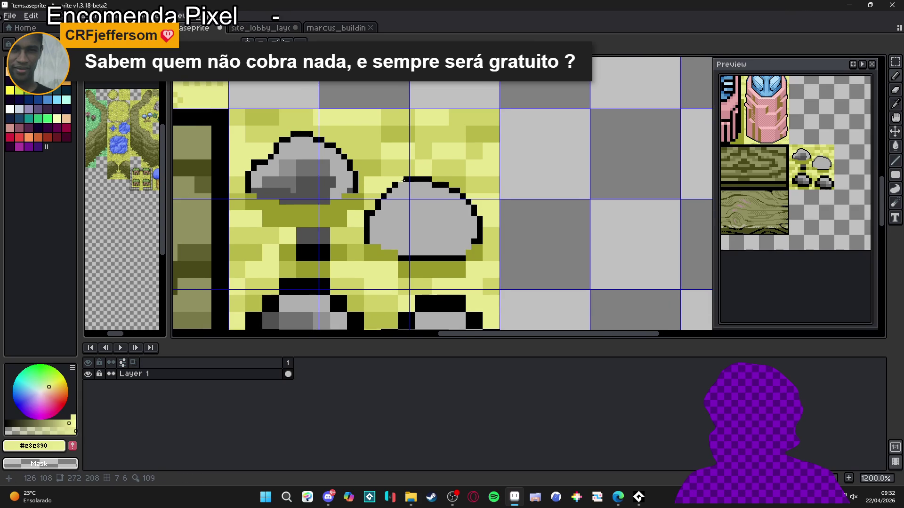
{"action": "scroll", "coordinate": [392, 184], "scroll_direction": "up", "scroll_amount": 2}
{"action": "left_click", "coordinate": [388, 183], "text": "alt"}
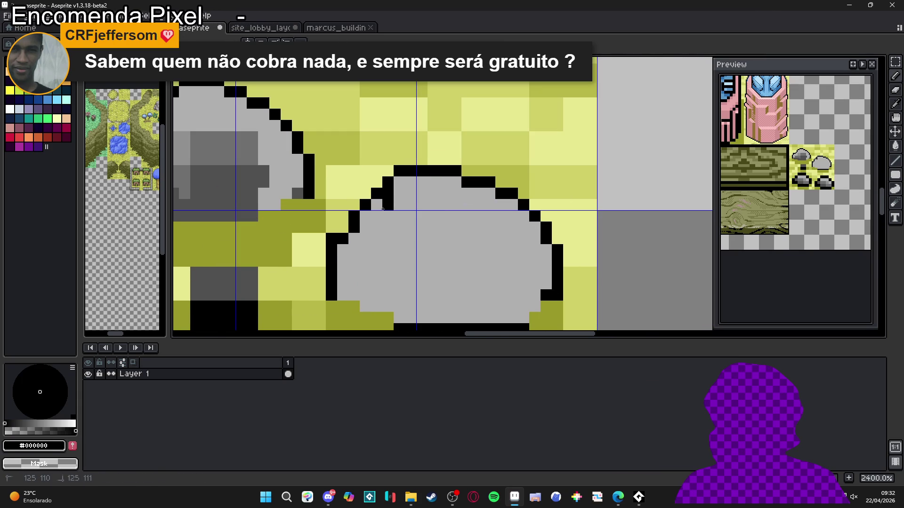
{"action": "scroll", "coordinate": [383, 209], "scroll_direction": "down", "scroll_amount": 3}
{"action": "scroll", "coordinate": [433, 193], "scroll_direction": "up", "scroll_amount": 2}
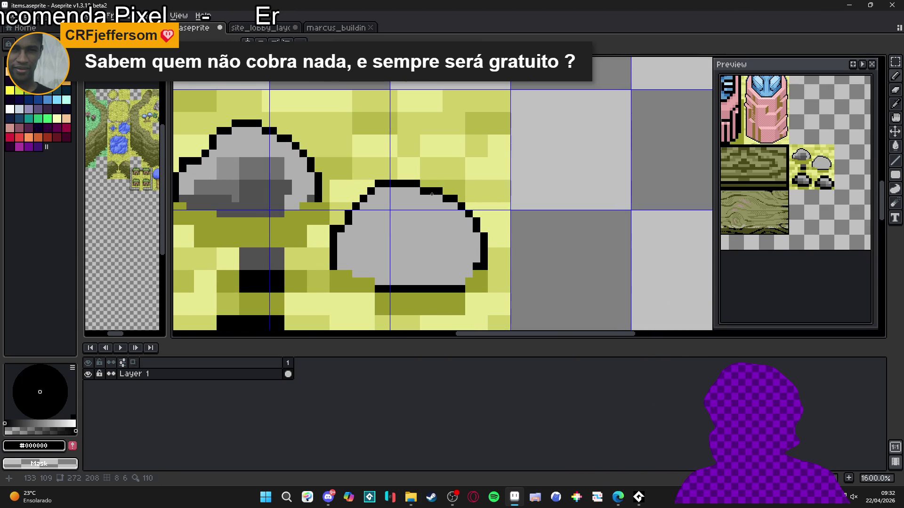
{"action": "left_click", "coordinate": [443, 215], "text": "shift"}
{"action": "left_click", "coordinate": [465, 216]}
{"action": "left_click", "coordinate": [464, 215], "text": "alt"}
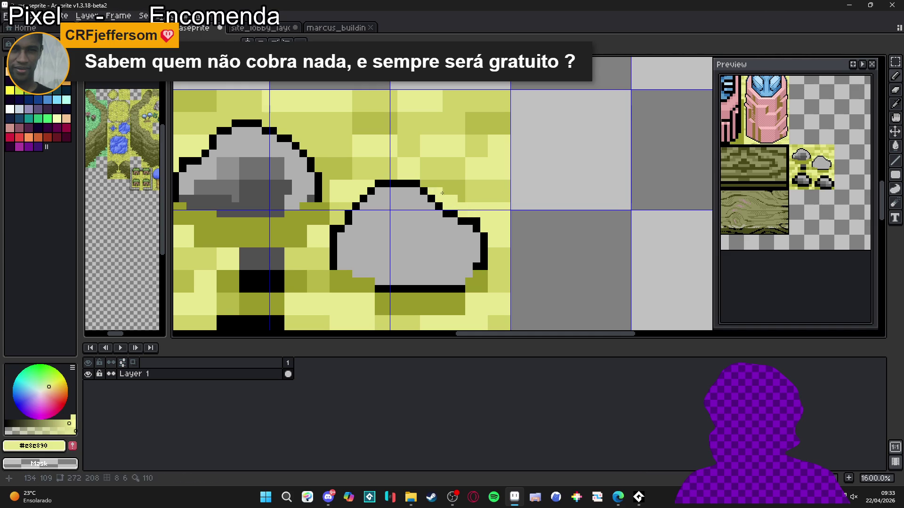
Fill gaps in the top-right outline steps and clean stray pixels with grey and grass yellow.
{"action": "left_click", "coordinate": [426, 191], "text": "alt"}
{"action": "left_click", "coordinate": [439, 198]}
{"action": "left_click", "coordinate": [445, 209]}
{"action": "left_click", "coordinate": [447, 221], "text": "alt"}
{"action": "left_click", "coordinate": [447, 214]}
{"action": "left_click", "coordinate": [436, 203]}
{"action": "left_click", "coordinate": [428, 183], "text": "alt"}
{"action": "left_click", "coordinate": [425, 199], "text": "alt"}
{"action": "left_click", "coordinate": [436, 188], "text": "alt"}
{"action": "left_click", "coordinate": [433, 178], "text": "alt"}
{"action": "left_click", "coordinate": [424, 184]}
Add black outline pixels along the rock's right edge.
{"action": "left_click", "coordinate": [472, 217], "text": "alt"}
{"action": "left_click", "coordinate": [485, 207], "text": "alt"}
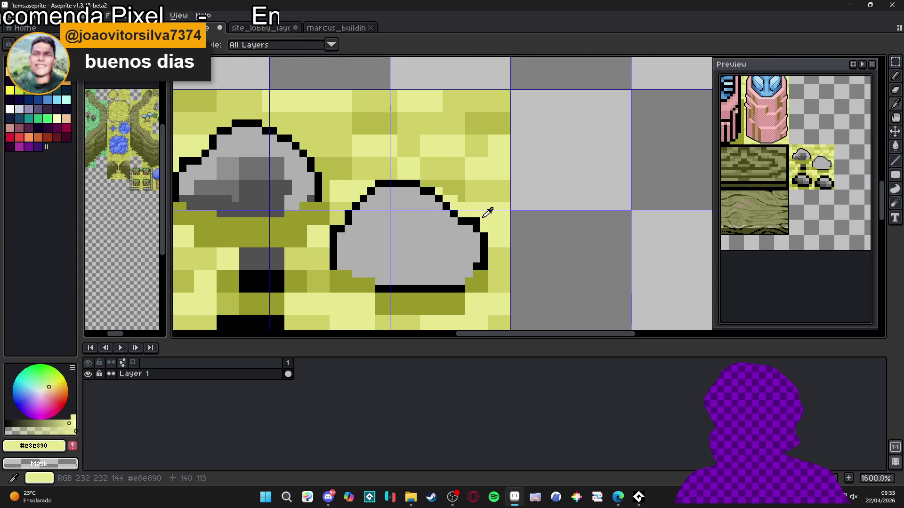
{"action": "left_click", "coordinate": [478, 229], "text": "alt"}
{"action": "left_click", "coordinate": [479, 235]}
{"action": "left_click", "coordinate": [488, 231], "text": "alt"}
Replace the rock's black bottom line with grass colour and paint its lower-left pixel grey.
{"action": "left_click", "coordinate": [486, 258], "text": "alt"}
{"action": "left_click", "coordinate": [489, 264], "text": "alt"}
{"action": "left_click", "coordinate": [484, 265]}
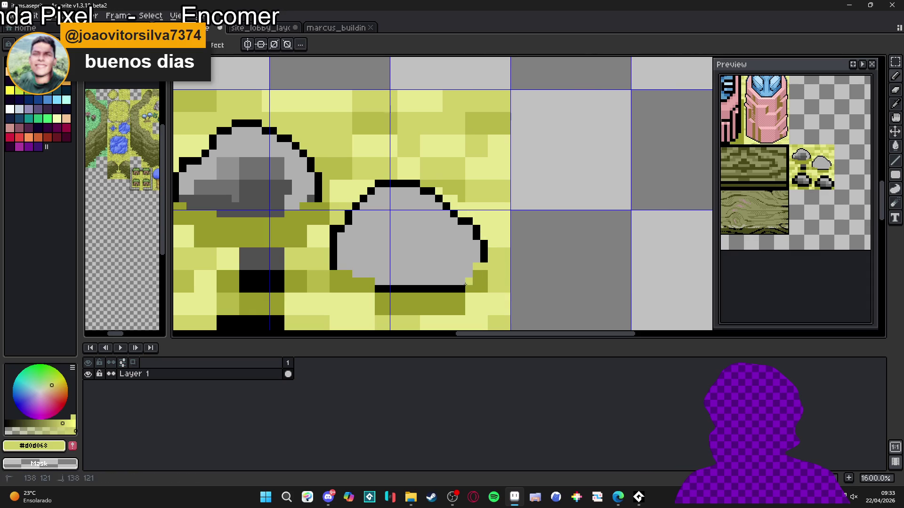
{"action": "left_click_drag", "start_coordinate": [437, 287], "coordinate": [376, 288]}
{"action": "left_click", "coordinate": [372, 281]}
{"action": "left_click", "coordinate": [384, 273], "text": "alt"}
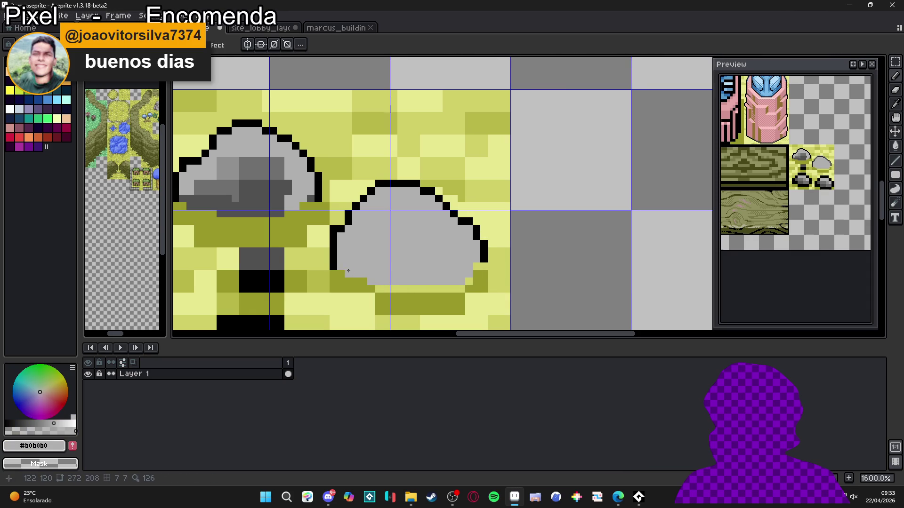
{"action": "scroll", "coordinate": [393, 253], "scroll_direction": "down", "scroll_amount": 1}
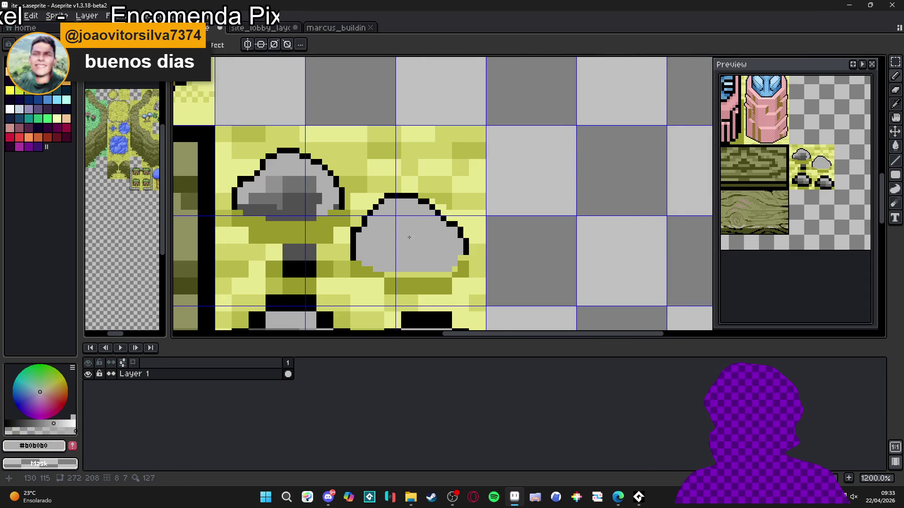
{"action": "scroll", "coordinate": [293, 174], "scroll_direction": "up", "scroll_amount": 1}
{"action": "left_click", "coordinate": [292, 174], "text": "alt"}
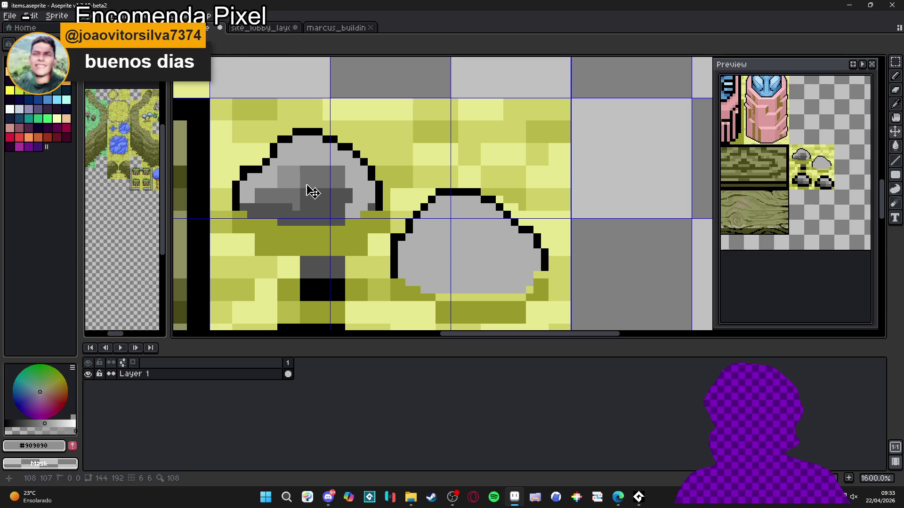
Lighten the left rock's side shading and repaint the dark strip beneath it in #909090 grey.
{"action": "left_click", "coordinate": [304, 162]}
{"action": "mouse_move", "coordinate": [337, 180]}
{"action": "left_mouse_down"}
{"action": "mouse_move", "coordinate": [322, 205]}
{"action": "mouse_move", "coordinate": [259, 193]}
{"action": "mouse_move", "coordinate": [261, 210]}
{"action": "mouse_move", "coordinate": [348, 208]}
{"action": "left_mouse_up"}
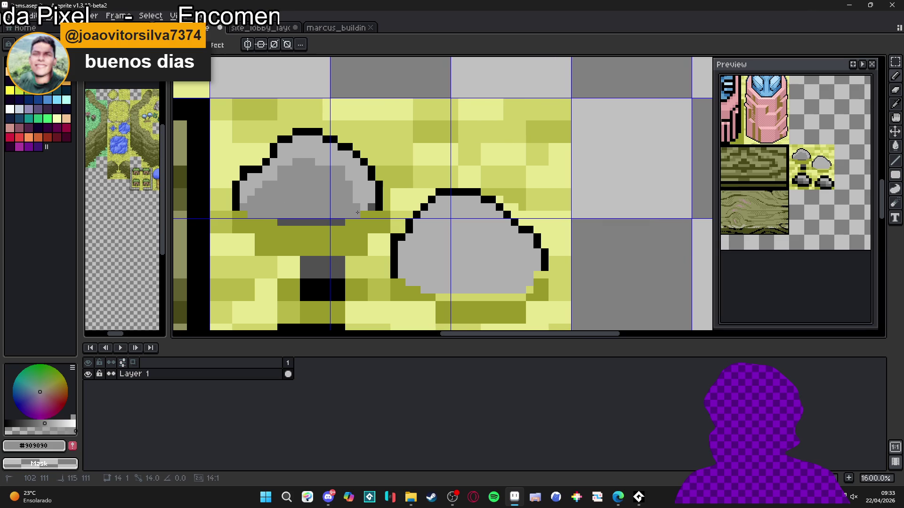
{"action": "key", "text": "ctrl+d"}
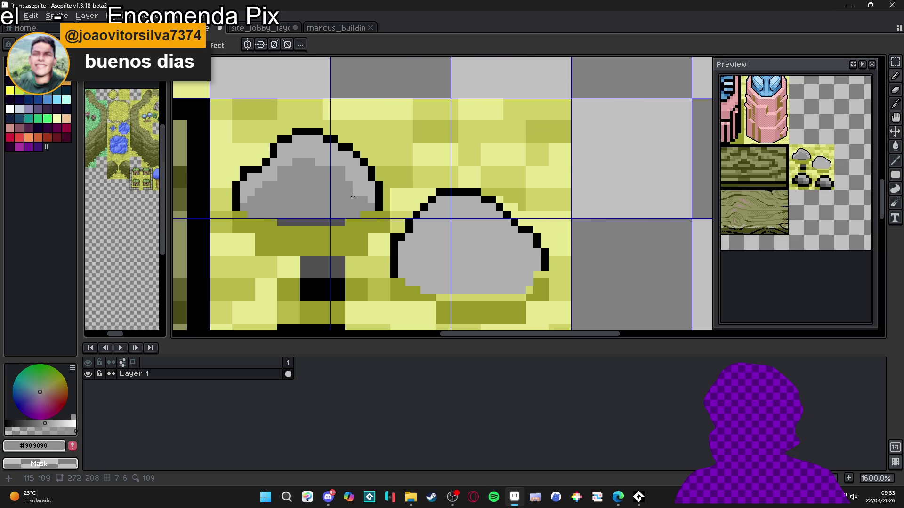
{"action": "left_click", "coordinate": [348, 175], "text": "alt"}
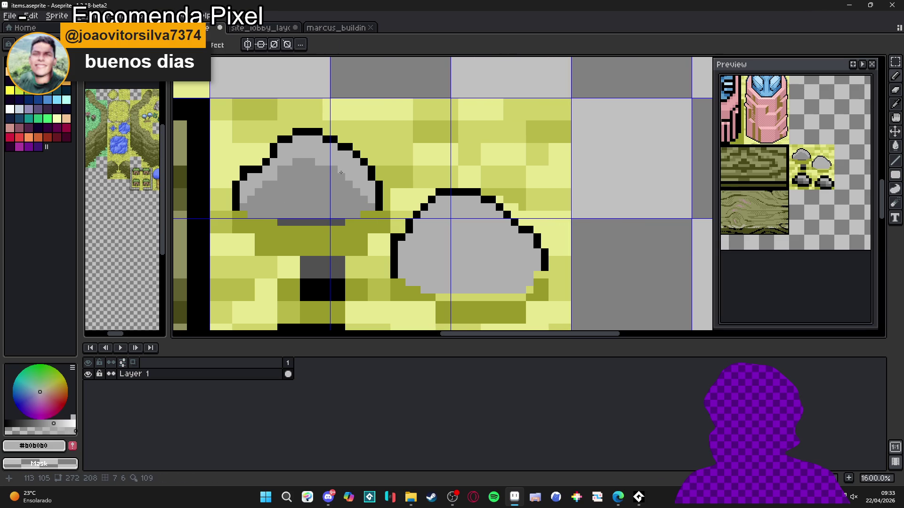
{"action": "left_click", "coordinate": [340, 225], "text": "alt"}
{"action": "left_click_drag", "start_coordinate": [336, 224], "coordinate": [275, 223]}
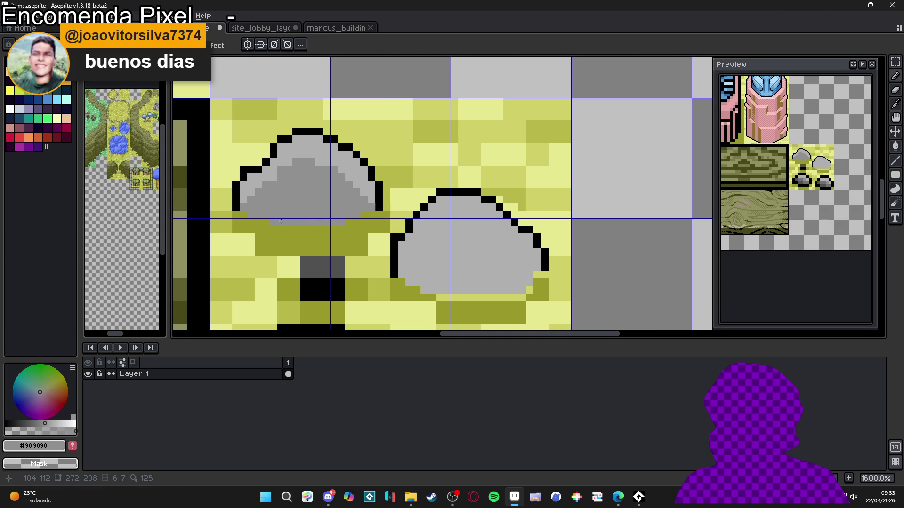
{"action": "left_click_drag", "start_coordinate": [368, 214], "coordinate": [353, 180]}
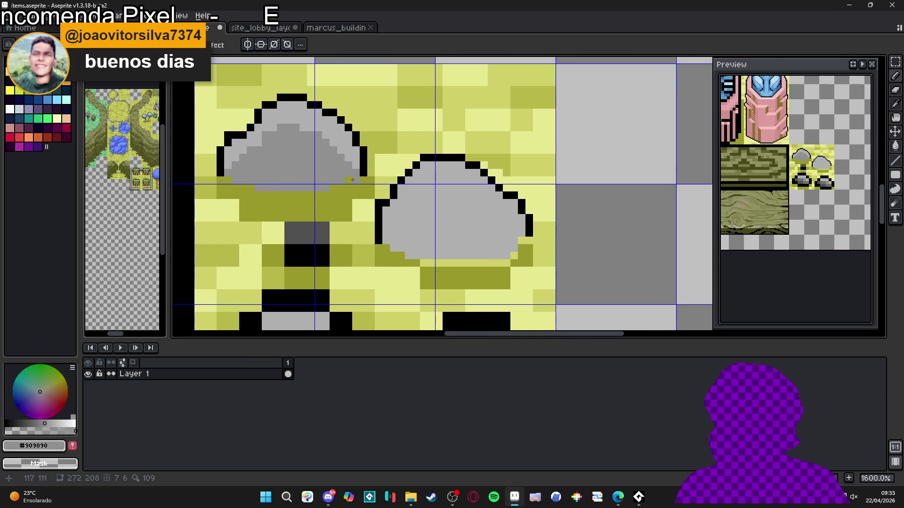
Select the right rock's grey fill with the Magic Wand, then return to the Pencil.
{"action": "key", "text": "w"}
{"action": "left_click", "coordinate": [462, 230]}
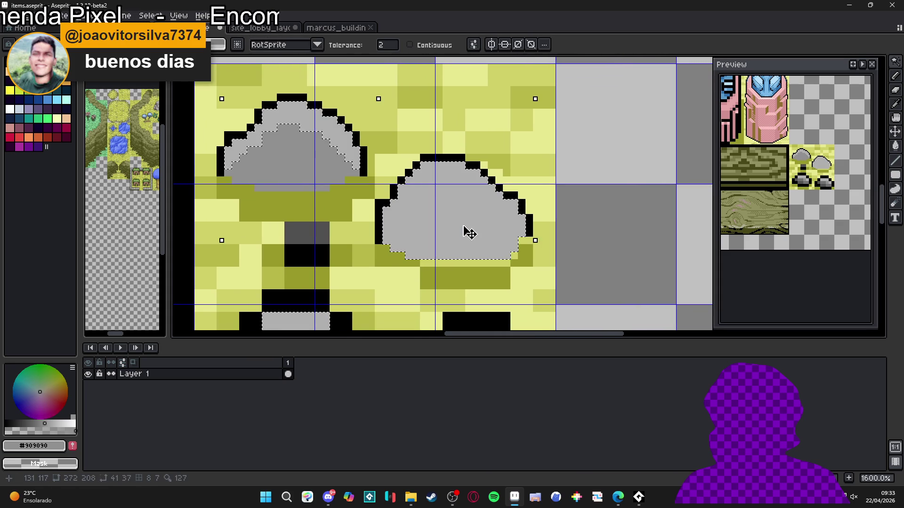
{"action": "key", "text": "b"}
{"action": "scroll", "coordinate": [457, 269], "scroll_direction": "down", "scroll_amount": 3}
Paint the top of the lower-right rock in #b0b0b0 light grey.
{"action": "left_click_drag", "start_coordinate": [458, 269], "coordinate": [442, 230]}
{"action": "left_click", "coordinate": [446, 206], "text": "alt"}
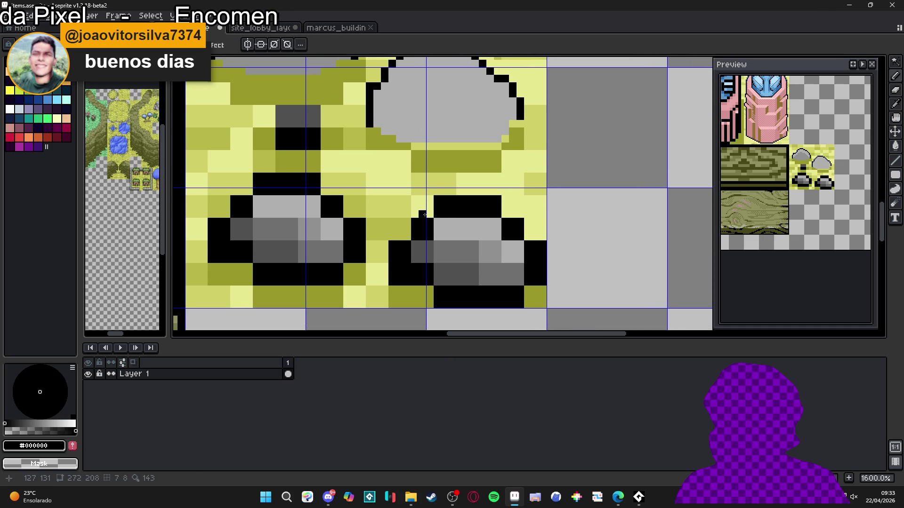
{"action": "key", "text": "m"}
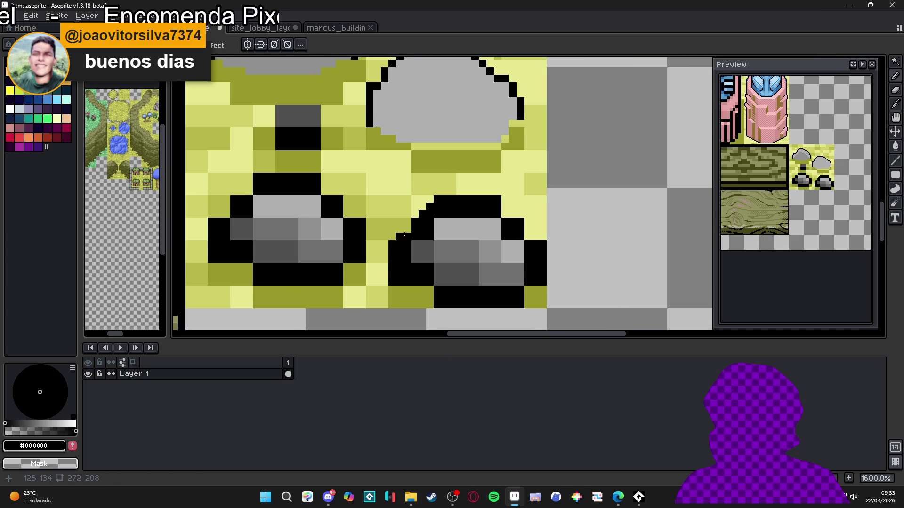
{"action": "key", "text": "b"}
{"action": "left_click", "coordinate": [438, 231], "text": "alt"}
{"action": "mouse_move", "coordinate": [429, 221]}
{"action": "left_mouse_down"}
{"action": "mouse_move", "coordinate": [414, 237]}
{"action": "mouse_move", "coordinate": [435, 223]}
{"action": "mouse_move", "coordinate": [498, 214]}
{"action": "left_mouse_up"}
{"action": "left_click", "coordinate": [498, 206], "text": "alt"}
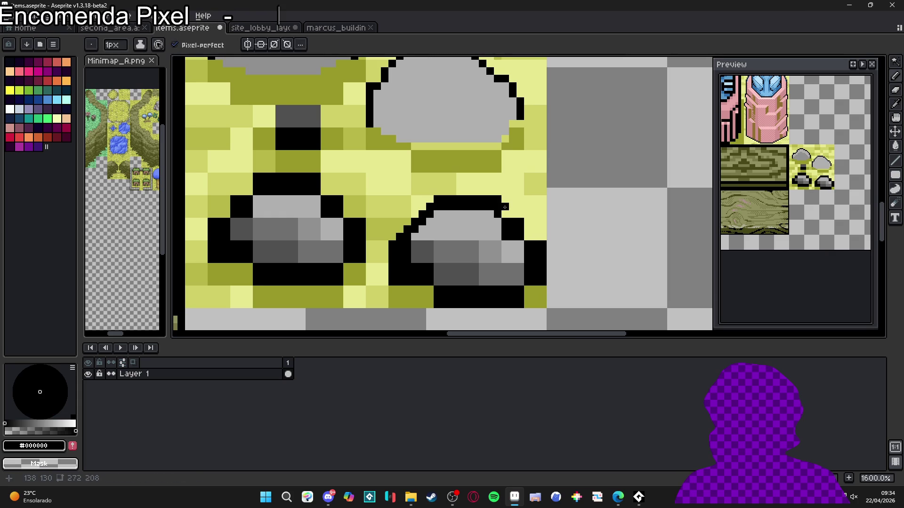
Paint over the right outline in pale grass yellow and cover the dark rows light grey with a 2px brush.
{"action": "left_click", "coordinate": [543, 238], "text": "alt"}
{"action": "left_click_drag", "start_coordinate": [543, 242], "coordinate": [542, 283]}
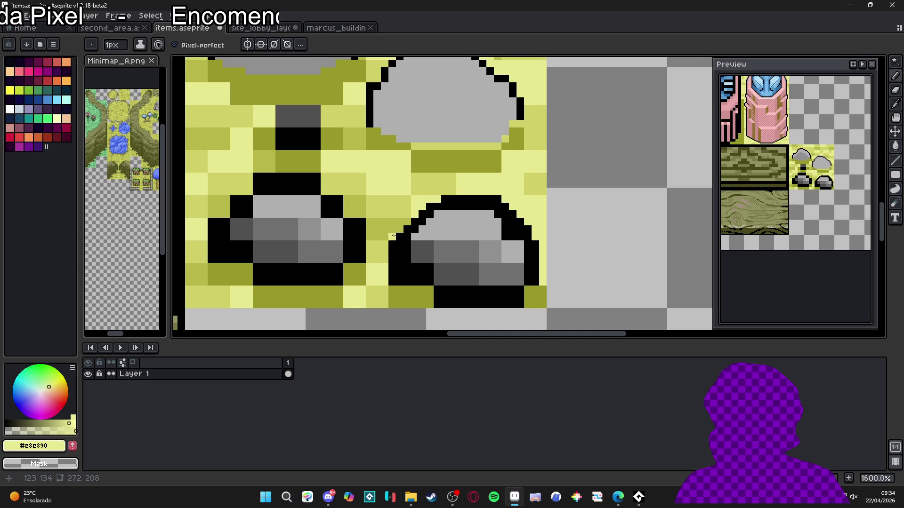
{"action": "left_click", "coordinate": [469, 236], "text": "alt"}
{"action": "key", "text": "plus"}
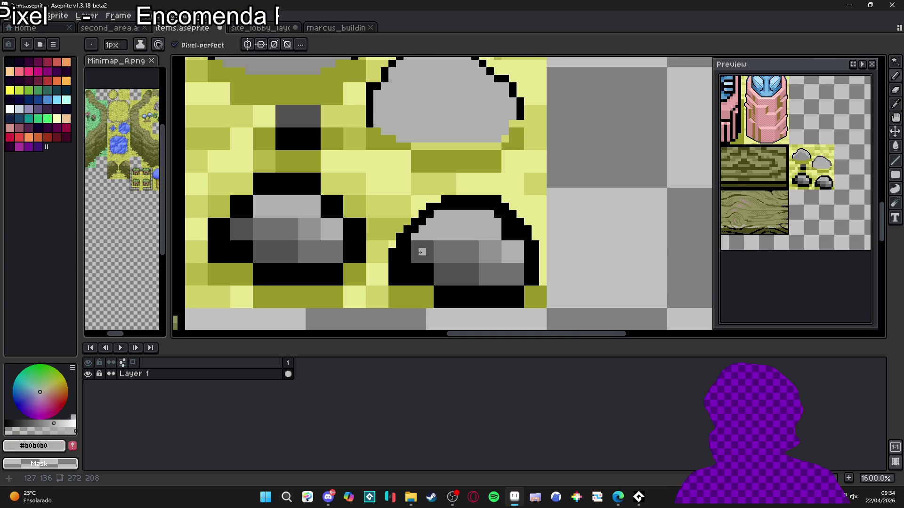
{"action": "left_click_drag", "start_coordinate": [418, 255], "coordinate": [508, 251]}
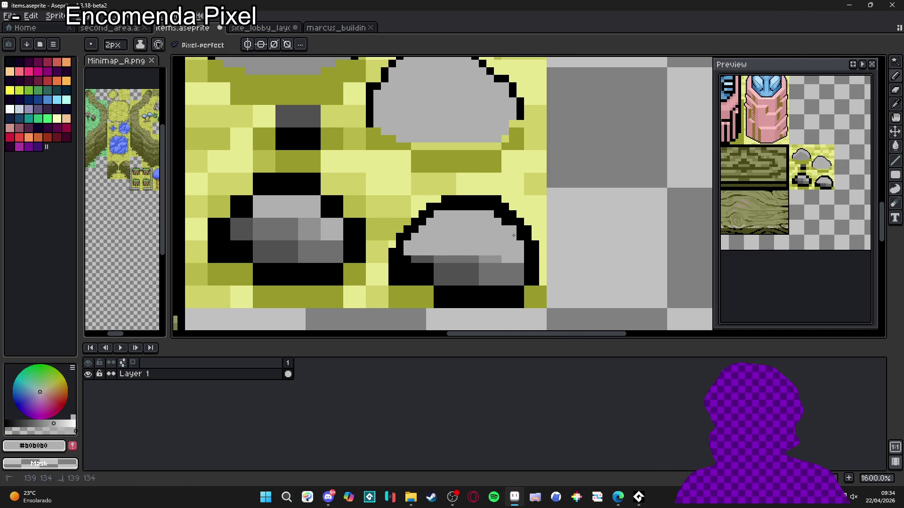
{"action": "mouse_move", "coordinate": [519, 262]}
{"action": "left_mouse_down"}
{"action": "mouse_move", "coordinate": [508, 278]}
{"action": "mouse_move", "coordinate": [433, 278]}
{"action": "mouse_move", "coordinate": [416, 266]}
{"action": "mouse_move", "coordinate": [506, 266]}
{"action": "left_mouse_up"}
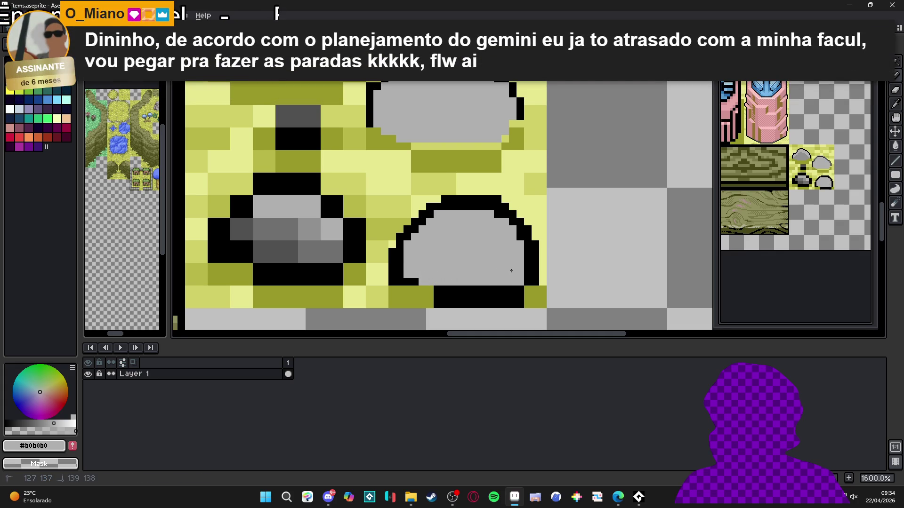
Turn the black bottom row olive and grey out outline pixels on the right, top and bottom-left.
{"action": "left_click", "coordinate": [531, 301], "text": "alt"}
{"action": "left_click", "coordinate": [516, 303]}
{"action": "mouse_move", "coordinate": [517, 303]}
{"action": "left_mouse_down"}
{"action": "mouse_move", "coordinate": [435, 299]}
{"action": "mouse_move", "coordinate": [464, 291]}
{"action": "mouse_move", "coordinate": [526, 299]}
{"action": "left_mouse_up"}
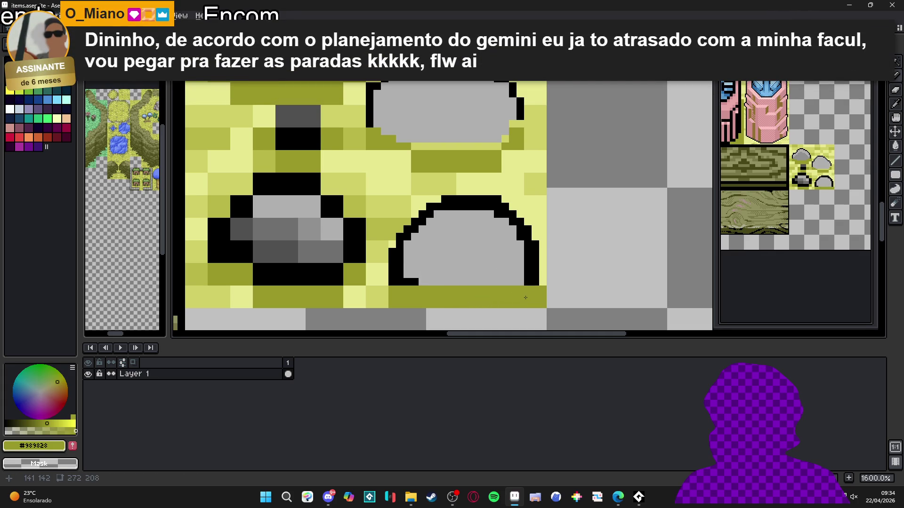
{"action": "left_click", "coordinate": [512, 252], "text": "alt"}
{"action": "left_click", "coordinate": [528, 277]}
{"action": "left_click_drag", "start_coordinate": [529, 281], "coordinate": [512, 221]}
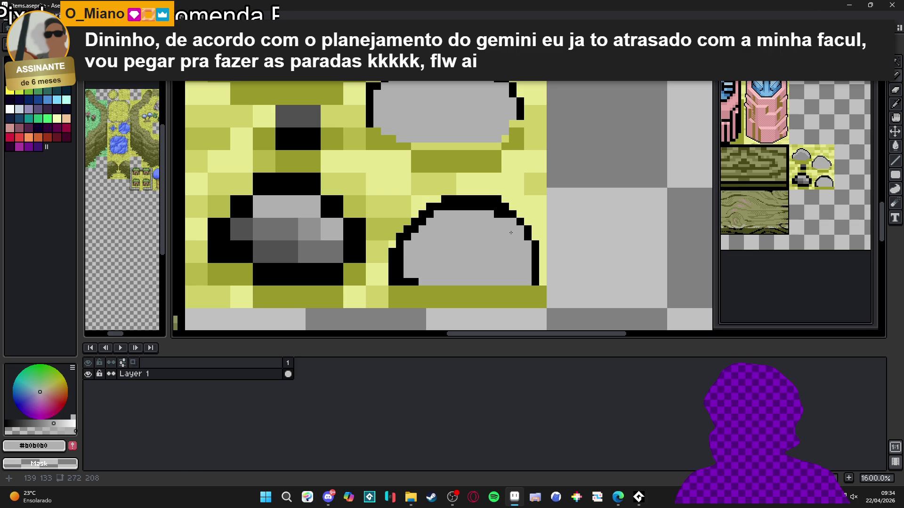
{"action": "left_click", "coordinate": [488, 206]}
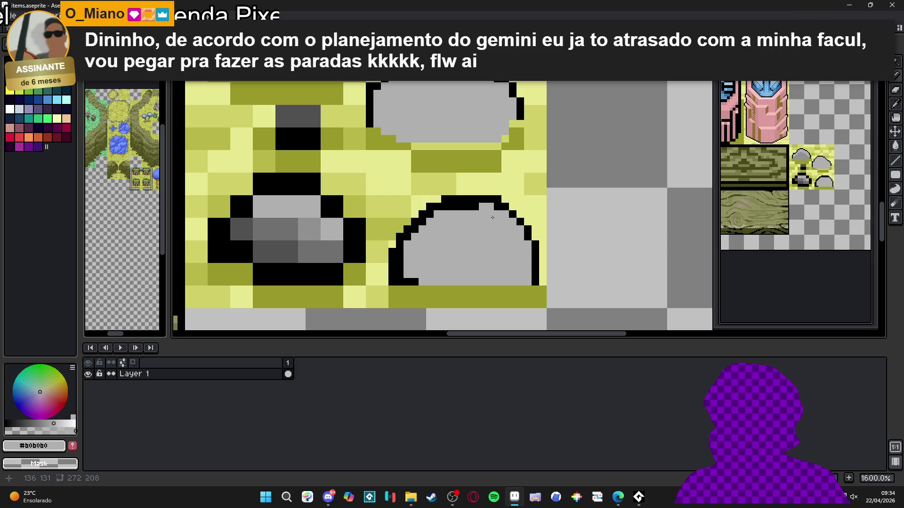
{"action": "left_click_drag", "start_coordinate": [475, 207], "coordinate": [442, 207]}
{"action": "left_click", "coordinate": [409, 252], "text": "shift"}
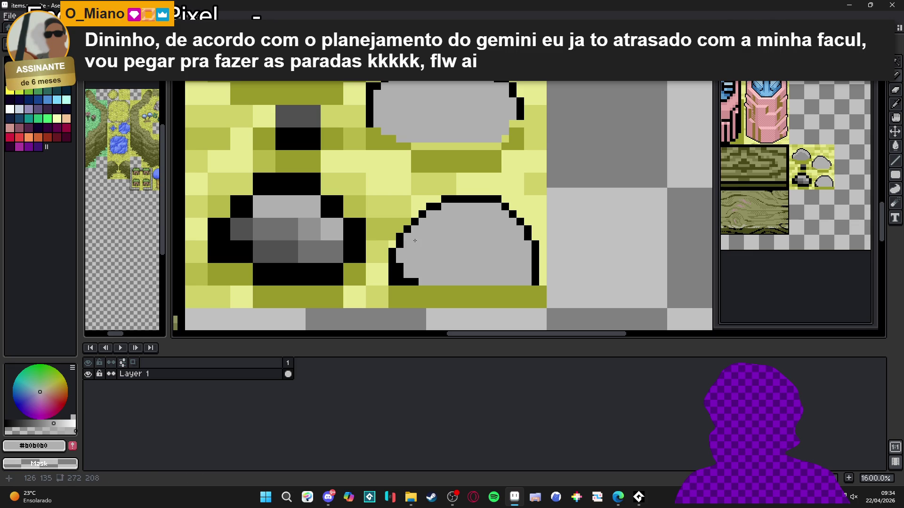
{"action": "left_click_drag", "start_coordinate": [399, 275], "coordinate": [418, 282]}
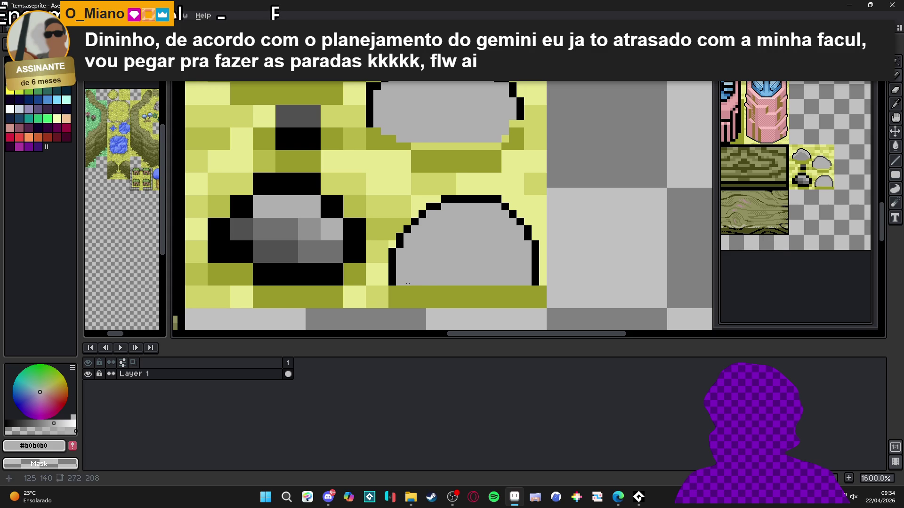
Blend the base into the grass: grey bottom line, rounded pale-yellow lower-right corner, yellow grass at the left.
{"action": "scroll", "coordinate": [398, 281], "scroll_direction": "down", "scroll_amount": 1}
{"action": "left_click", "coordinate": [394, 280], "text": "alt"}
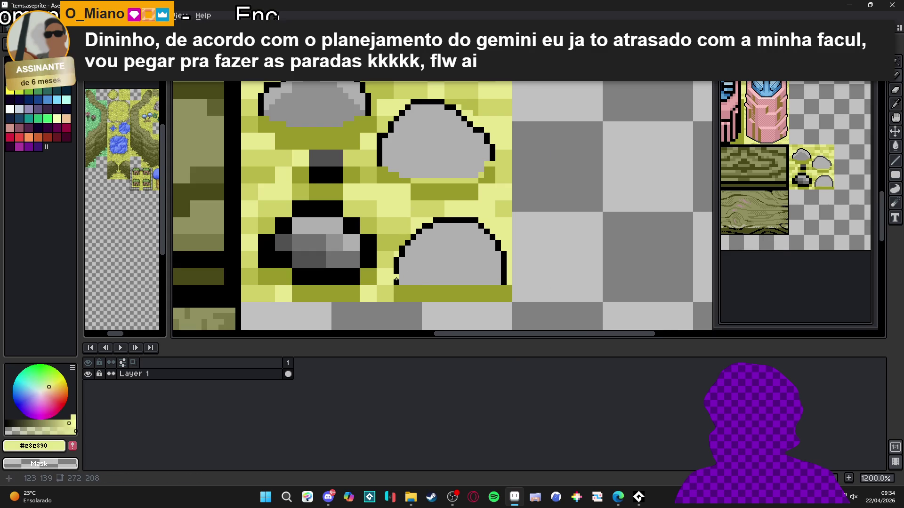
{"action": "left_click", "coordinate": [426, 277], "text": "alt"}
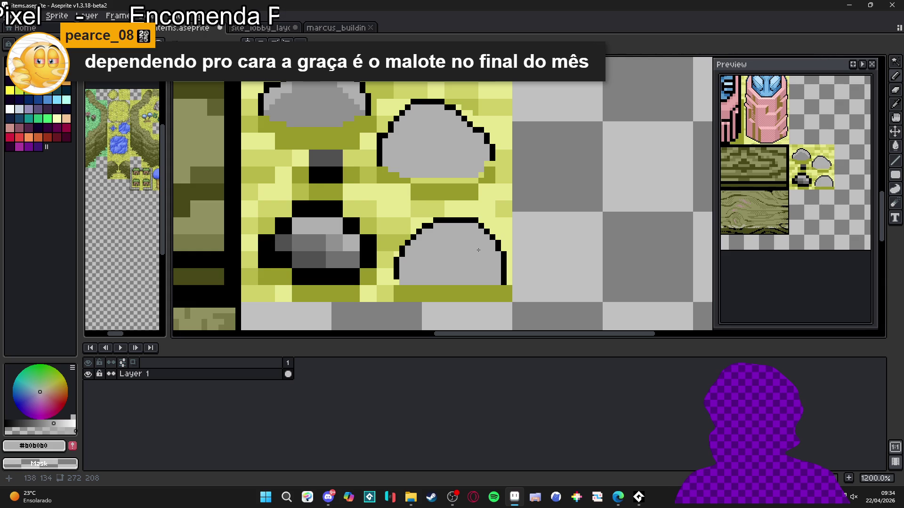
{"action": "scroll", "coordinate": [440, 270], "scroll_direction": "up", "scroll_amount": 2}
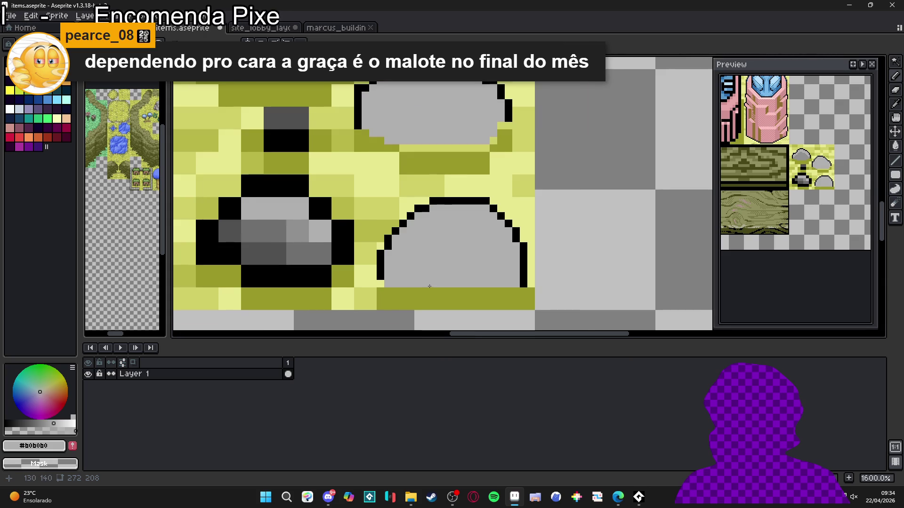
{"action": "left_click_drag", "start_coordinate": [551, 288], "coordinate": [548, 290]}
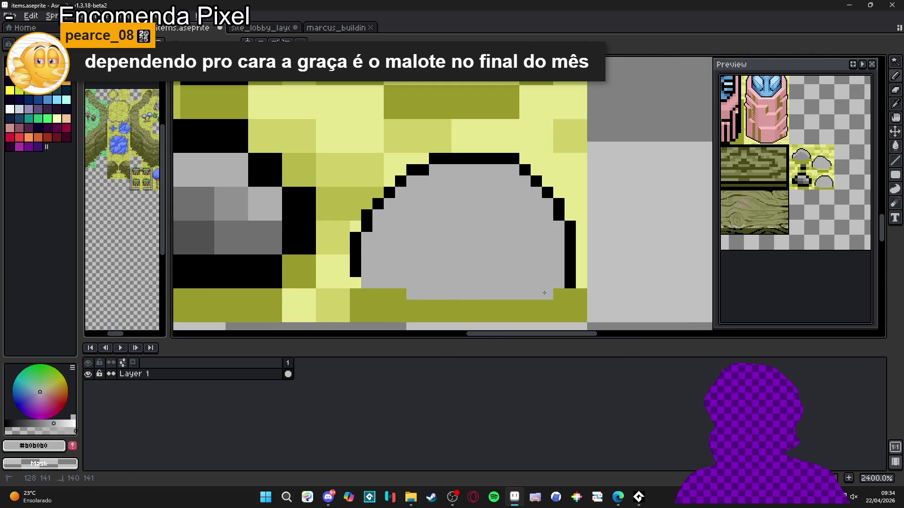
{"action": "left_click", "coordinate": [586, 278], "text": "alt"}
{"action": "left_click", "coordinate": [570, 283]}
{"action": "left_click", "coordinate": [562, 287]}
{"action": "left_click_drag", "start_coordinate": [547, 292], "coordinate": [537, 292]}
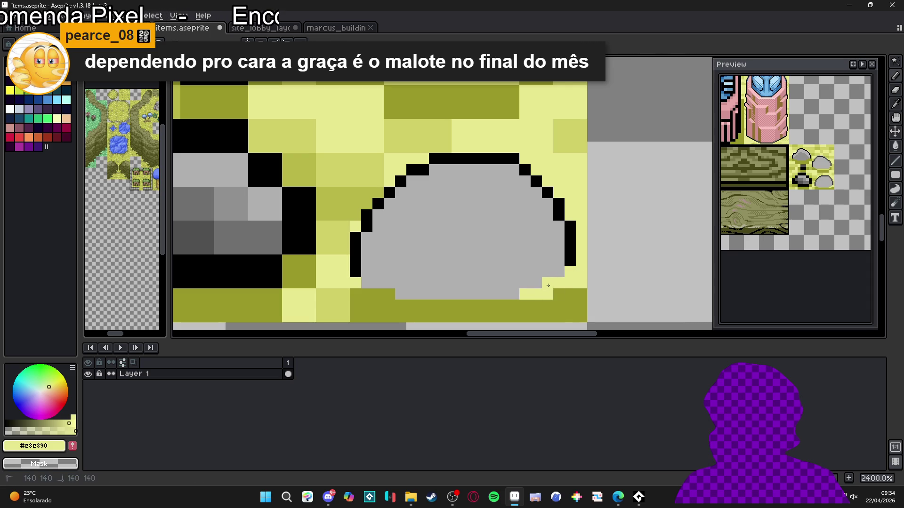
{"action": "mouse_move", "coordinate": [357, 287]}
{"action": "left_mouse_down"}
{"action": "mouse_move", "coordinate": [388, 294]}
{"action": "mouse_move", "coordinate": [351, 294]}
{"action": "mouse_move", "coordinate": [401, 305]}
{"action": "mouse_move", "coordinate": [370, 303]}
{"action": "mouse_move", "coordinate": [536, 300]}
{"action": "mouse_move", "coordinate": [559, 306]}
{"action": "mouse_move", "coordinate": [560, 316]}
{"action": "mouse_move", "coordinate": [582, 297]}
{"action": "mouse_move", "coordinate": [575, 318]}
{"action": "mouse_move", "coordinate": [376, 318]}
{"action": "mouse_move", "coordinate": [325, 306]}
{"action": "mouse_move", "coordinate": [339, 248]}
{"action": "left_mouse_up"}
Draw a rounded black top-left outline on the lower-left rock.
{"action": "scroll", "coordinate": [343, 246], "scroll_direction": "down", "scroll_amount": 5}
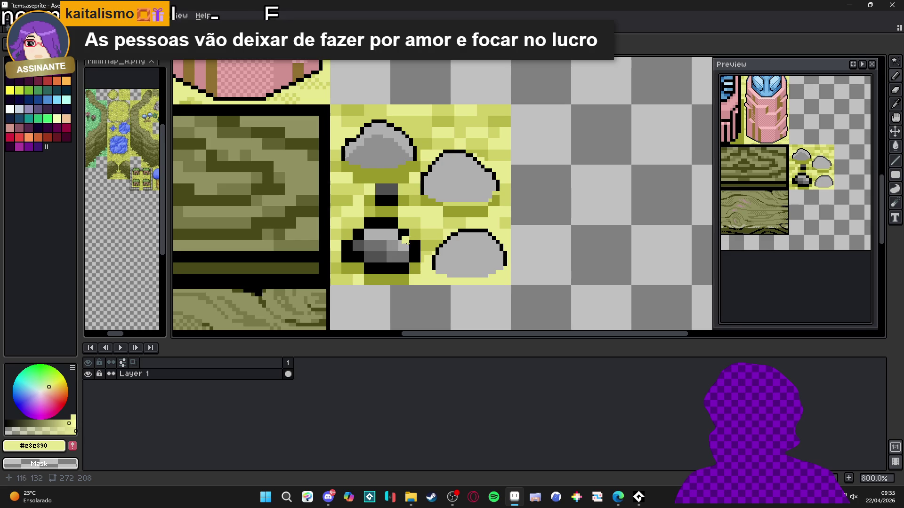
{"action": "scroll", "coordinate": [393, 246], "scroll_direction": "up", "scroll_amount": 3}
{"action": "left_click", "coordinate": [401, 206], "text": "alt"}
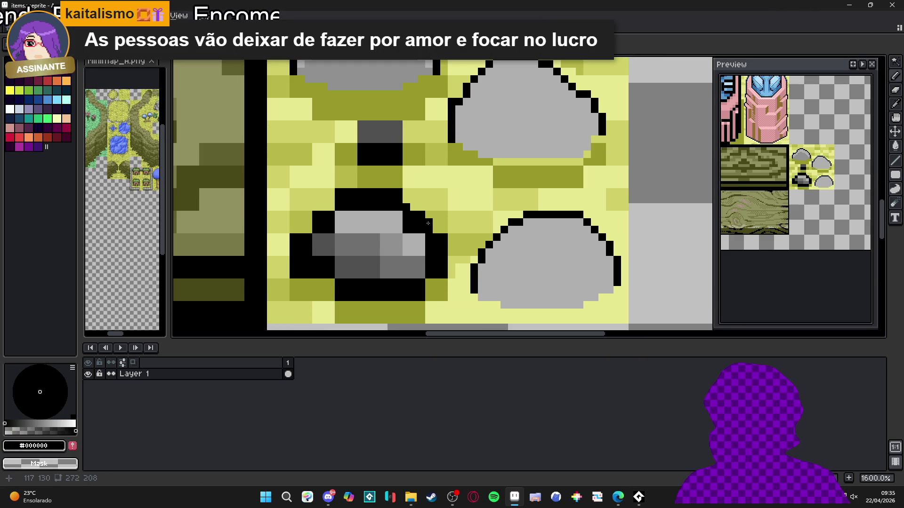
{"action": "left_click_drag", "start_coordinate": [408, 207], "coordinate": [399, 202]}
{"action": "left_click_drag", "start_coordinate": [333, 204], "coordinate": [296, 233]}
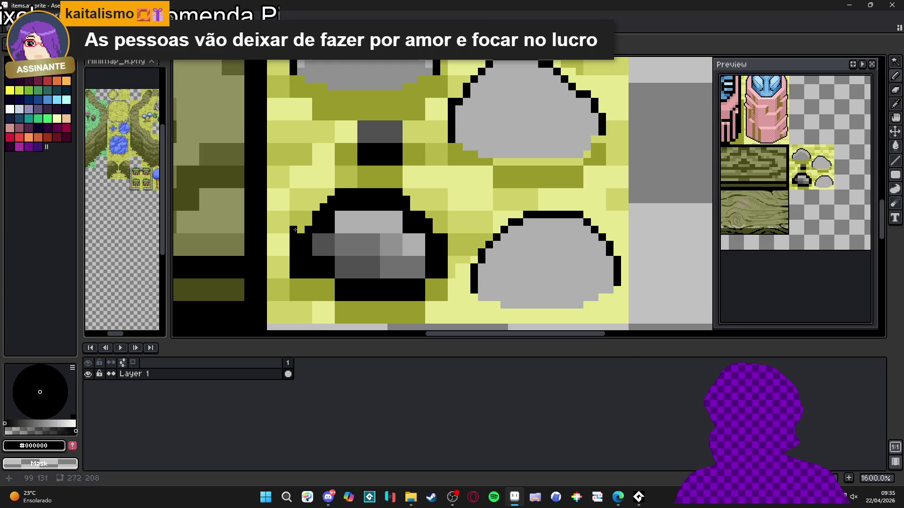
Fill the gaps and leftover black pixels inside the rock with #b0b0b0 and paint its right edge grass green.
{"action": "left_click", "coordinate": [344, 221], "text": "alt"}
{"action": "left_click", "coordinate": [316, 238]}
{"action": "left_click", "coordinate": [324, 222]}
{"action": "mouse_move", "coordinate": [324, 232]}
{"action": "left_mouse_down"}
{"action": "mouse_move", "coordinate": [334, 218]}
{"action": "mouse_move", "coordinate": [323, 221]}
{"action": "mouse_move", "coordinate": [353, 207]}
{"action": "mouse_move", "coordinate": [344, 199]}
{"action": "mouse_move", "coordinate": [399, 200]}
{"action": "mouse_move", "coordinate": [360, 207]}
{"action": "mouse_move", "coordinate": [406, 215]}
{"action": "mouse_move", "coordinate": [429, 276]}
{"action": "left_mouse_up"}
{"action": "left_click", "coordinate": [454, 235], "text": "alt"}
{"action": "mouse_move", "coordinate": [443, 237]}
{"action": "left_mouse_down"}
{"action": "mouse_move", "coordinate": [443, 272]}
{"action": "mouse_move", "coordinate": [388, 271]}
{"action": "mouse_move", "coordinate": [415, 260]}
{"action": "left_mouse_up"}
{"action": "left_click", "coordinate": [430, 263], "text": "alt"}
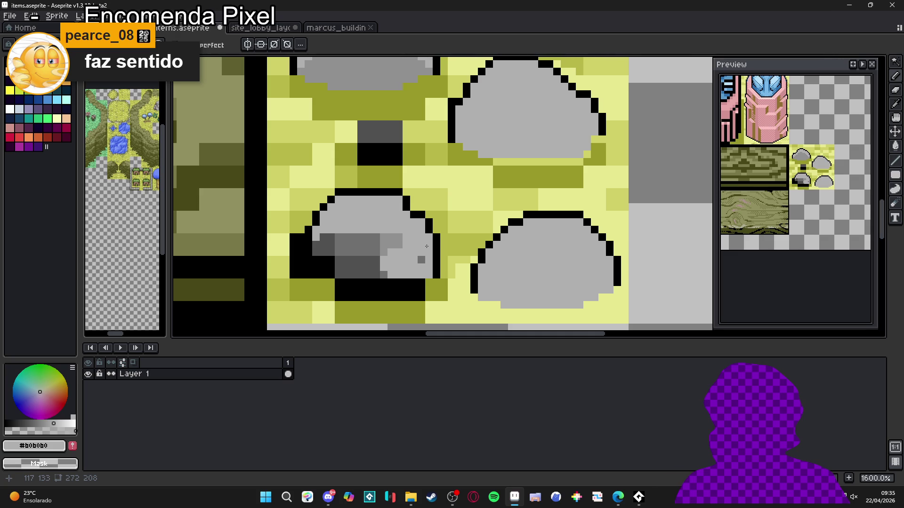